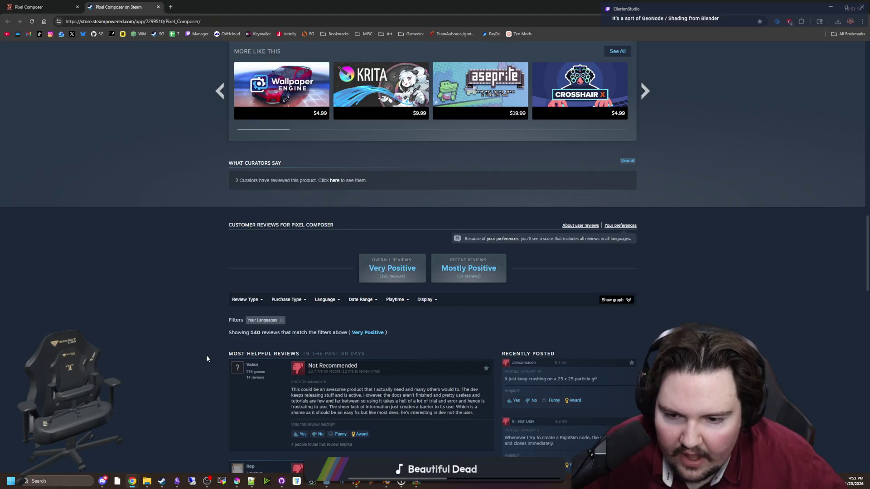
Open the Pixel Composer screenshot full-size and page through to the Magic circle screenshot.
scroll(206, 358, "down", 5)
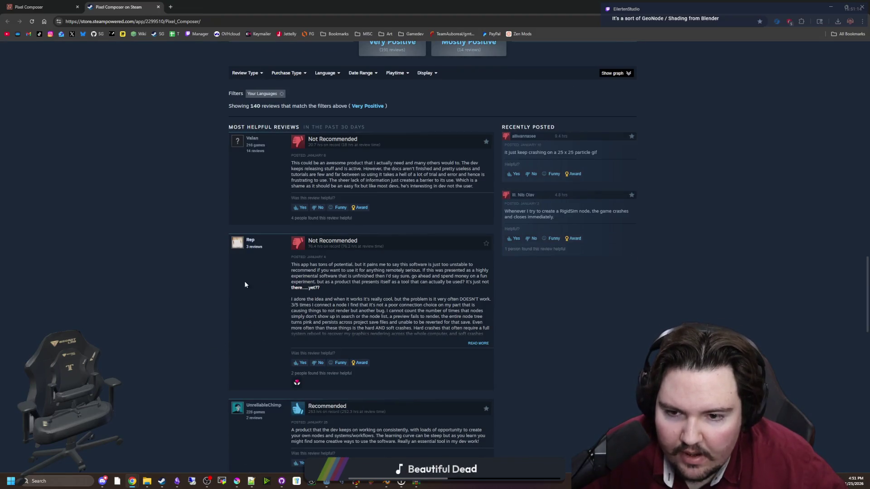
scroll(245, 284, "up", 15)
left_click(304, 235)
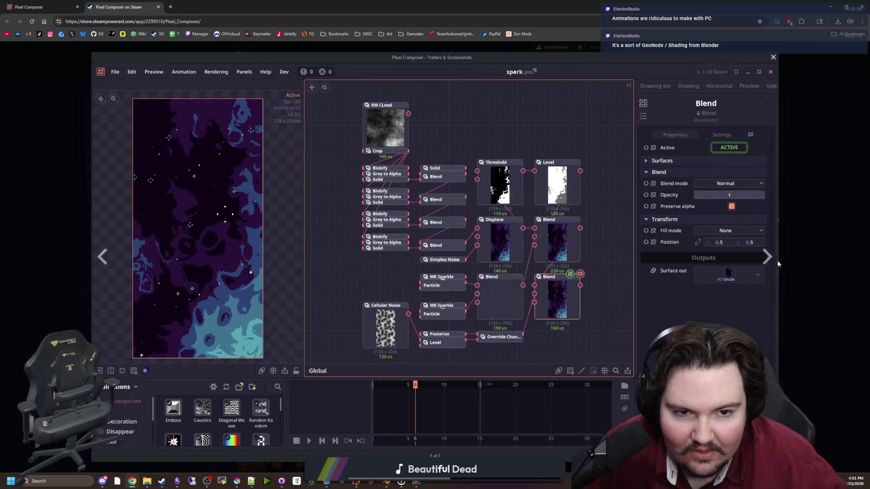
left_click(766, 256)
left_click(766, 256)
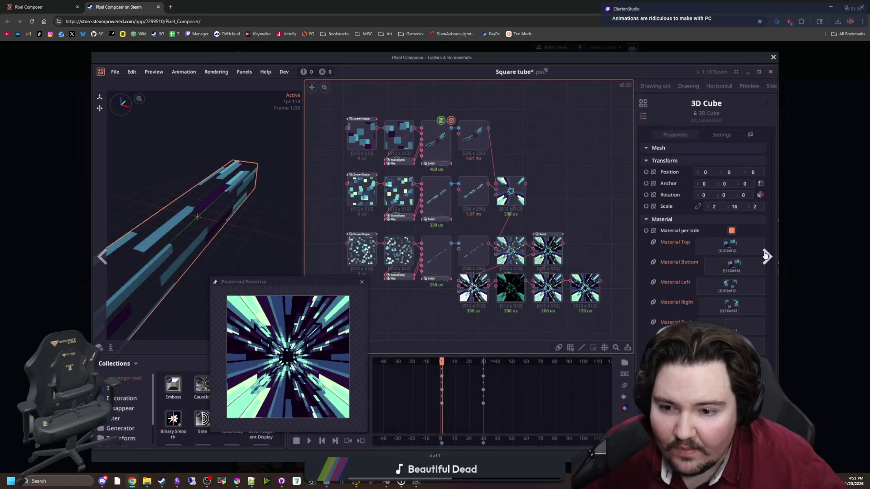
left_click(766, 256)
left_click(766, 256)
left_click(765, 256)
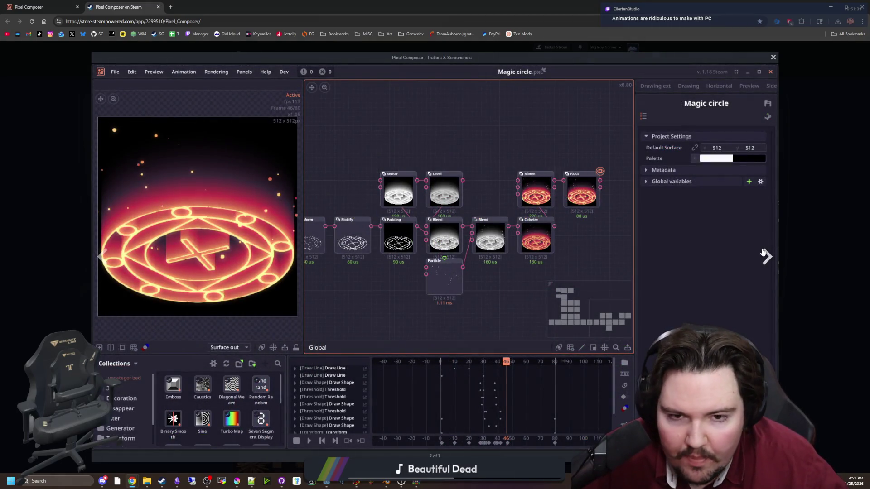
left_click(764, 252)
left_click(765, 252)
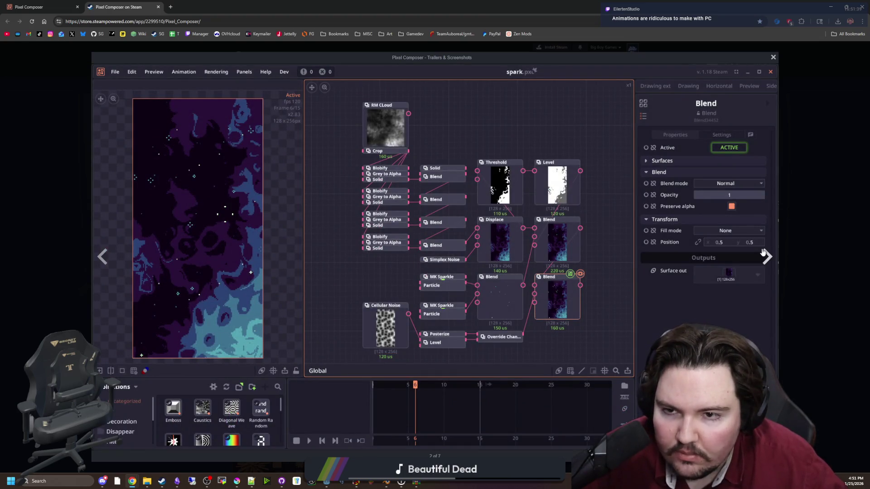
left_click(764, 252)
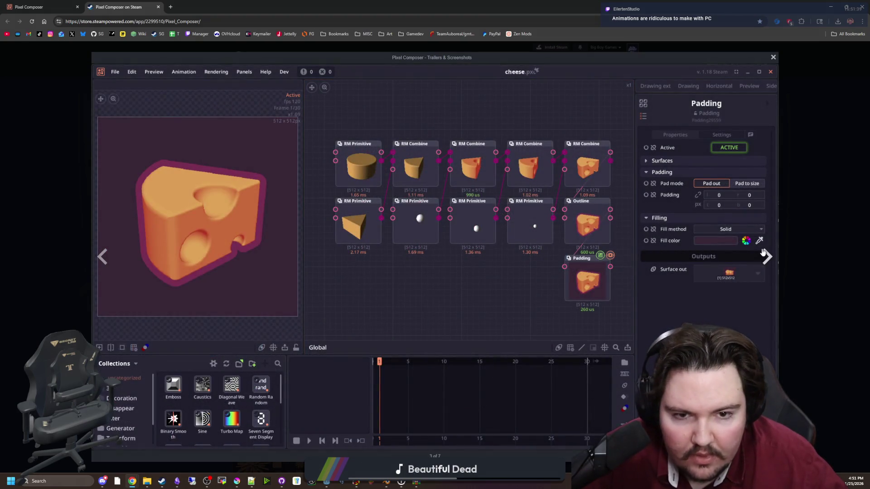
left_click(764, 252)
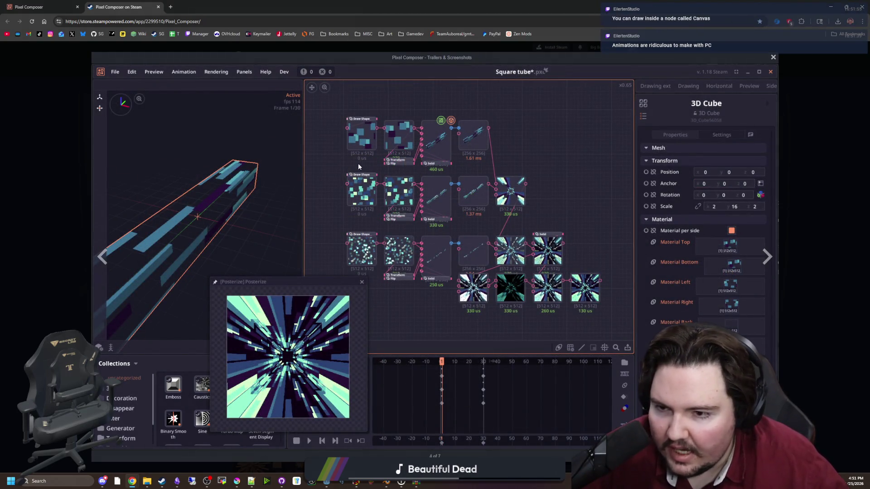
left_click(760, 259)
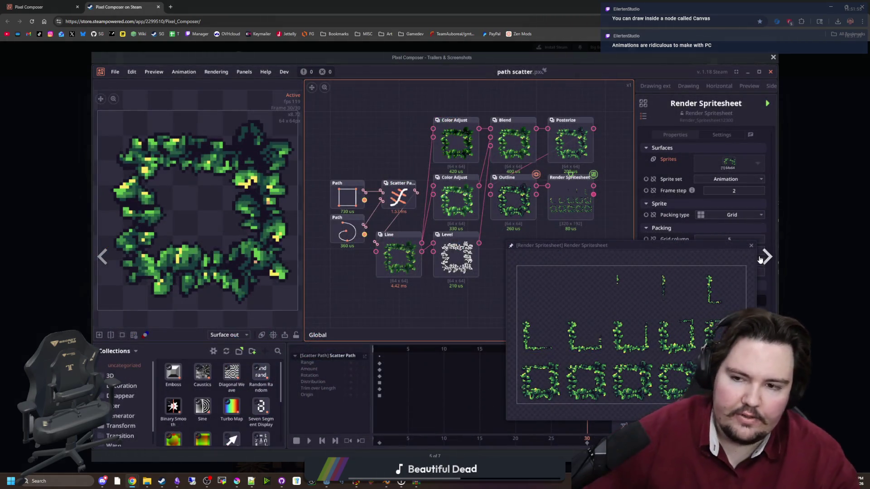
left_click(760, 259)
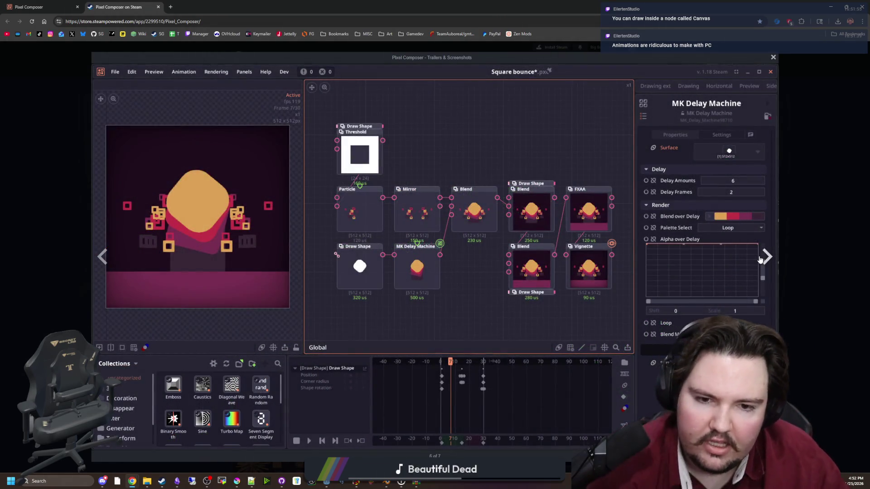
left_click(760, 259)
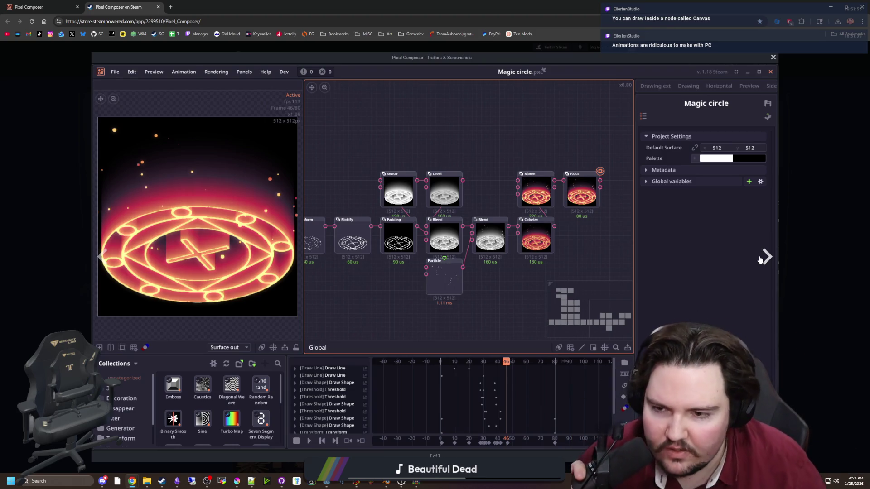
Cycle the screenshots again, step back to path scatter, then return to the first and close the viewer.
left_click(760, 259)
left_click(760, 259)
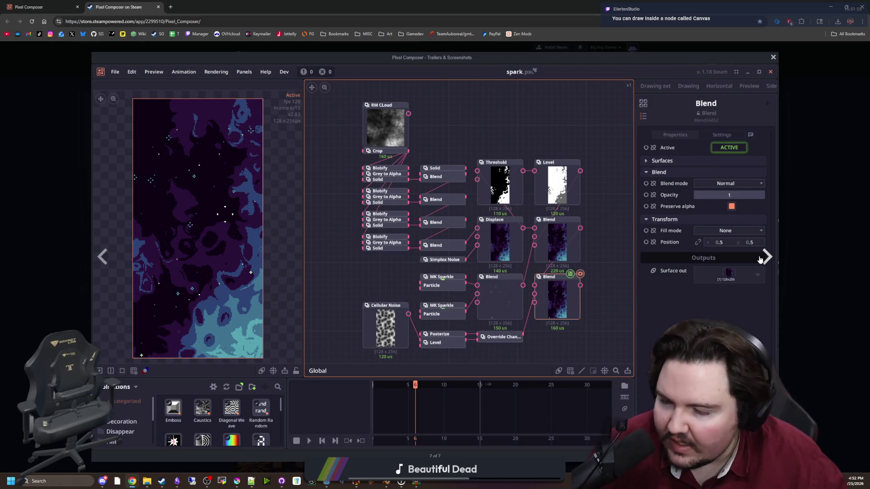
left_click(760, 259)
left_click(760, 259)
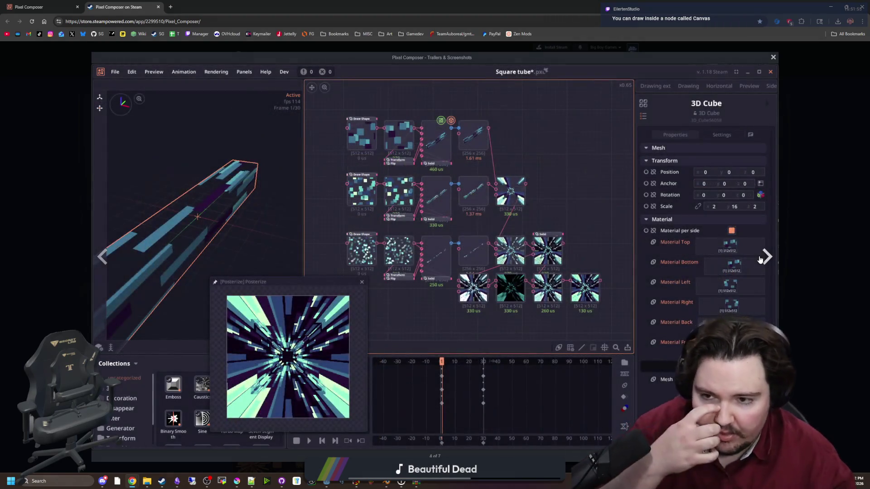
left_click(760, 259)
left_click(760, 259)
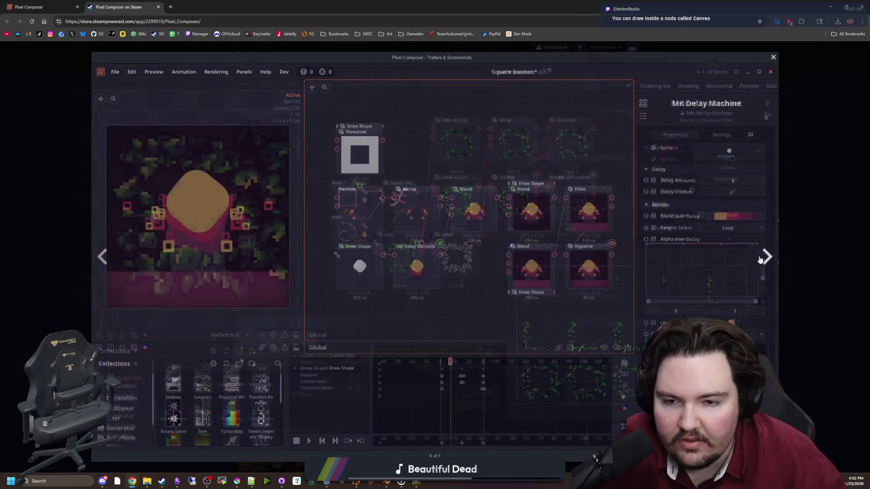
left_click(760, 259)
left_click(107, 261)
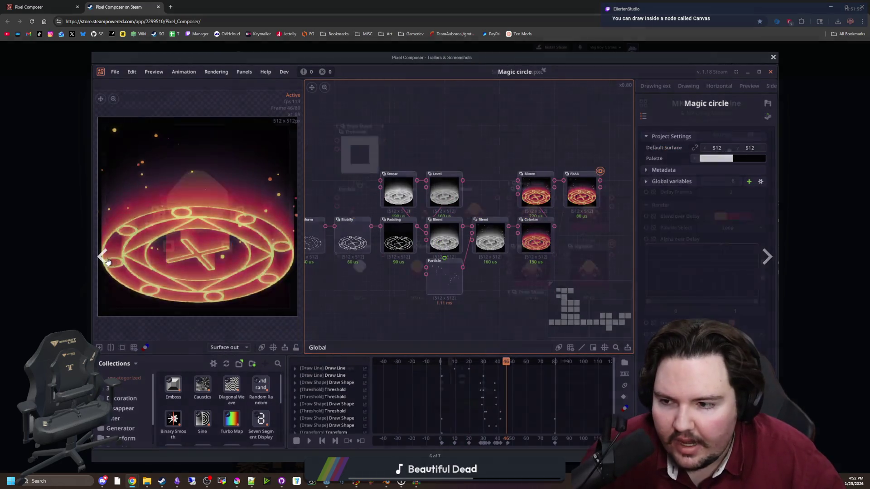
left_click(108, 262)
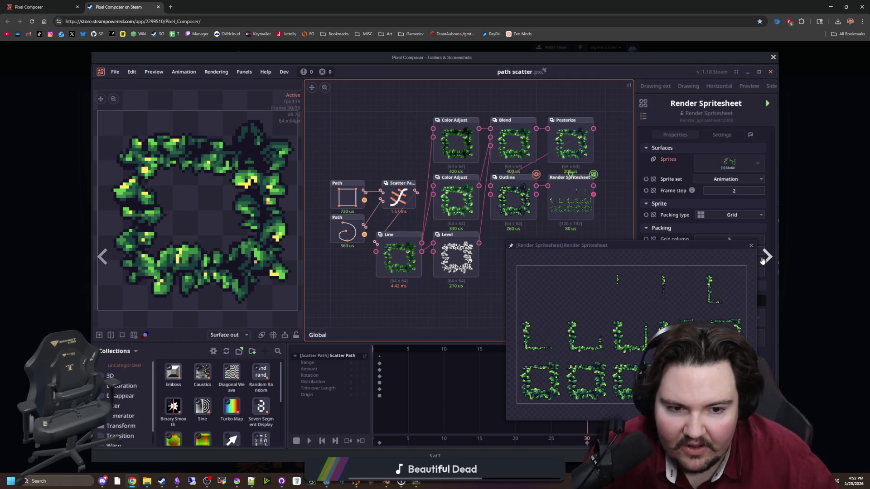
left_click(766, 258)
left_click(765, 256)
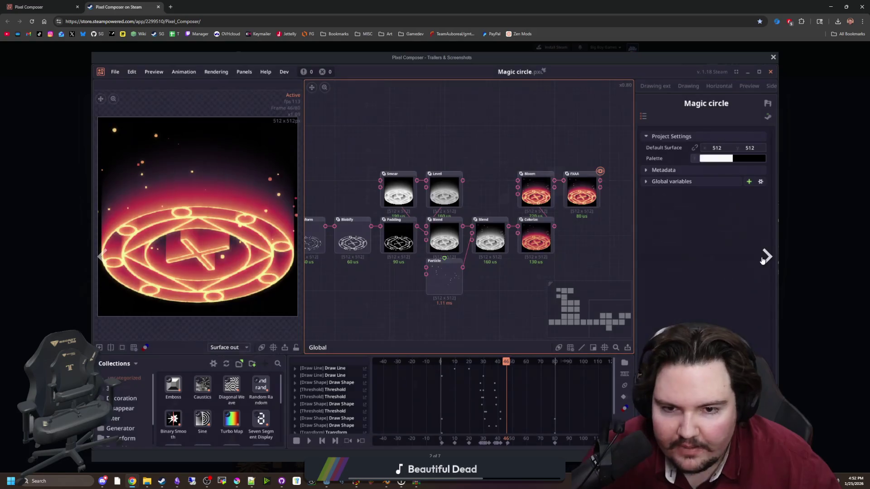
left_click(765, 256)
left_click(801, 229)
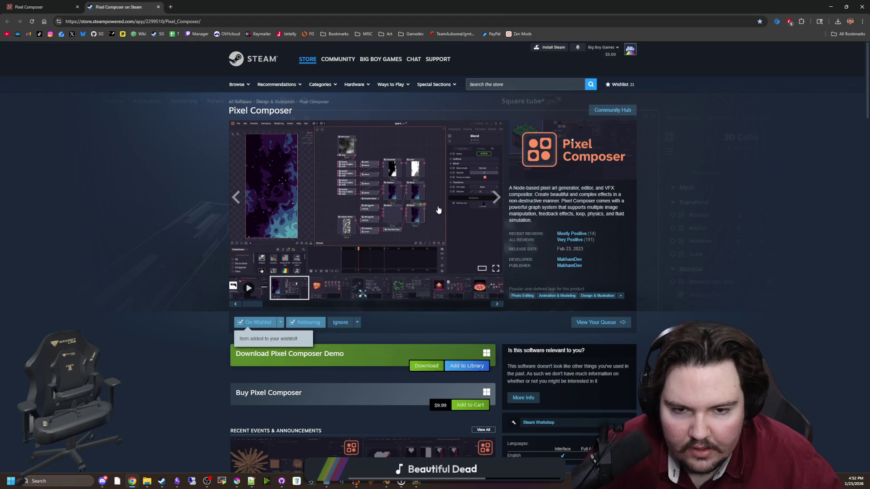
Pick the cheese thumbnail in the gallery and open it full-size.
scroll(442, 209, "down", 6)
mouse_move(432, 212)
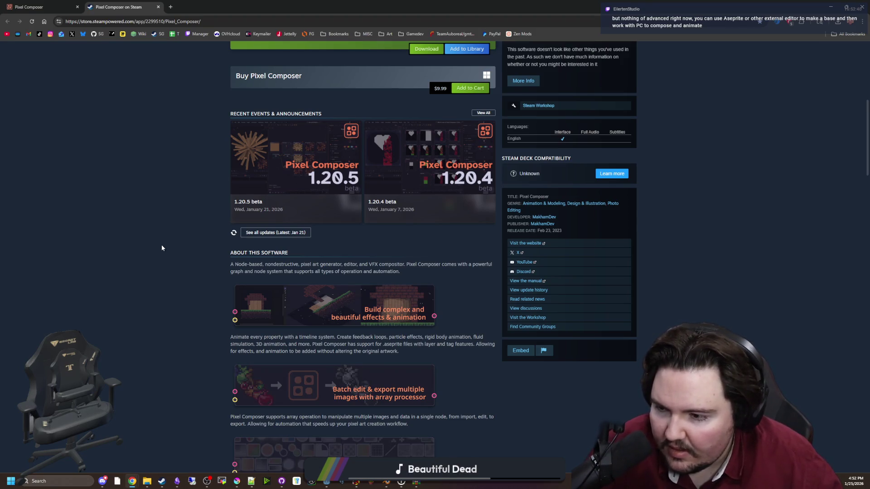
scroll(161, 245, "up", 6)
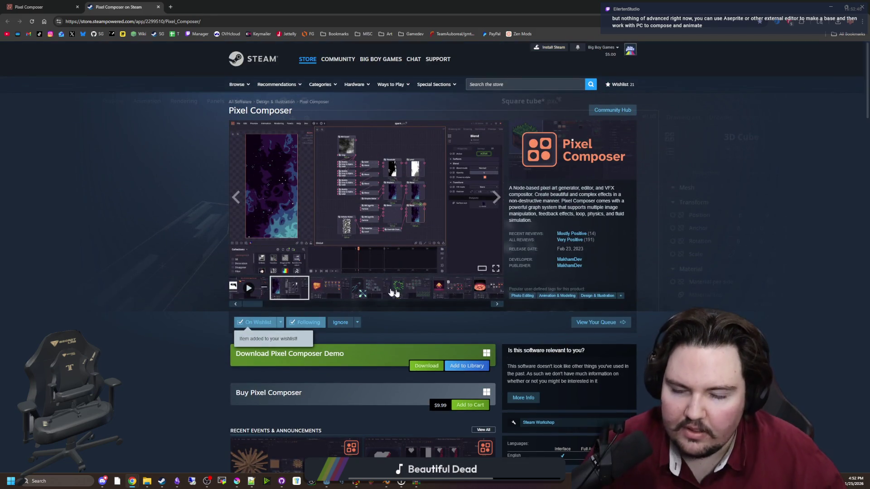
left_click(330, 289)
left_click(398, 265)
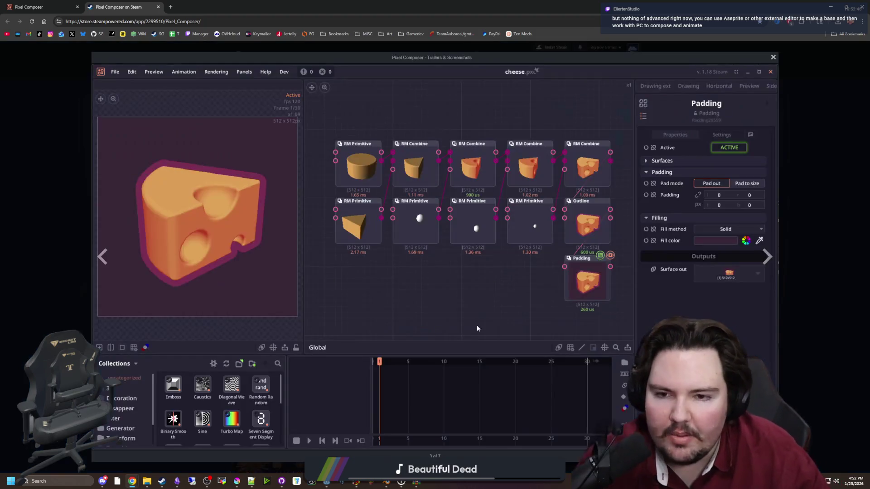
Page through Square tube, path scatter and Magic circle round to Square bounce, then close the viewer.
left_click(766, 267)
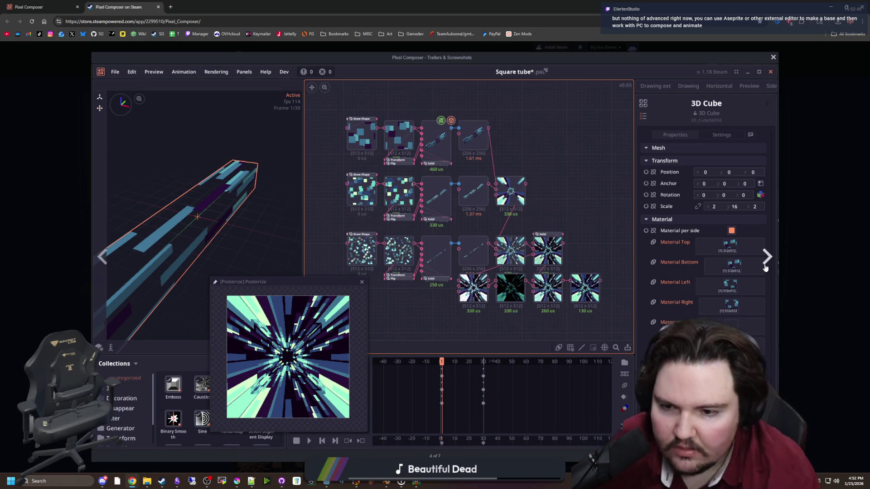
left_click(766, 267)
left_click(765, 267)
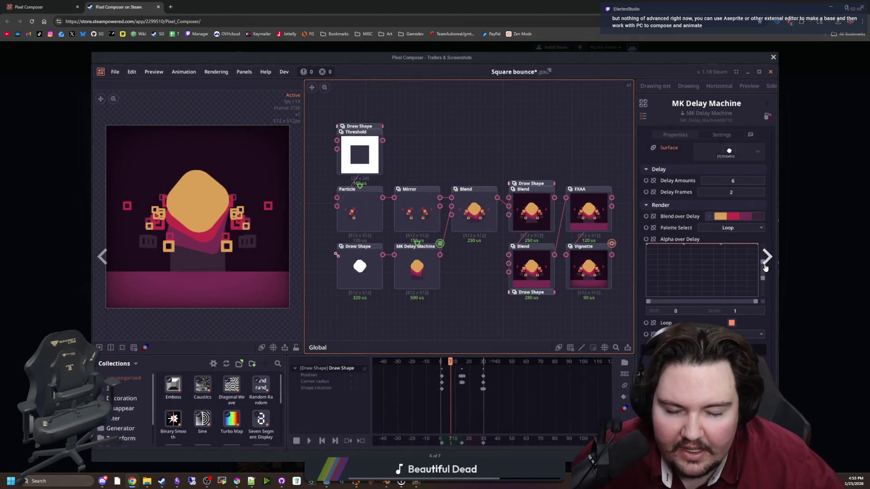
left_click(766, 267)
left_click(766, 267)
left_click(766, 267)
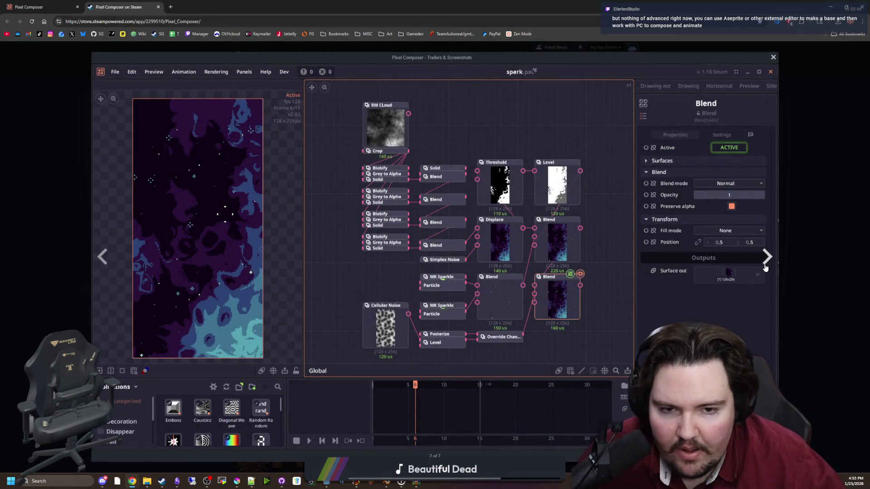
left_click(766, 267)
left_click(766, 267)
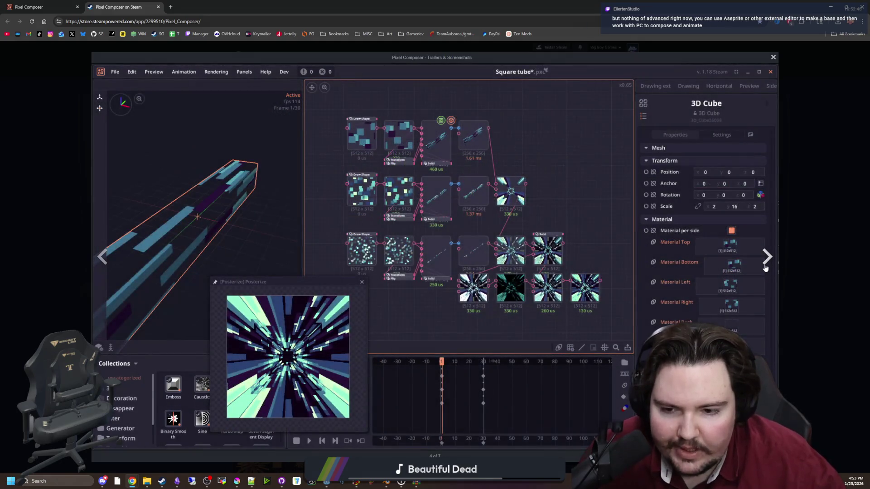
left_click(766, 267)
left_click(766, 268)
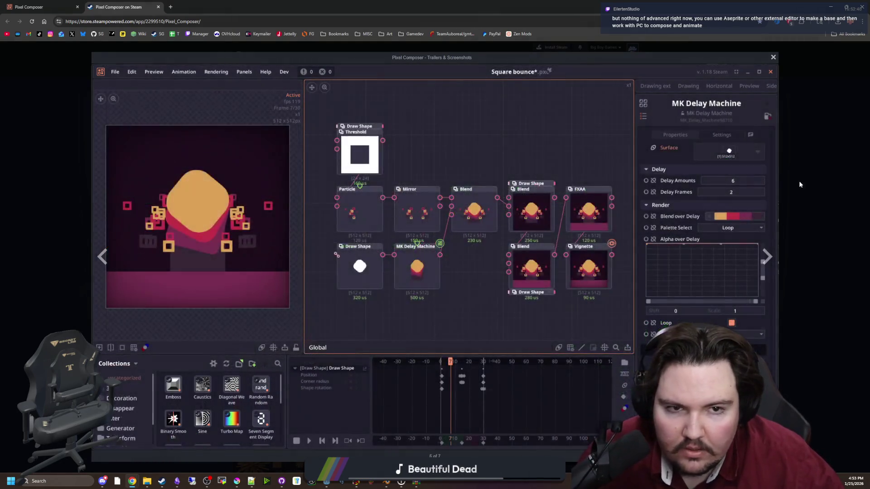
left_click(809, 171)
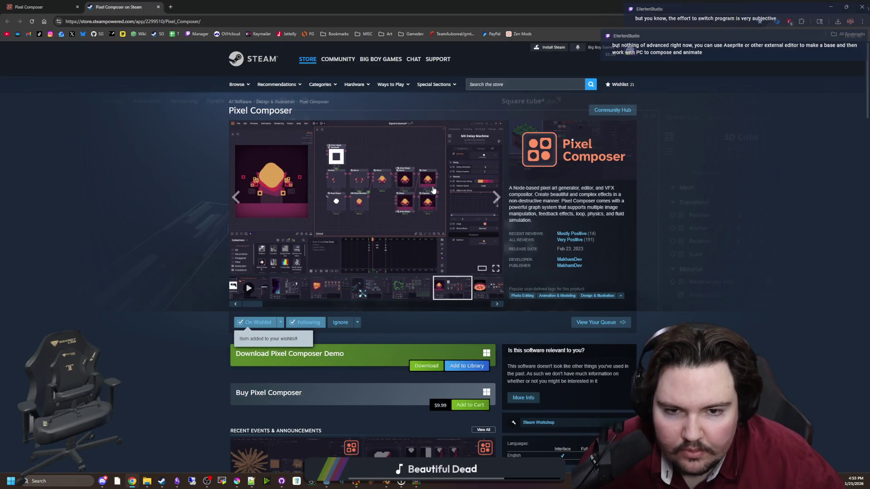
Scroll down to More Like This and open Krita's store page in a new tab.
scroll(431, 167, "down", 3)
scroll(431, 168, "down", 3)
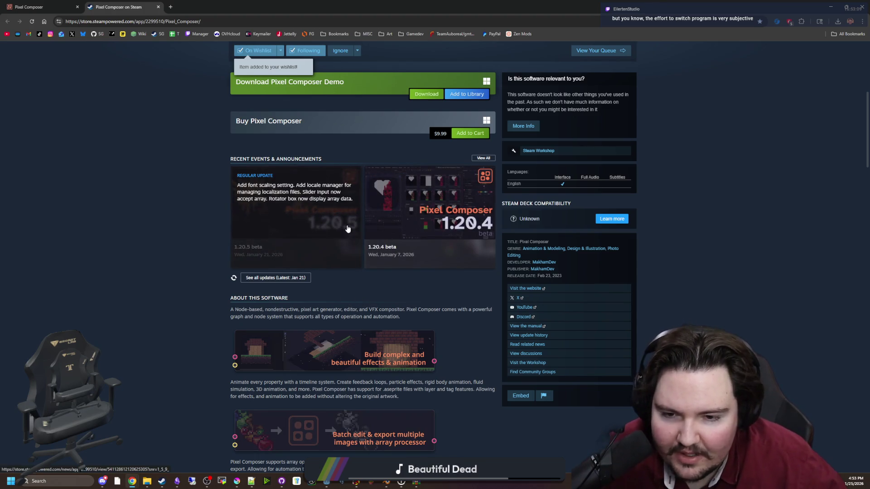
scroll(267, 240, "up", 3)
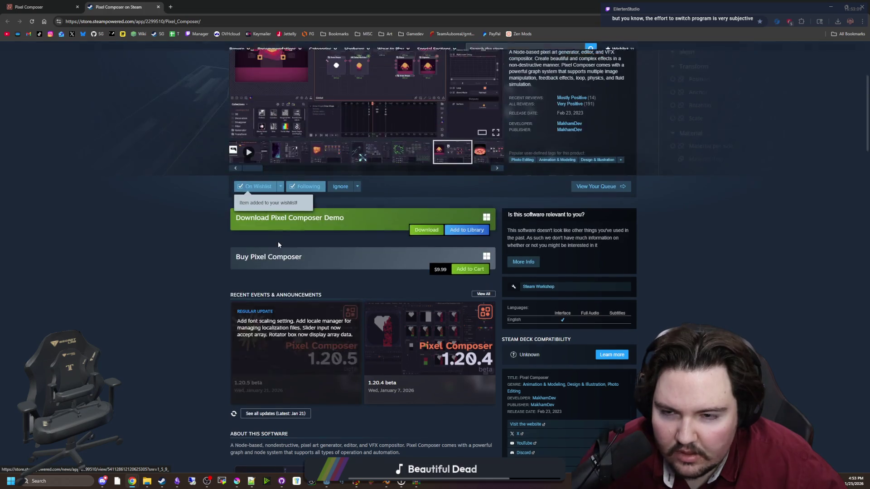
scroll(278, 241, "up", 3)
scroll(341, 308, "down", 5)
scroll(341, 309, "down", 8)
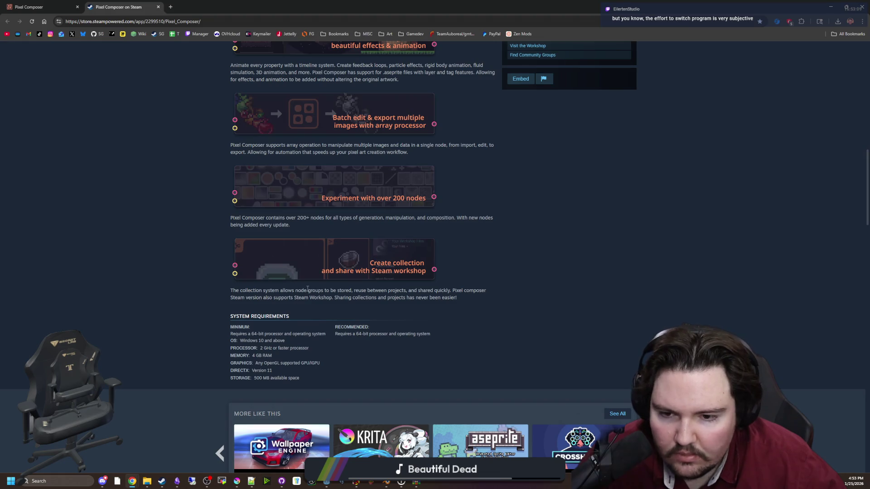
scroll(308, 289, "down", 8)
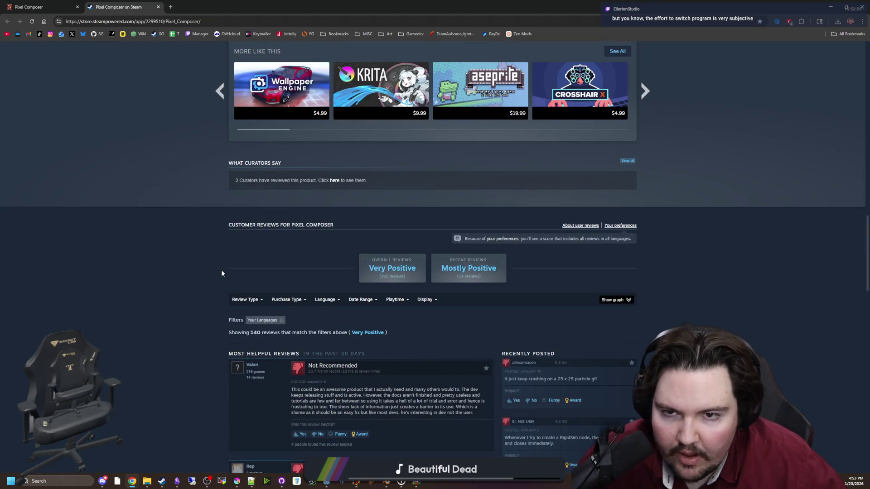
scroll(375, 121, "up", 2)
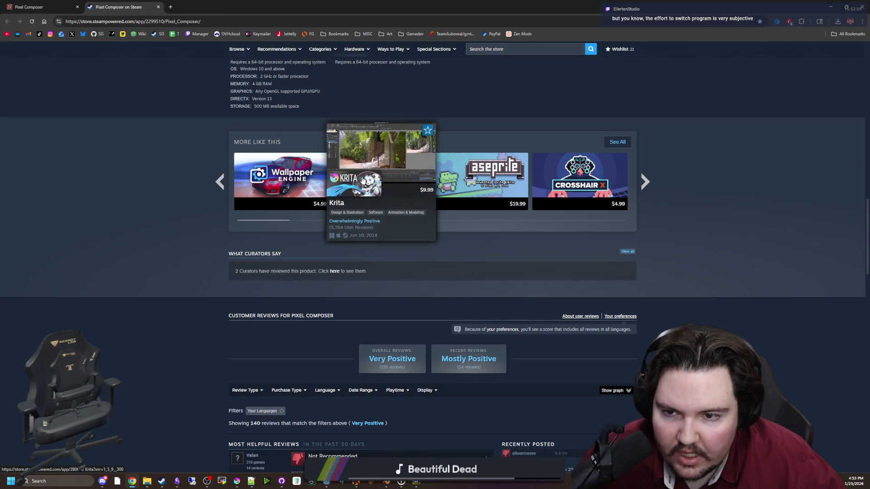
middle_click(371, 177)
Switch to the Krita store tab and scroll through its page.
key("ctrl+Tab")
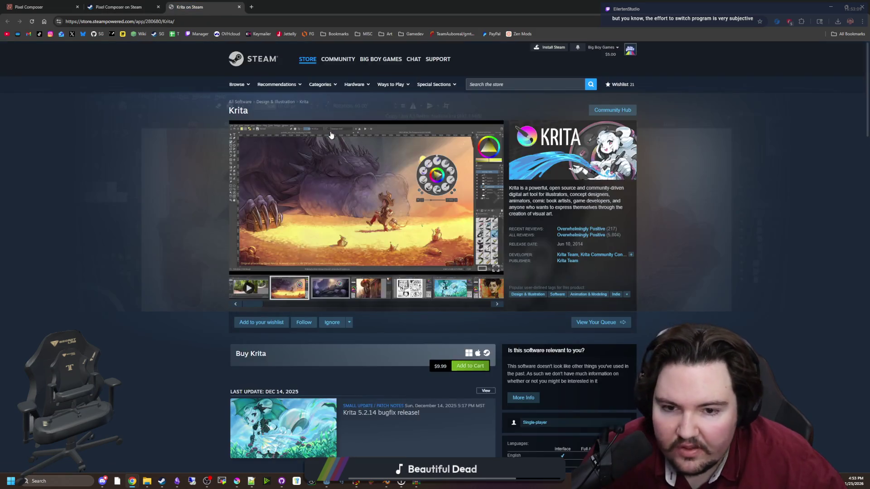
scroll(338, 224, "down", 6)
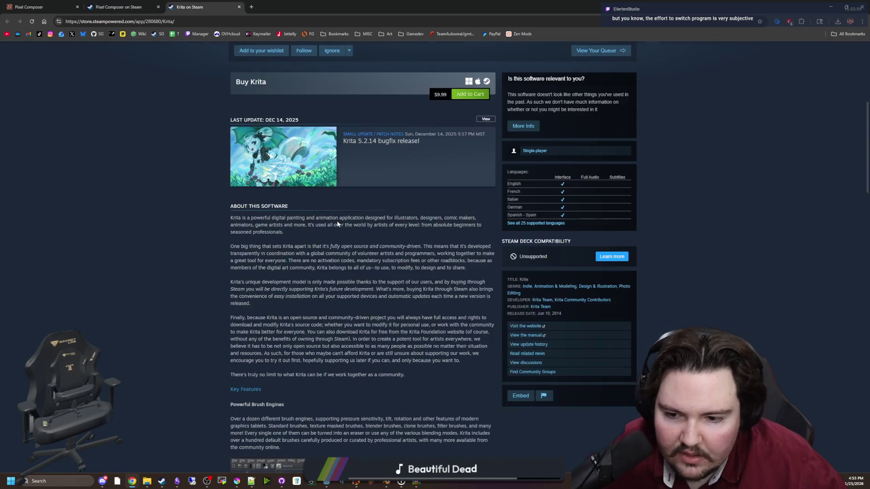
scroll(338, 224, "down", 4)
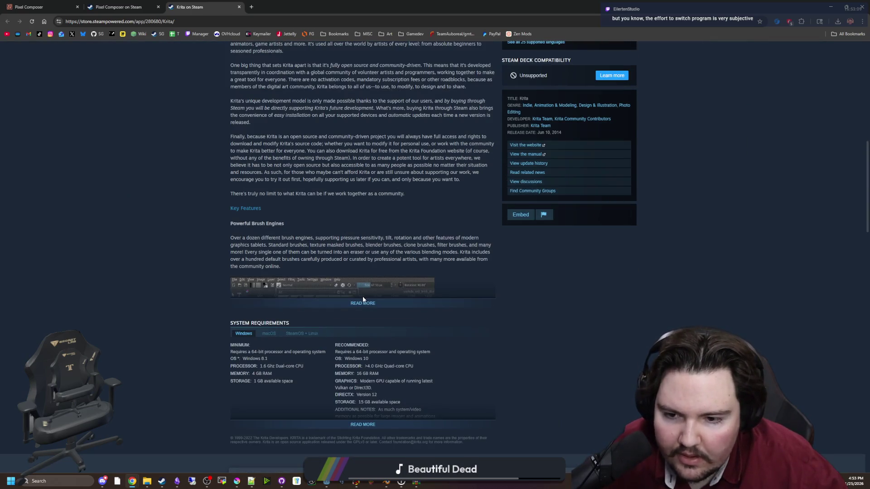
scroll(366, 301, "down", 5)
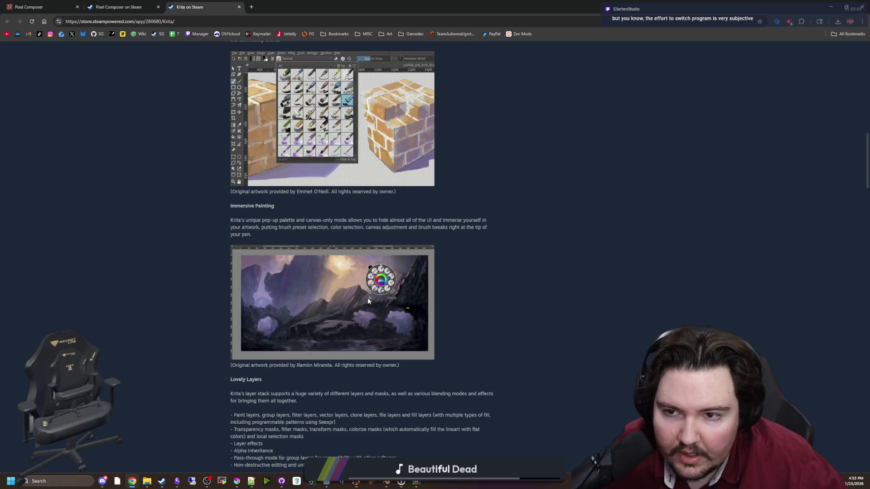
scroll(368, 301, "down", 4)
scroll(371, 294, "down", 13)
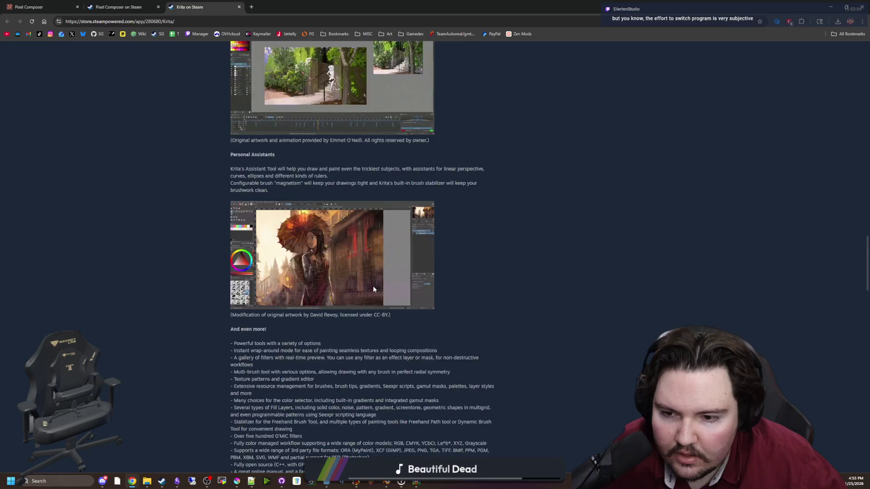
scroll(374, 289, "down", 3)
scroll(204, 135, "up", 20)
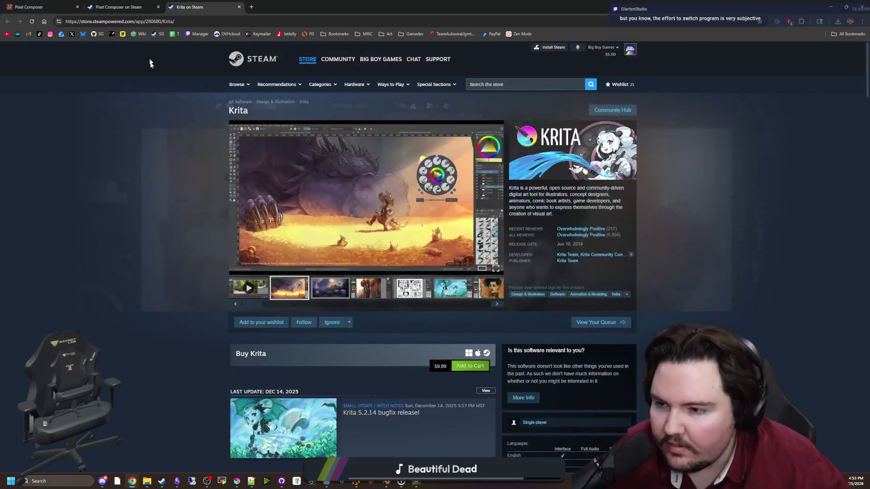
Return to the Pixel Composer tab and scroll through its customer reviews.
left_click(122, 6)
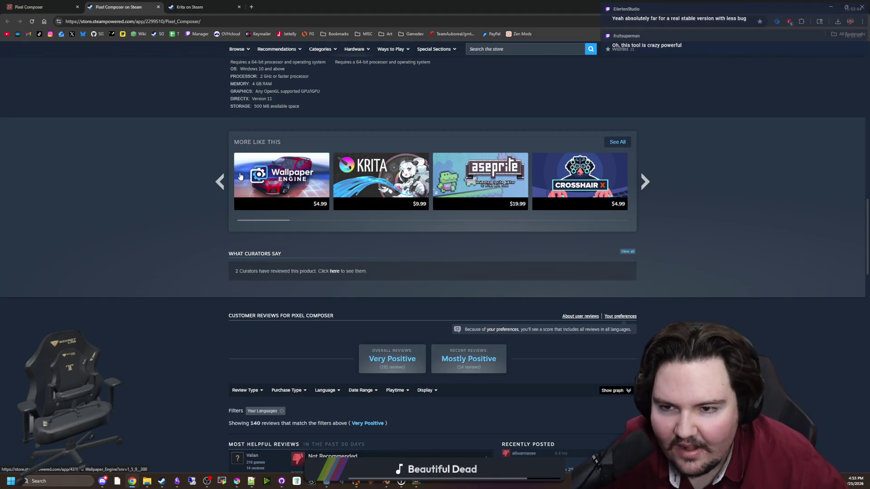
scroll(213, 176, "down", 4)
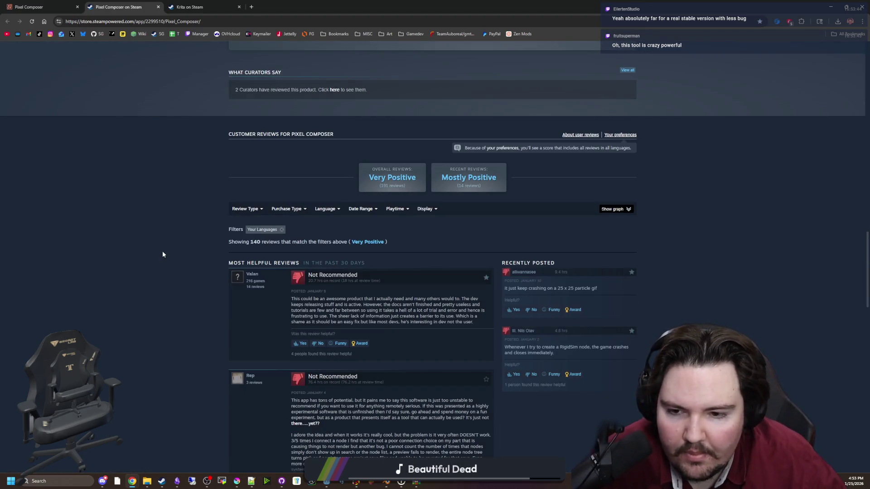
scroll(163, 254, "down", 20)
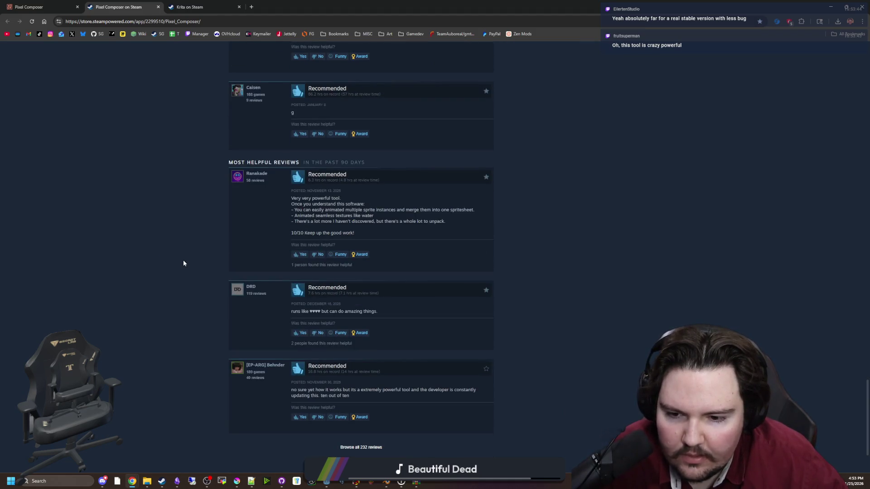
scroll(200, 301, "up", 20)
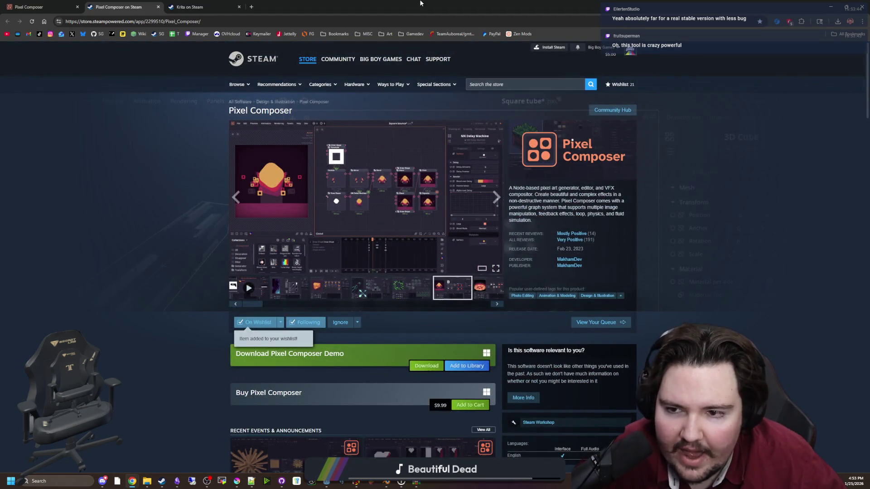
key("alt+Tab")
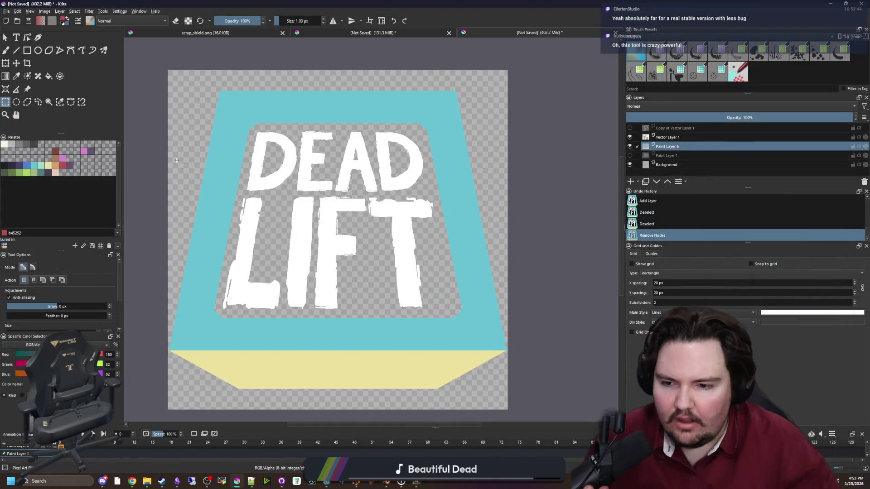
left_click(48, 102)
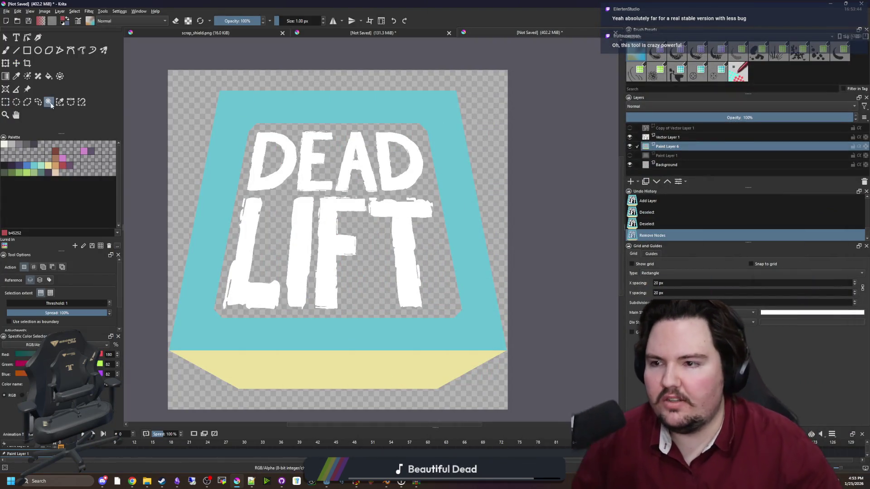
left_click(269, 119)
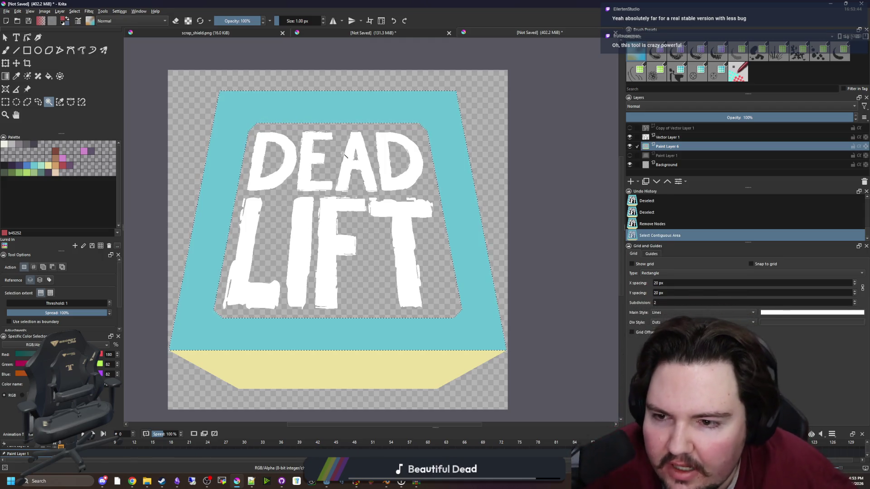
key("ctrl+shift+a")
scroll(295, 235, "up", 5)
key("b")
scroll(297, 238, "down", 2)
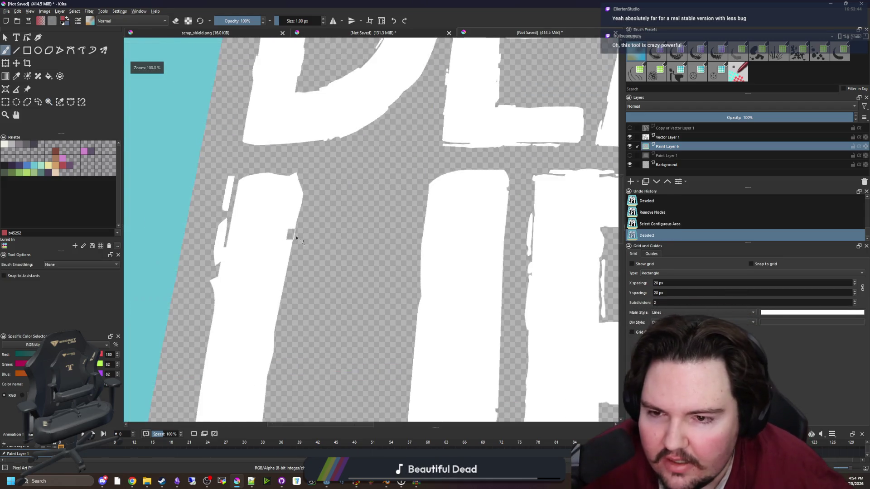
scroll(299, 239, "down", 6)
scroll(354, 244, "up", 3)
scroll(353, 244, "down", 3)
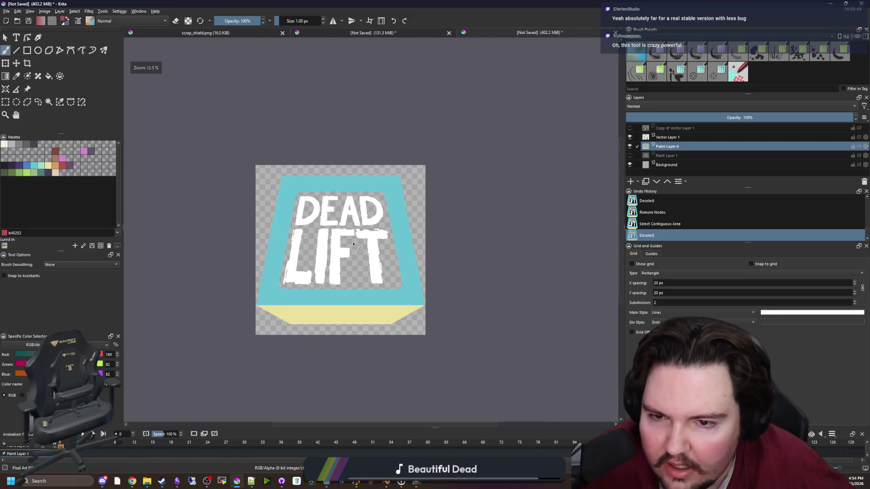
Browse the Filter menu's Map and Colors submenus and Settings, ending on the Artistic filters list.
scroll(321, 314, "up", 2)
left_click(89, 11)
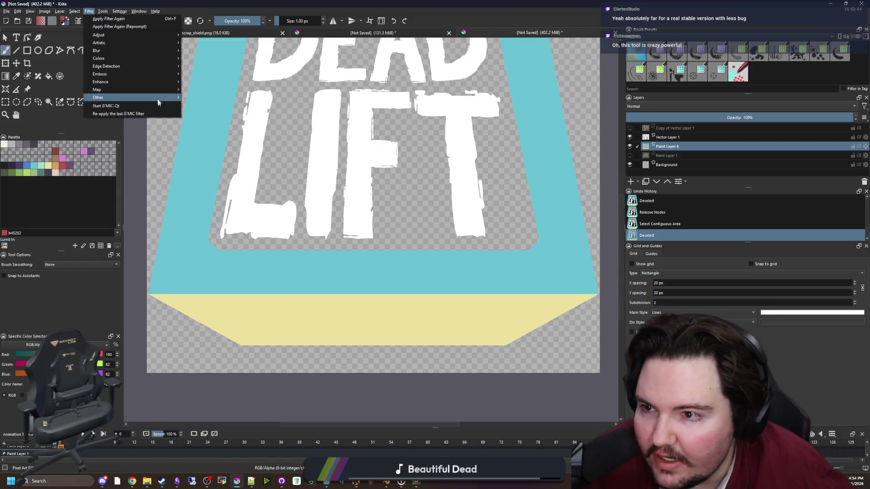
mouse_move(168, 89)
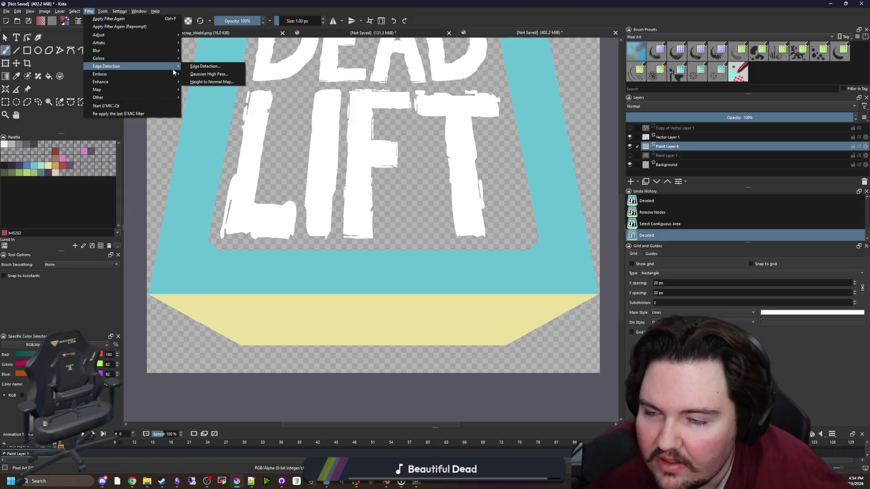
mouse_move(173, 60)
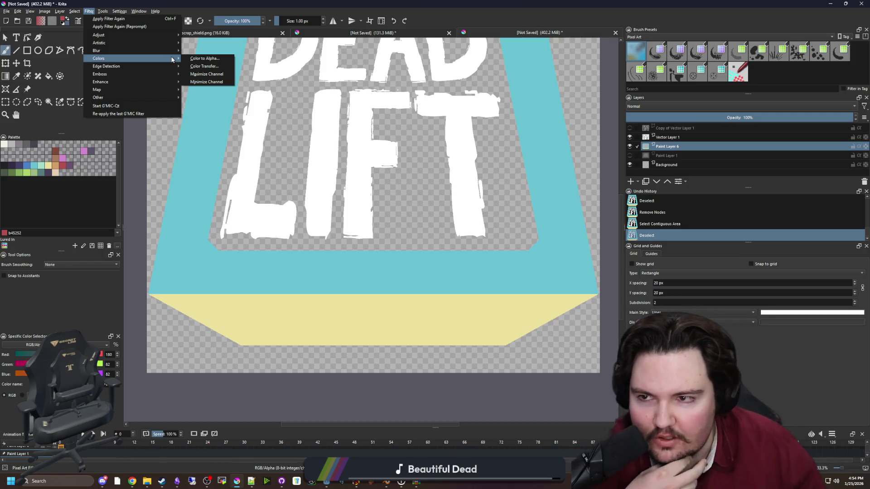
left_click(89, 11)
left_click(119, 11)
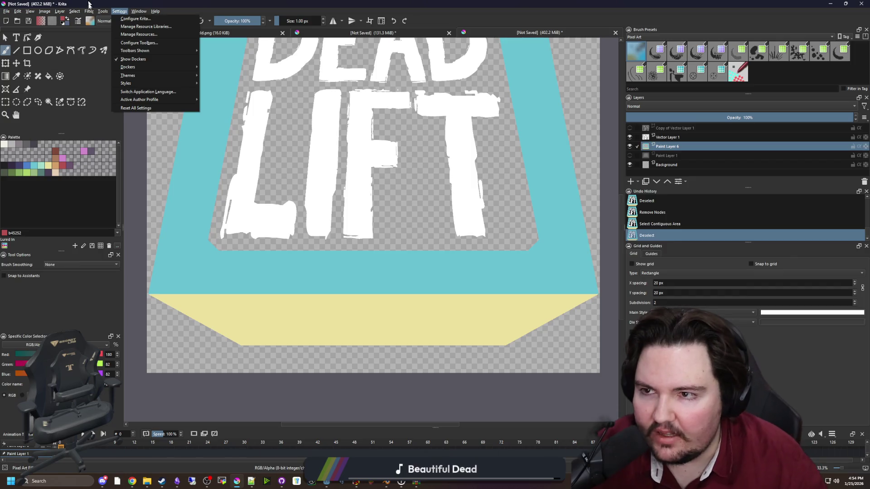
left_click(89, 4)
left_click(89, 11)
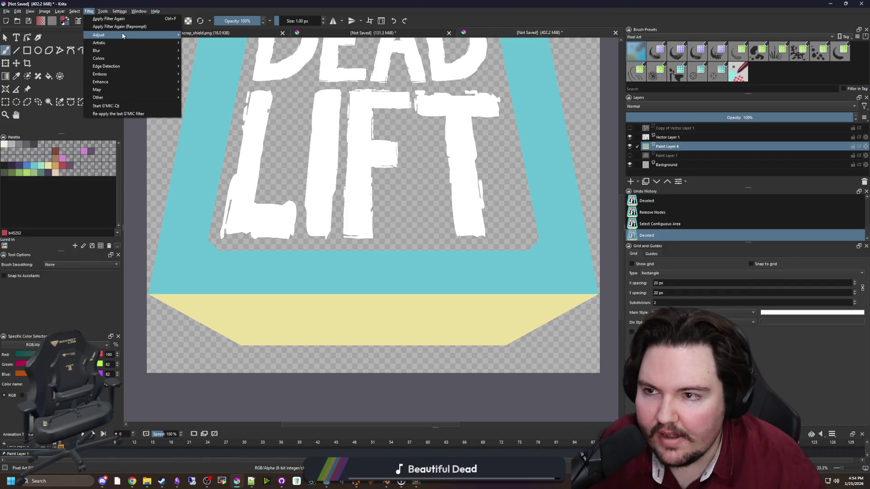
mouse_move(122, 36)
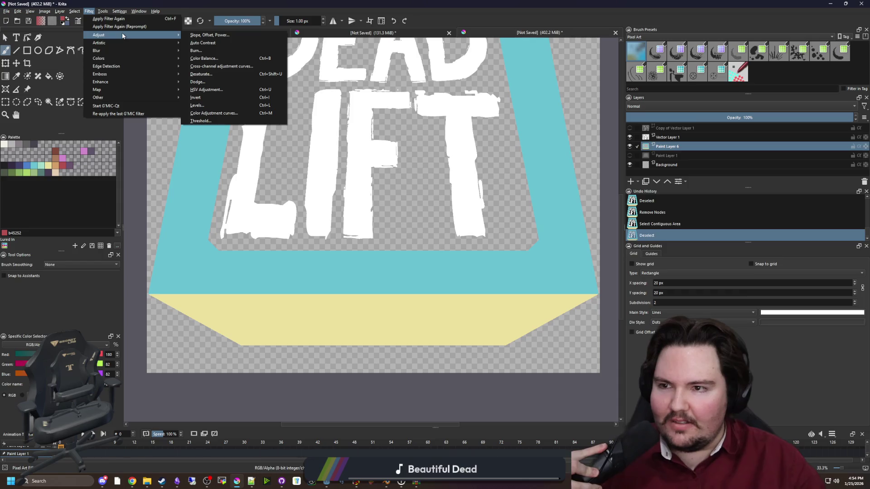
mouse_move(137, 48)
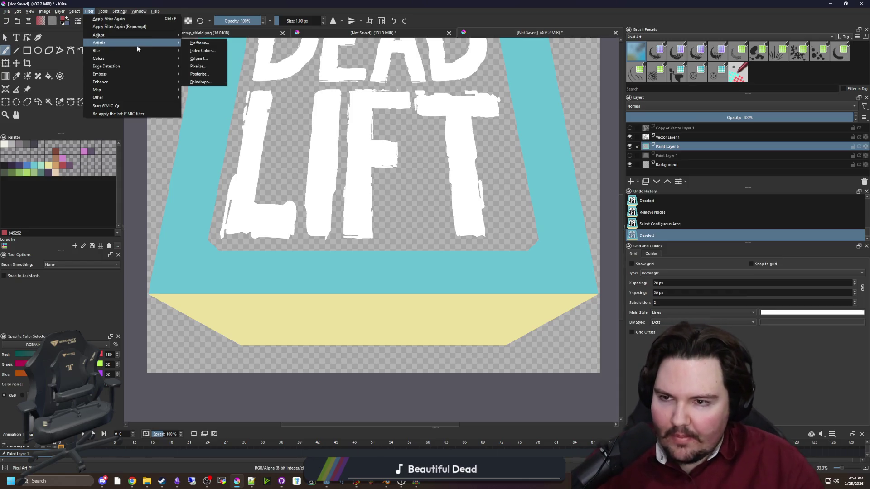
left_click(198, 58)
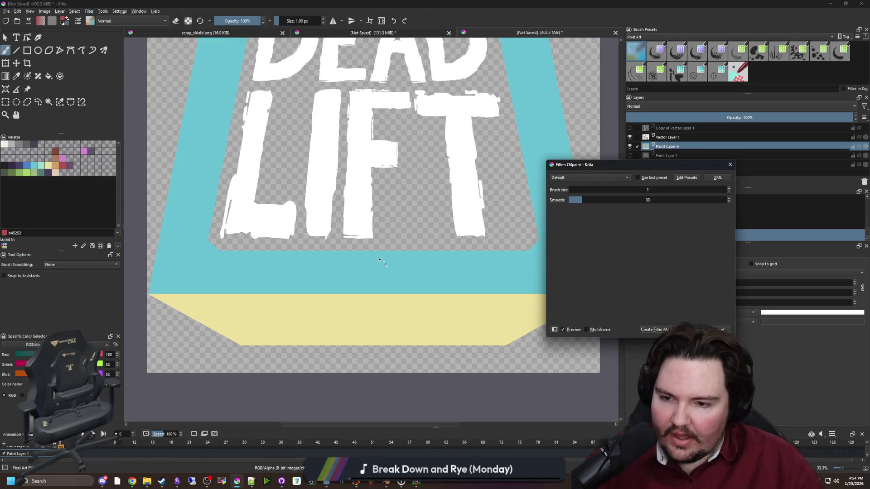
scroll(457, 254, "up", 4)
scroll(418, 268, "down", 4)
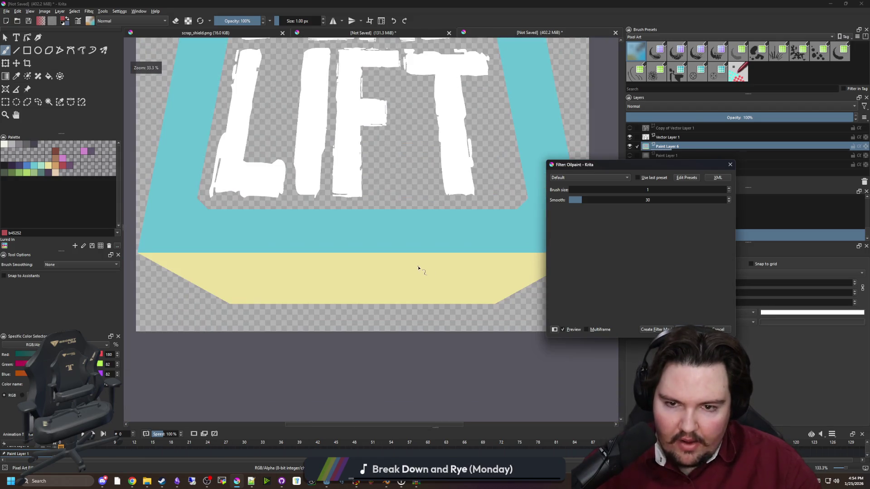
scroll(189, 172, "down", 3)
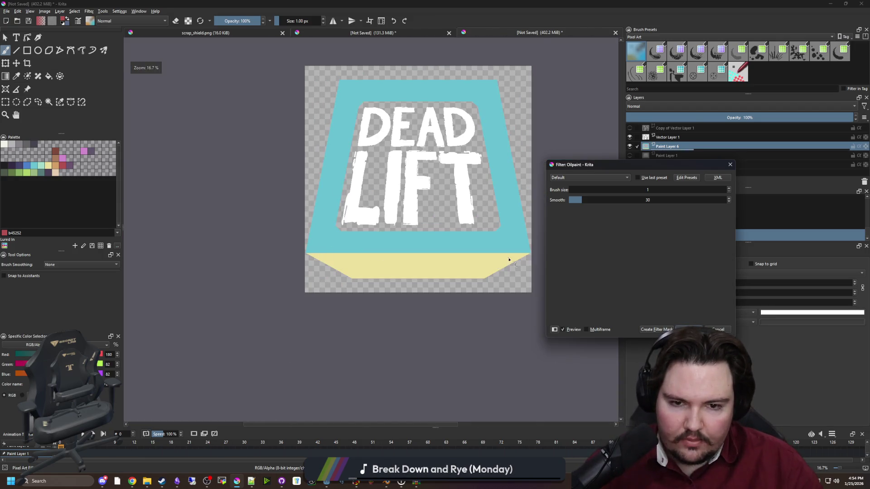
scroll(517, 262, "up", 6)
scroll(290, 267, "down", 2)
scroll(326, 256, "up", 4)
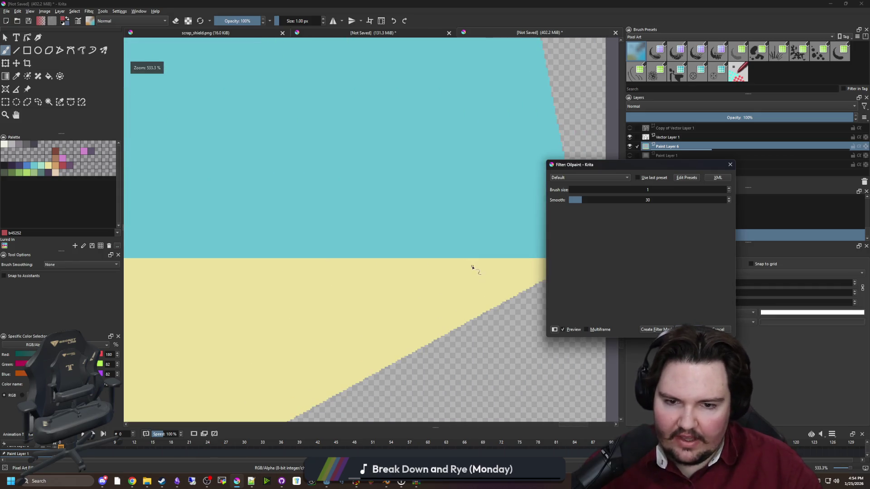
scroll(473, 268, "down", 10)
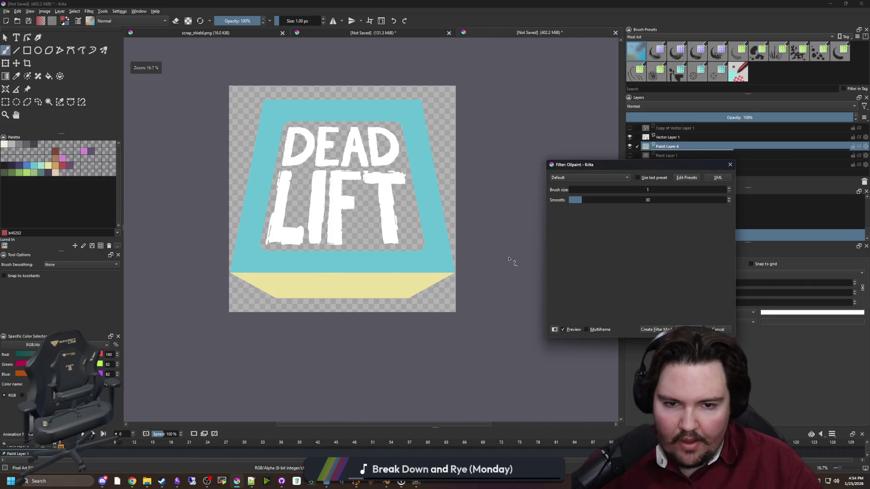
scroll(406, 278, "up", 1)
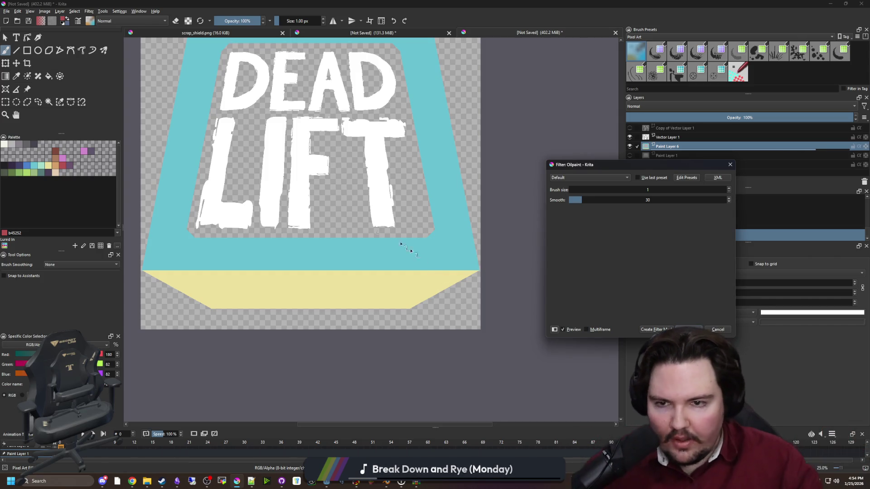
scroll(472, 261, "down", 1)
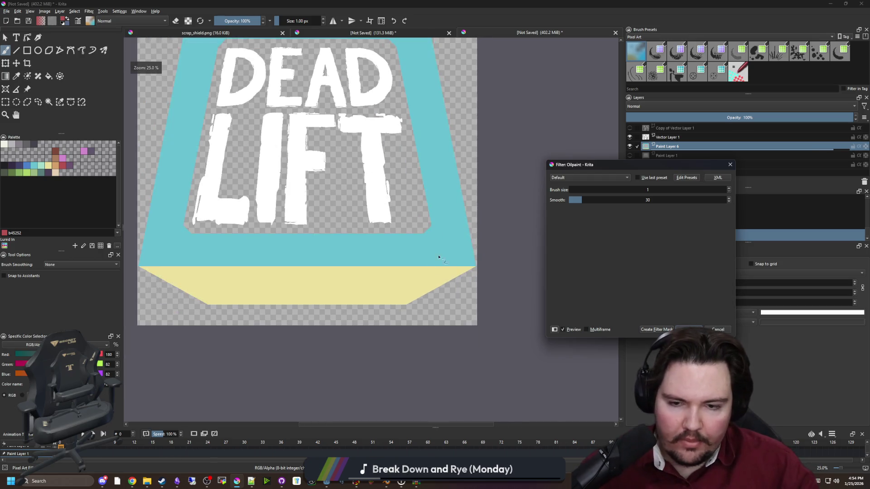
scroll(431, 269, "up", 3)
scroll(379, 262, "down", 1)
scroll(378, 262, "up", 1)
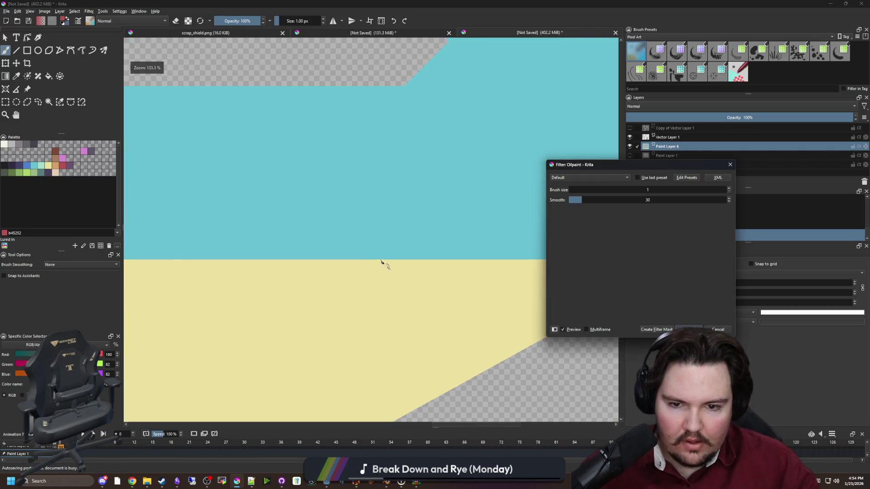
scroll(394, 271, "down", 1)
scroll(466, 271, "down", 3)
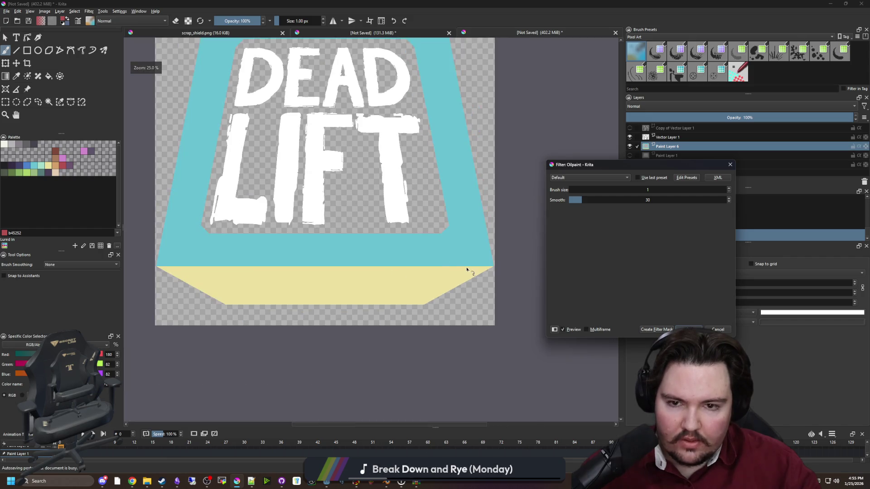
scroll(443, 262, "up", 8)
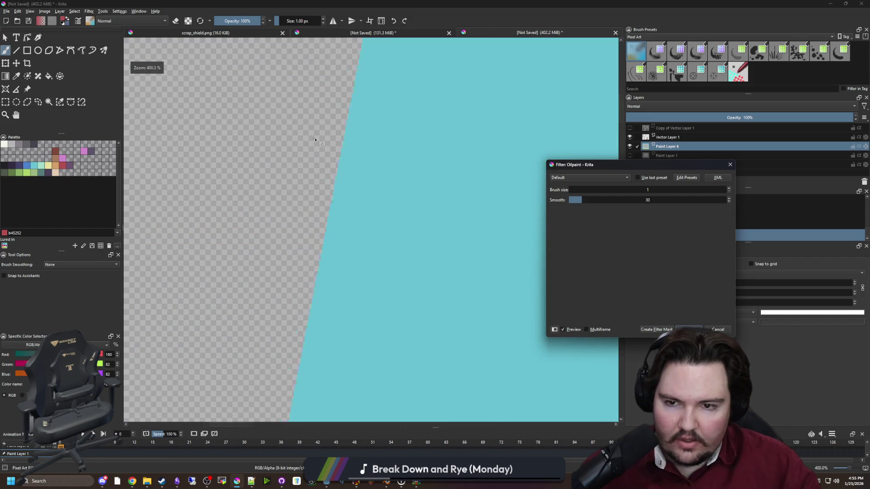
scroll(385, 226, "down", 8)
scroll(414, 291, "up", 4)
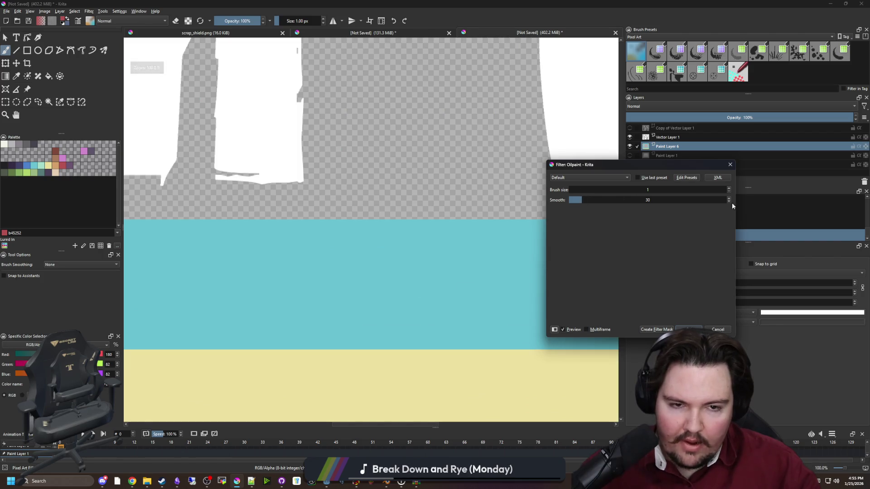
Set the Oilpaint filter brush size to 5 and smoothing to 10.
left_click_drag(645, 189, 649, 189)
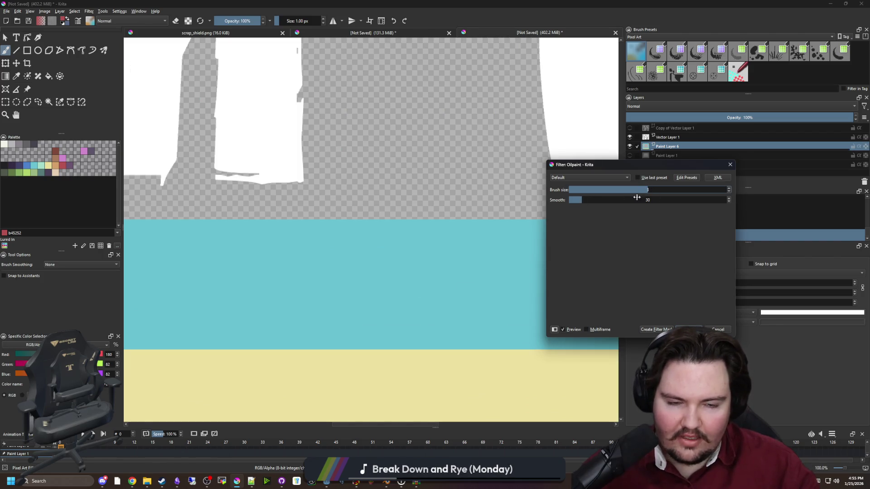
key("Up")
key("Up")
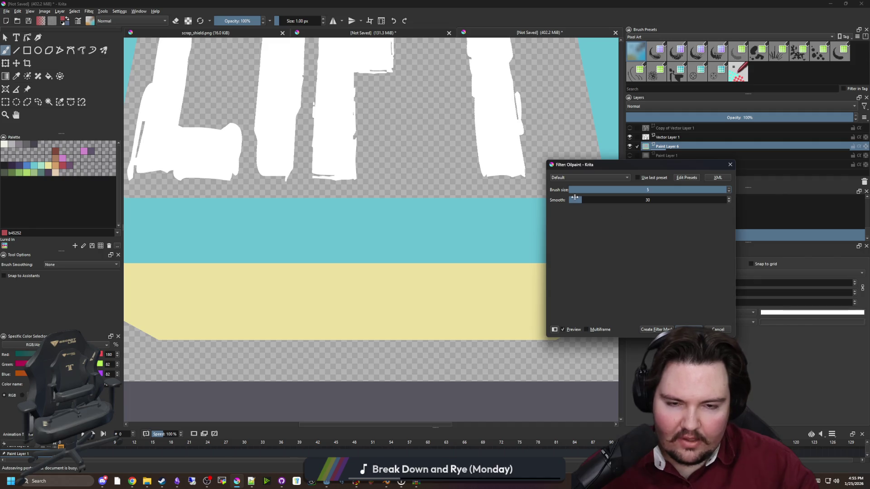
left_click_drag(575, 197, 513, 201)
scroll(448, 207, "down", 2)
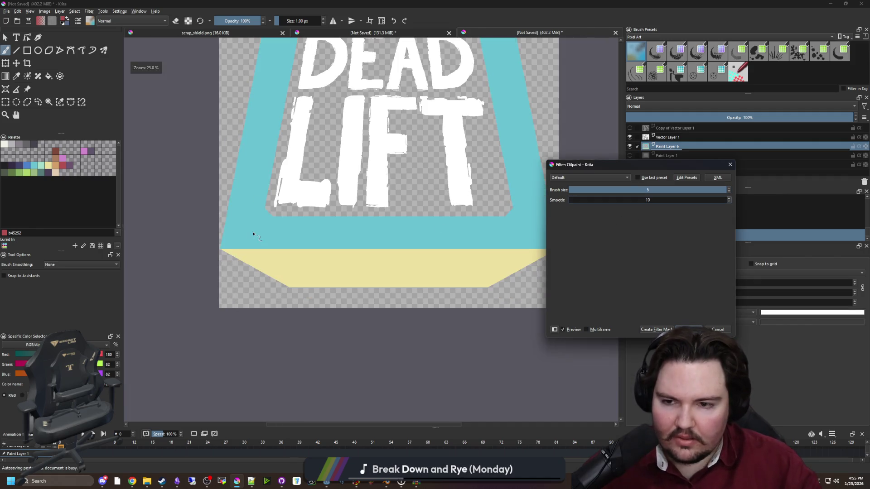
Move the Oilpaint dialog aside and zoom around to inspect the rougher letter edges.
mouse_move(629, 164)
left_mouse_down()
mouse_move(646, 166)
mouse_move(624, 276)
mouse_move(624, 211)
left_mouse_up()
scroll(261, 228, "up", 1)
scroll(262, 228, "up", 2)
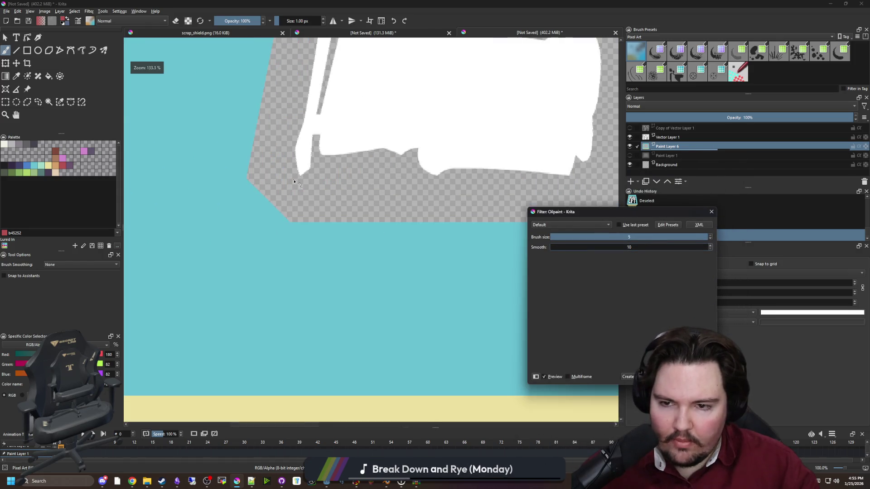
scroll(272, 267, "down", 5)
scroll(317, 178, "up", 5)
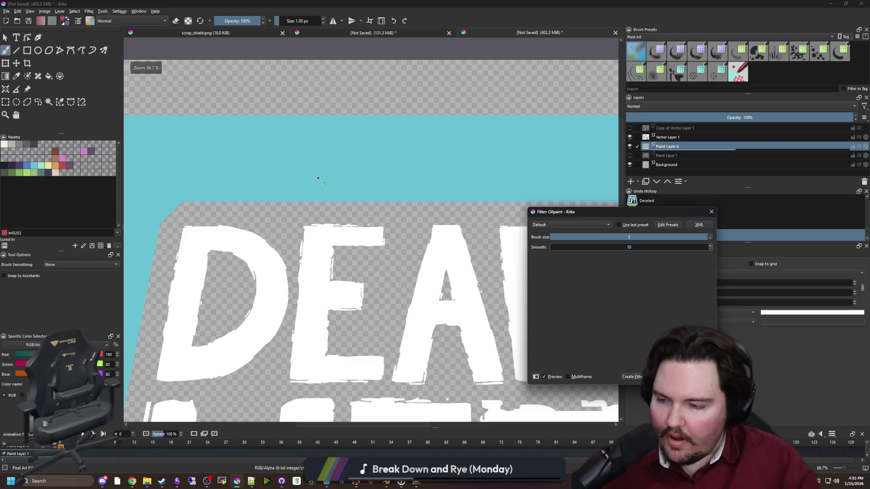
scroll(337, 253, "down", 4)
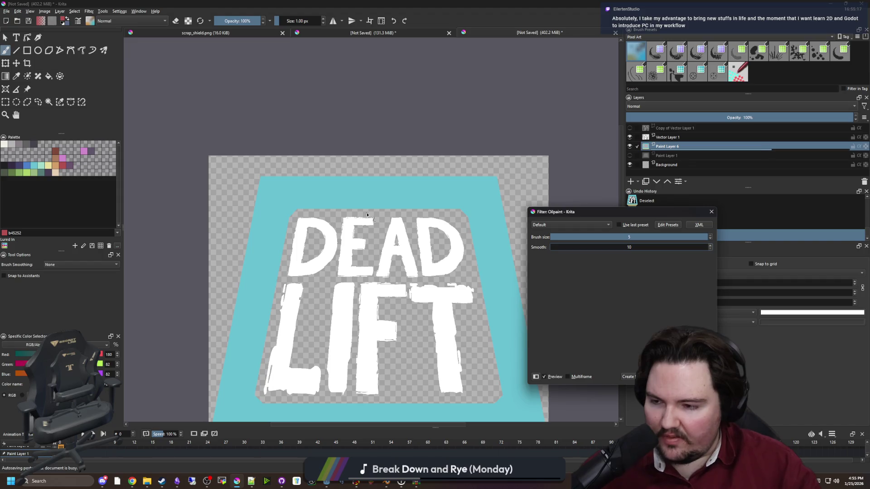
scroll(299, 184, "up", 2)
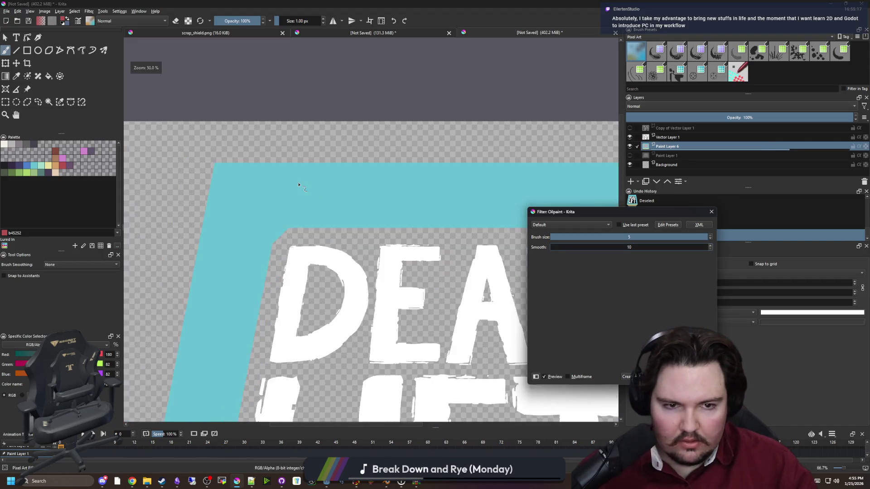
scroll(298, 184, "down", 2)
scroll(374, 284, "up", 5)
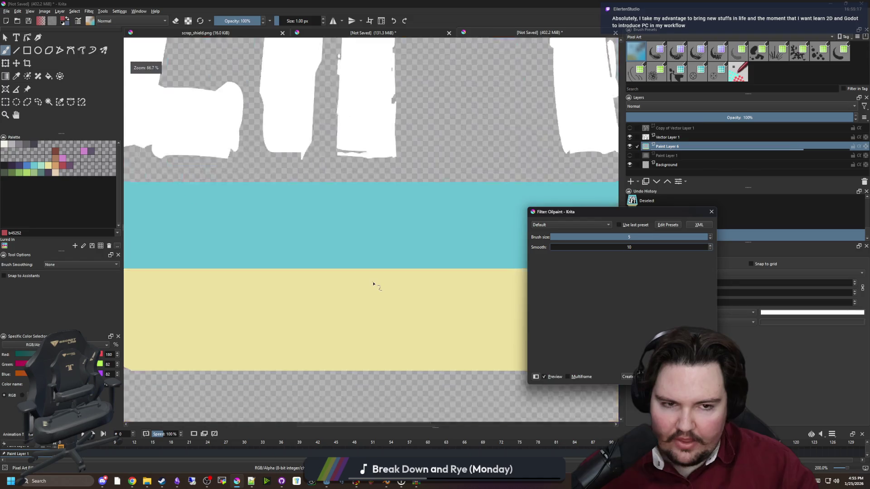
scroll(374, 284, "down", 5)
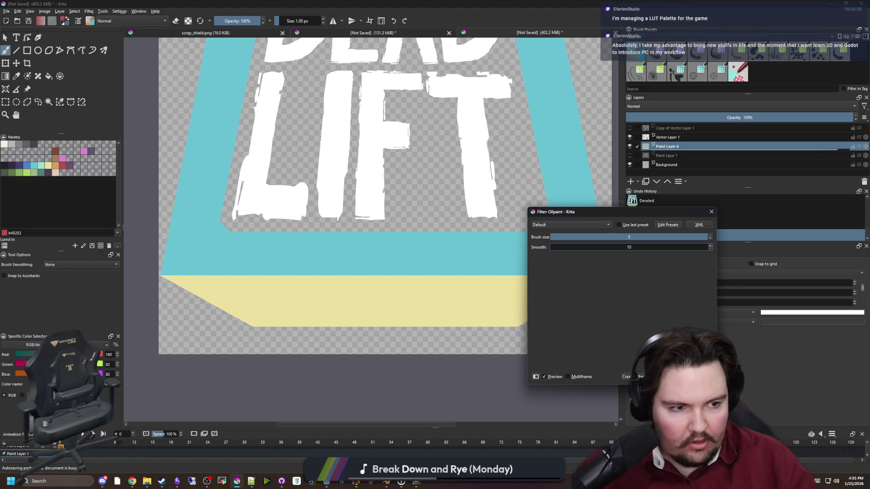
key("alt+Tab")
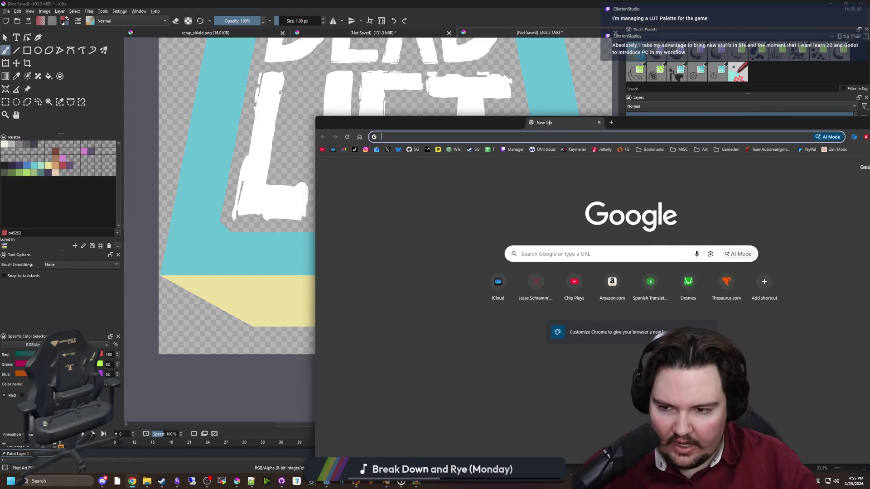
Search Google for material maker and open the Material Maker website.
type("material maker")
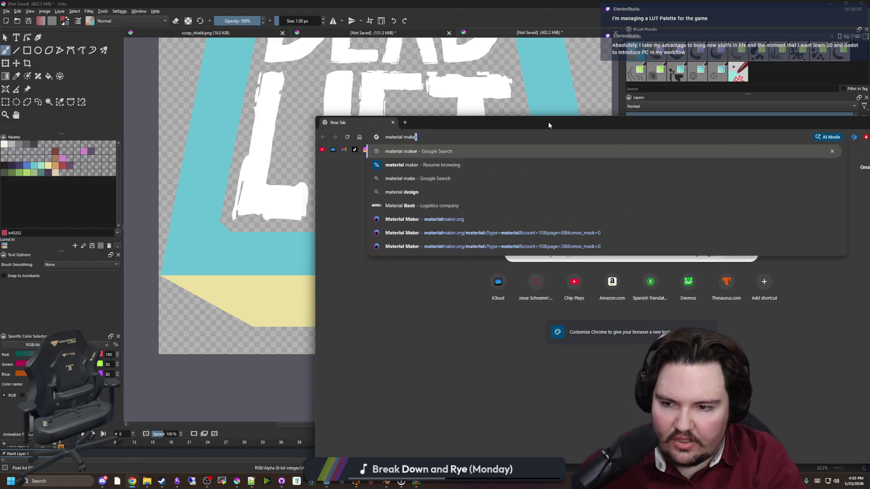
key("Return")
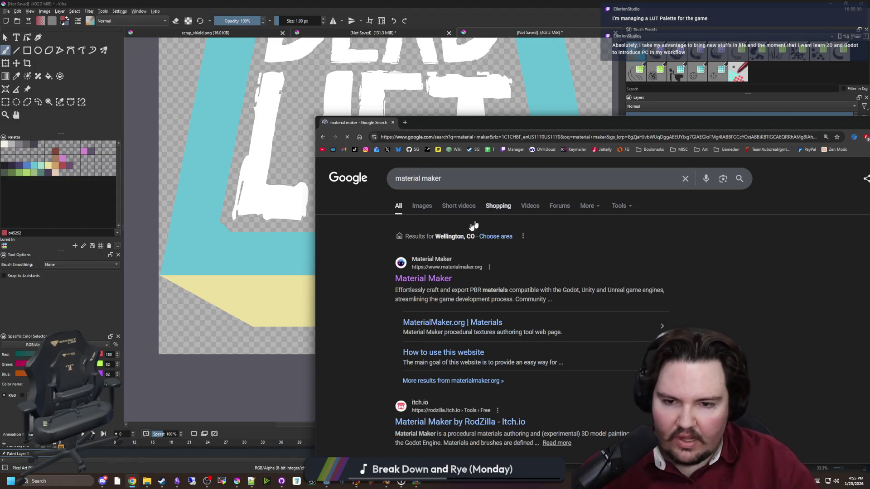
left_click(446, 281)
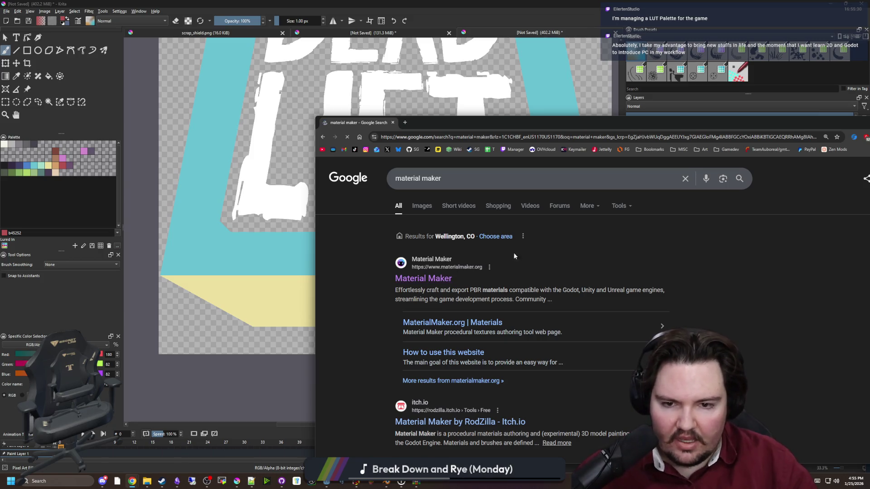
left_click_drag(471, 121, 364, 64)
Scroll through the materialmaker.org homepage and reload it.
scroll(513, 215, "down", 10)
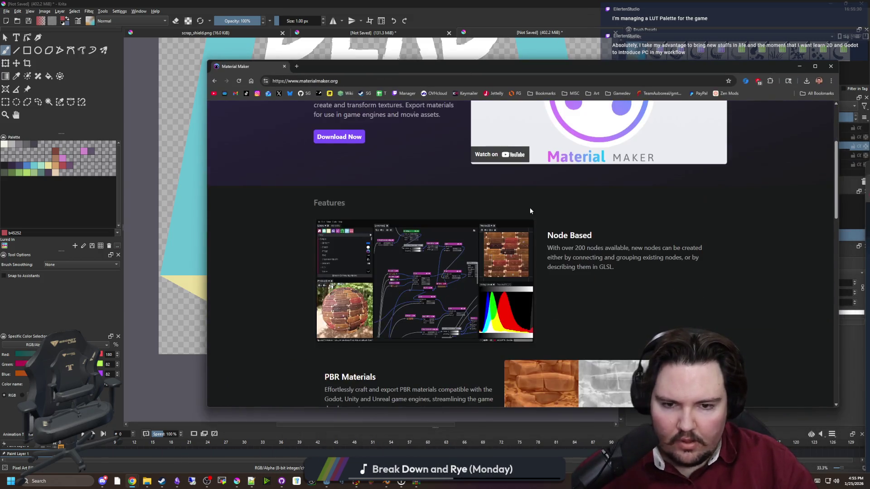
scroll(508, 233, "down", 7)
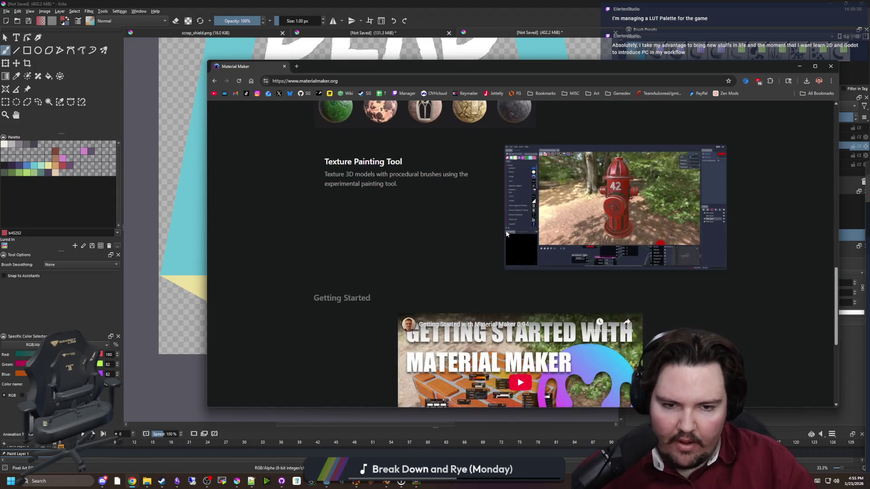
scroll(506, 230, "down", 3)
scroll(506, 230, "up", 20)
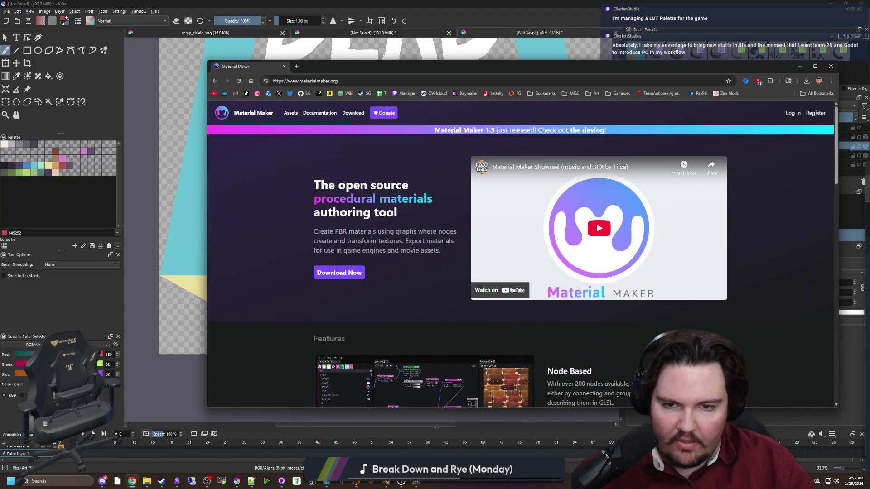
left_click(247, 111)
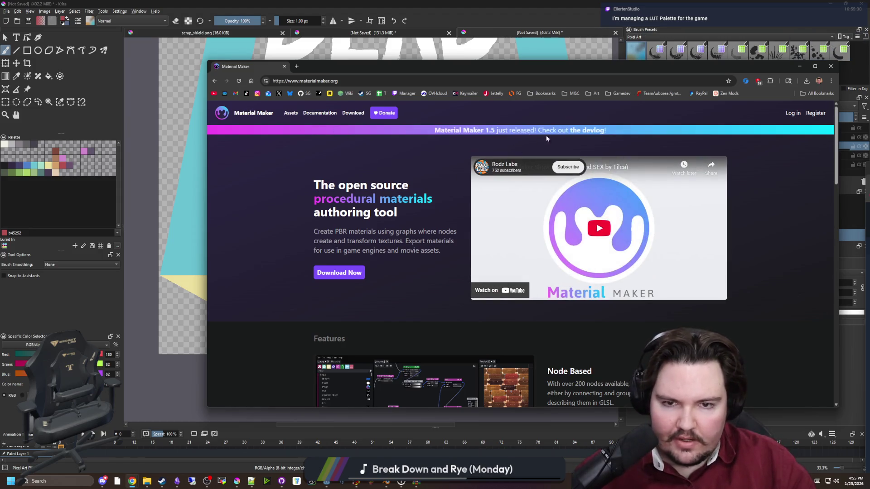
scroll(428, 175, "down", 15)
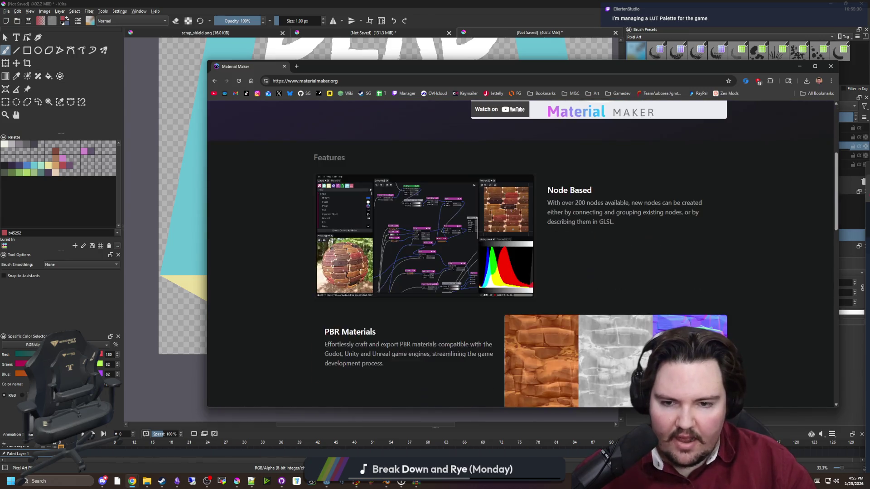
scroll(379, 217, "down", 6)
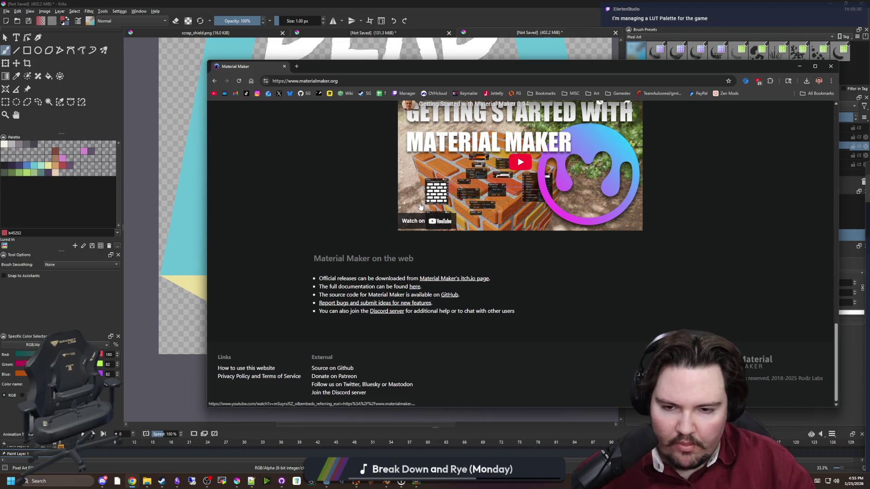
scroll(435, 182, "up", 20)
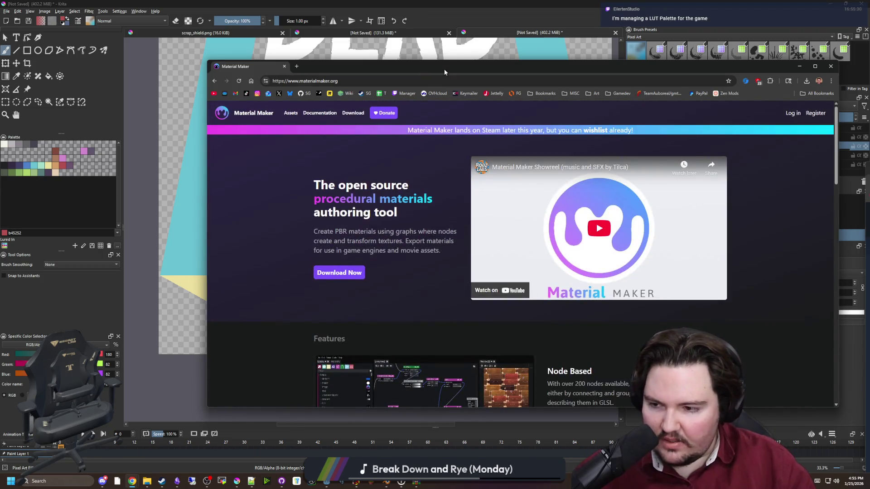
left_click(454, 50)
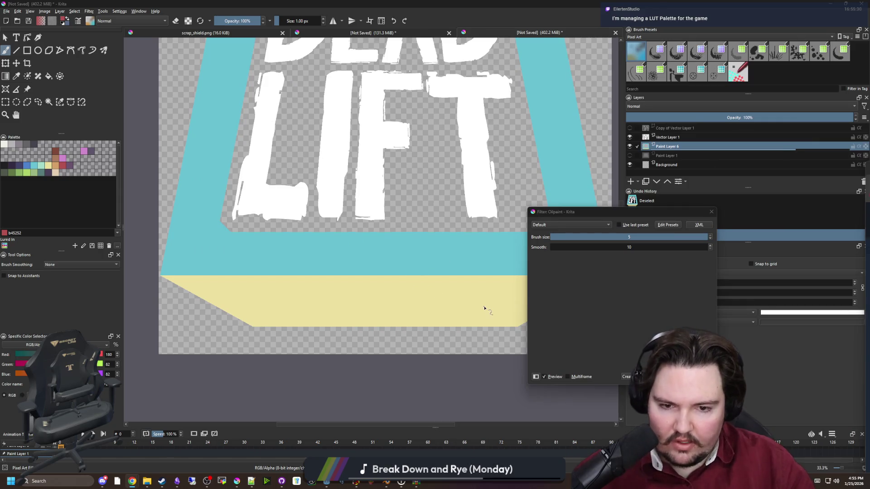
scroll(485, 308, "up", 5)
scroll(317, 258, "down", 3)
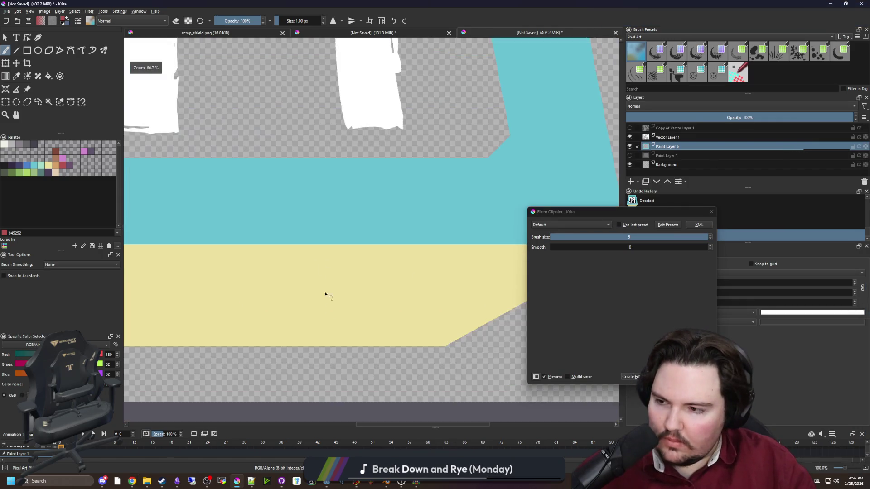
scroll(347, 344, "down", 3)
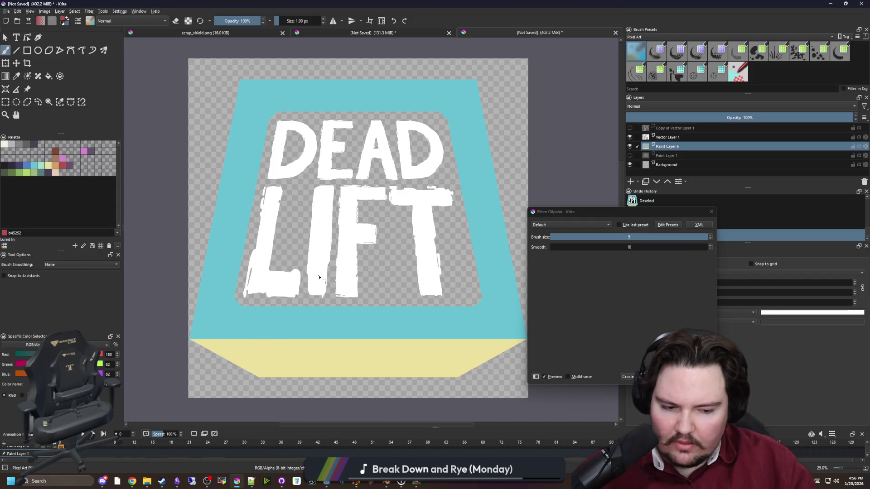
scroll(402, 322, "up", 4)
scroll(488, 224, "down", 2)
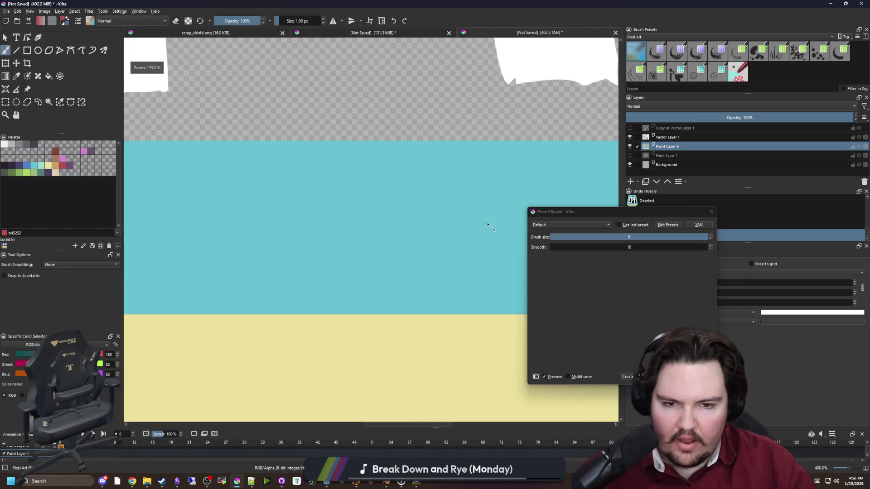
scroll(401, 235, "down", 3)
scroll(229, 258, "up", 10)
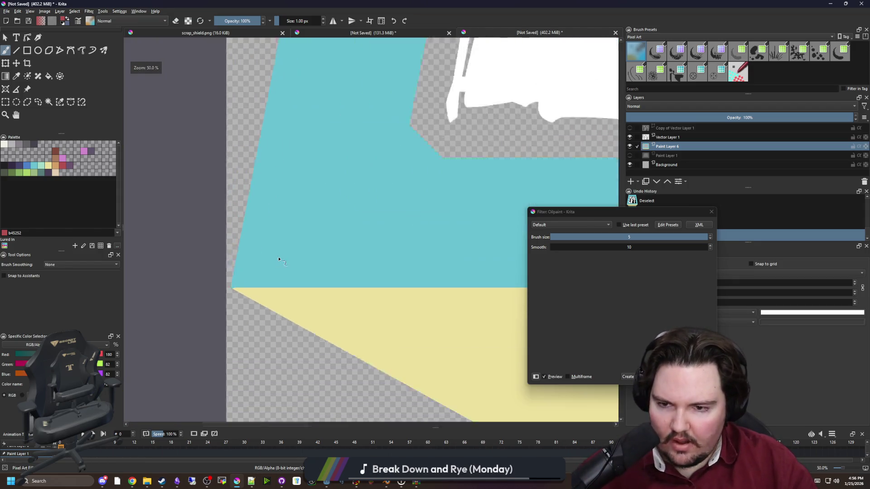
scroll(239, 322, "up", 6)
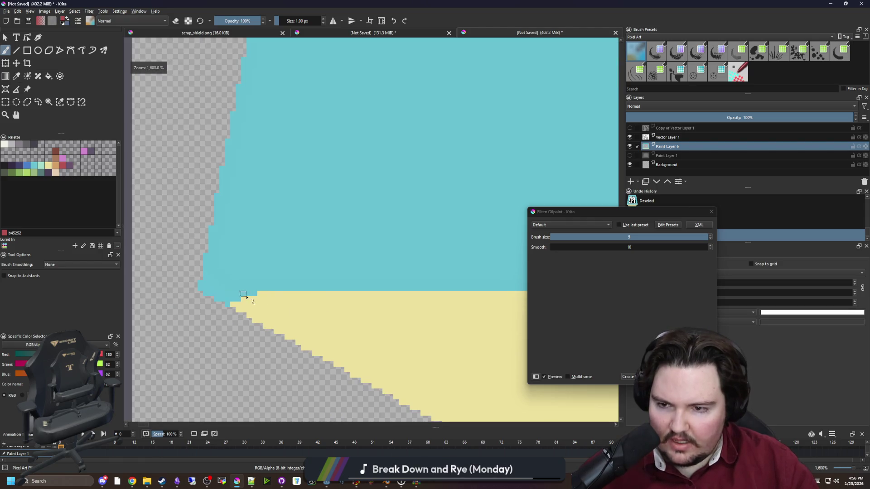
scroll(231, 295, "down", 11)
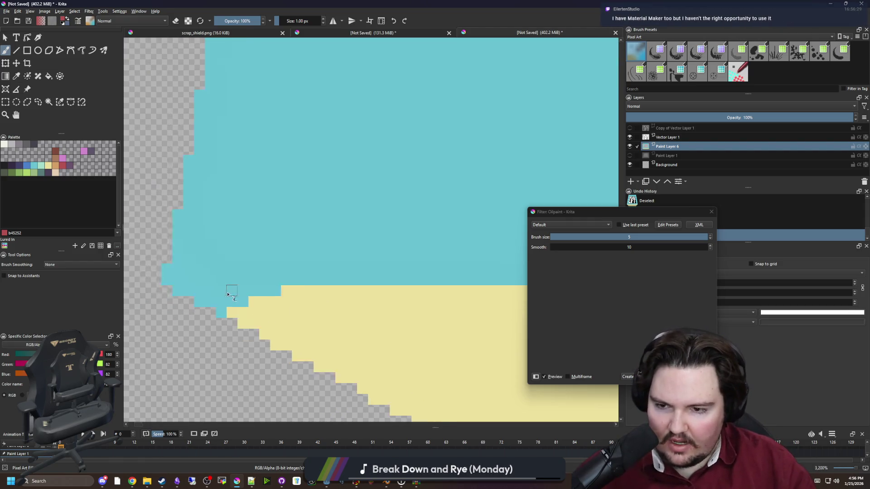
scroll(227, 295, "down", 4)
scroll(334, 300, "up", 9)
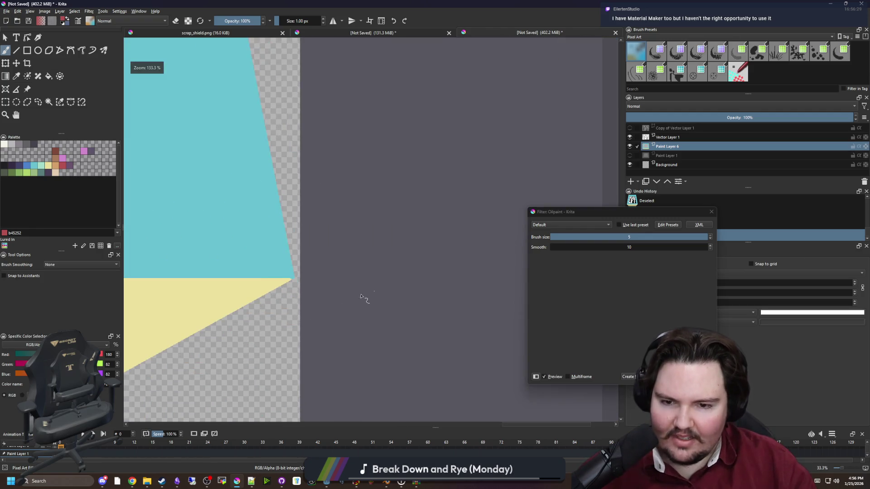
scroll(408, 278, "down", 4)
scroll(322, 254, "up", 3)
scroll(452, 258, "down", 5)
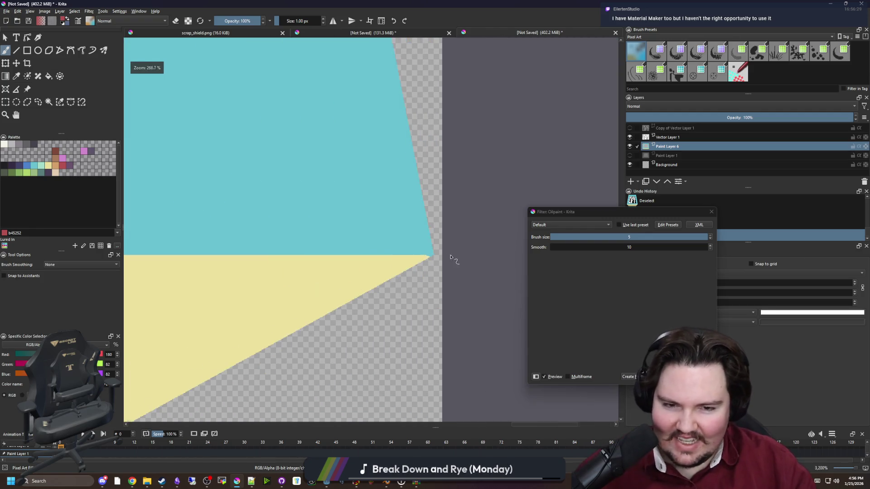
scroll(435, 297, "down", 5)
key("Escape")
scroll(442, 258, "up", 1)
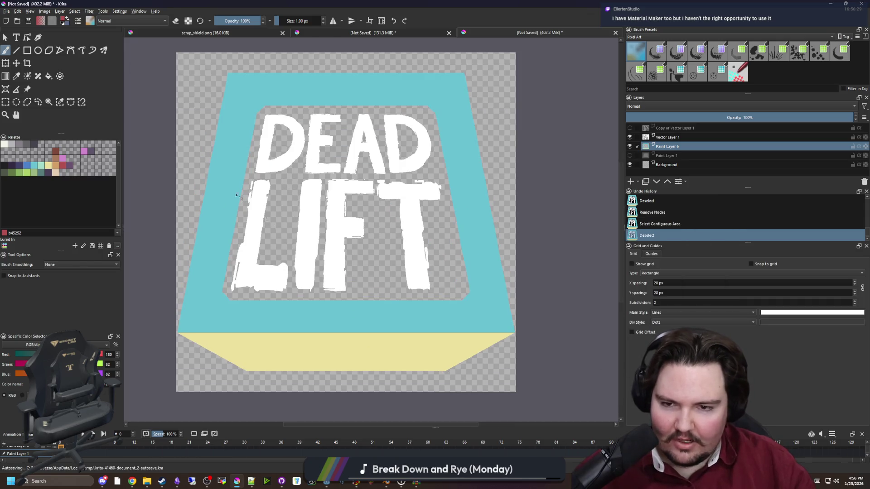
left_click(102, 11)
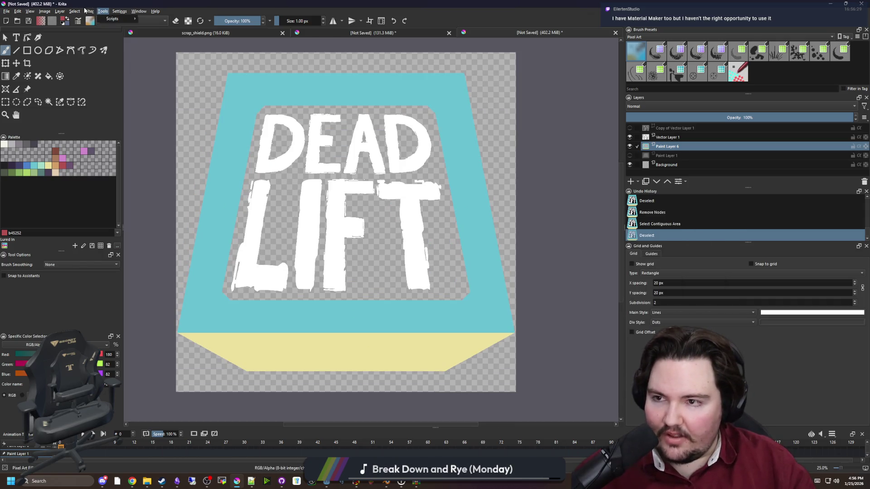
mouse_move(88, 11)
mouse_move(122, 42)
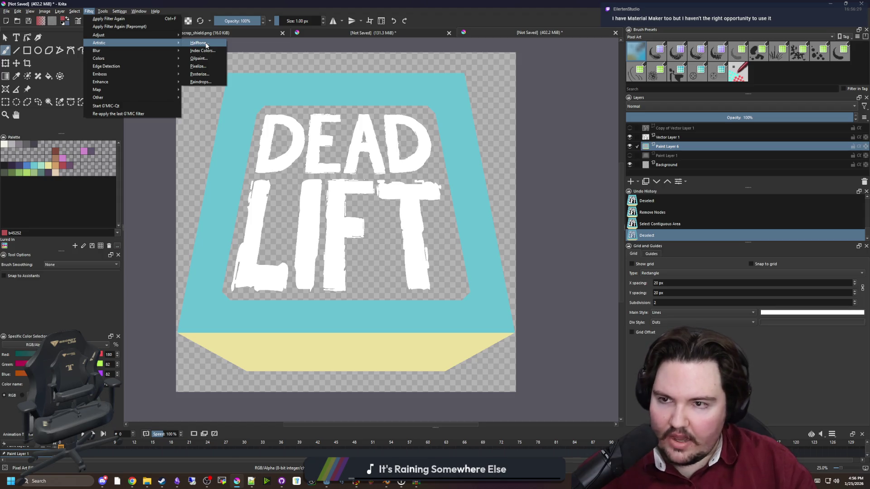
left_click(204, 82)
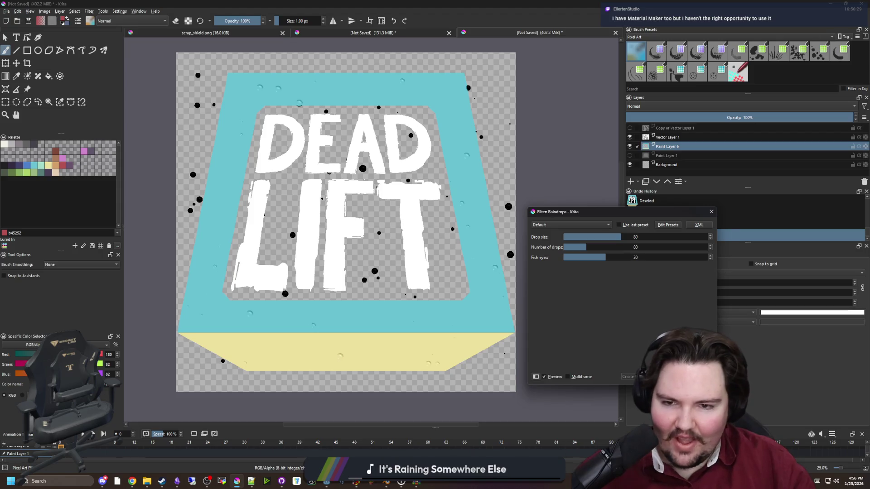
key("Escape")
left_click(89, 11)
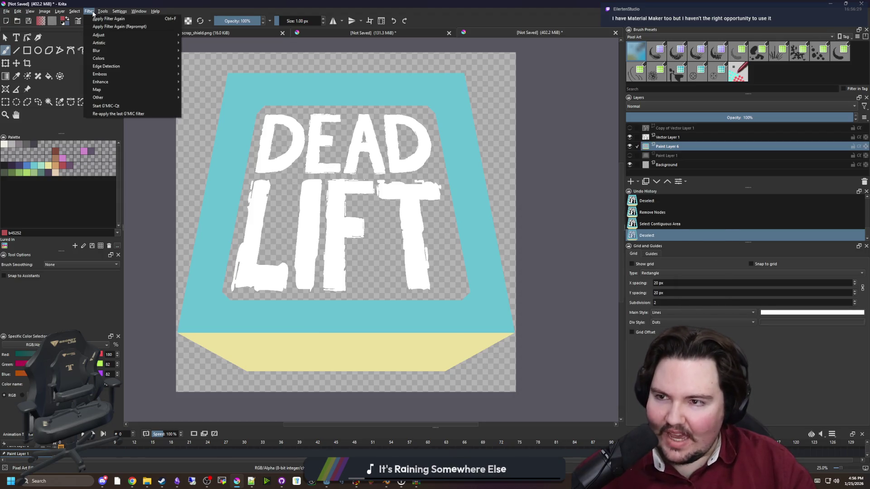
mouse_move(124, 96)
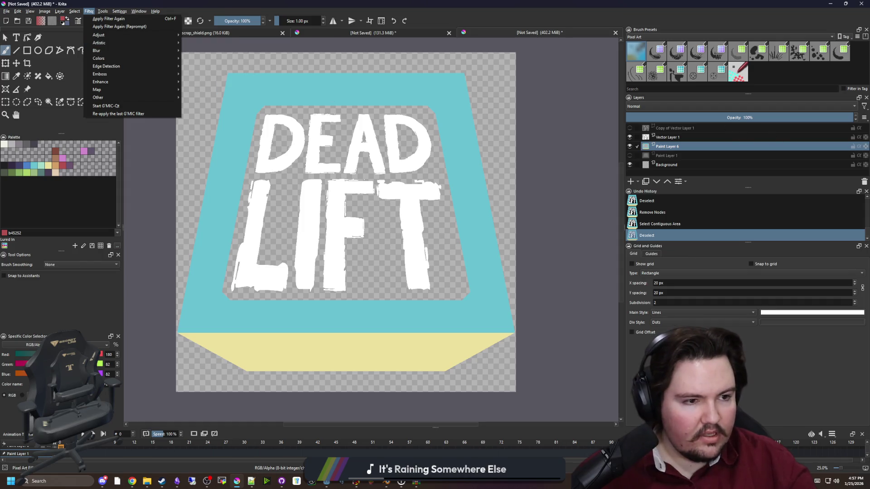
key("Escape")
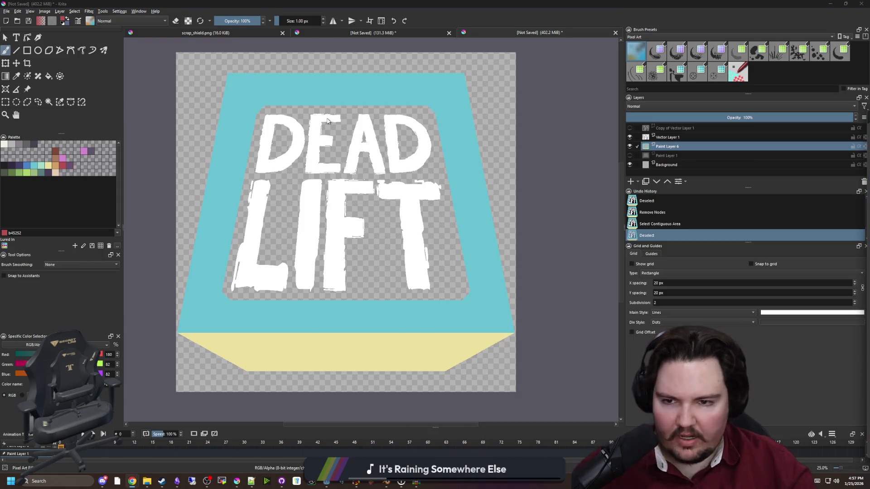
Search 'krita plugins' in a new Chrome window and open the Krita Artists Plugins and Scripts list maximized.
key("super+3")
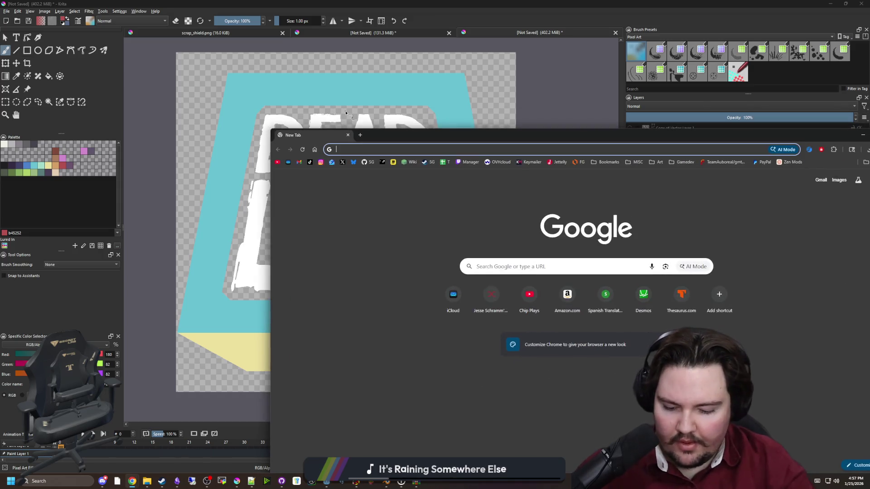
type("krita plugins")
key("Return")
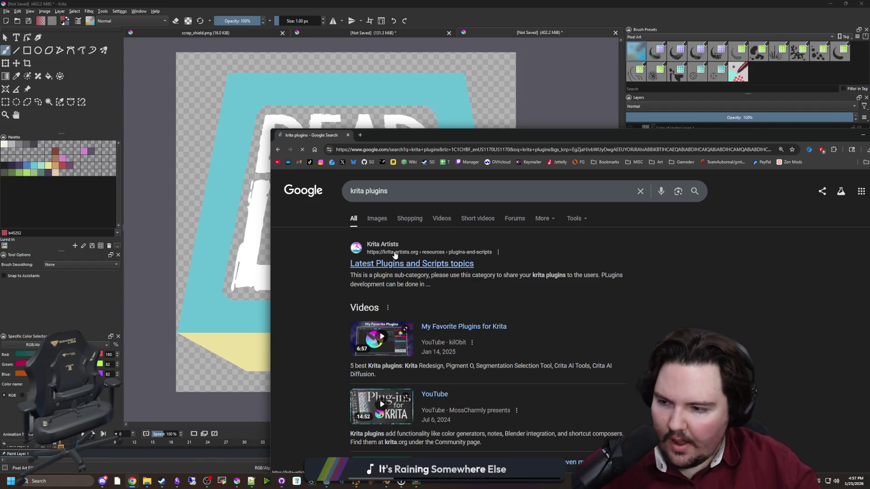
left_click(394, 251)
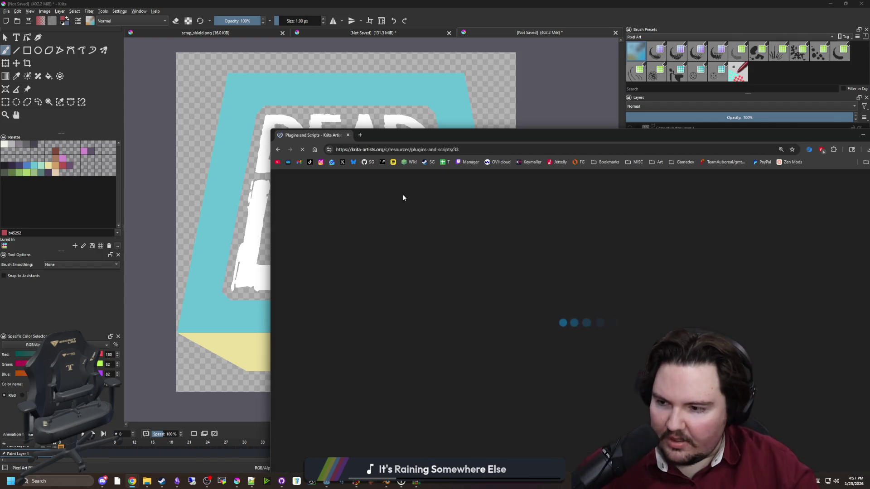
mouse_move(494, 134)
left_mouse_down()
mouse_move(360, 99)
mouse_move(389, 2)
left_mouse_up()
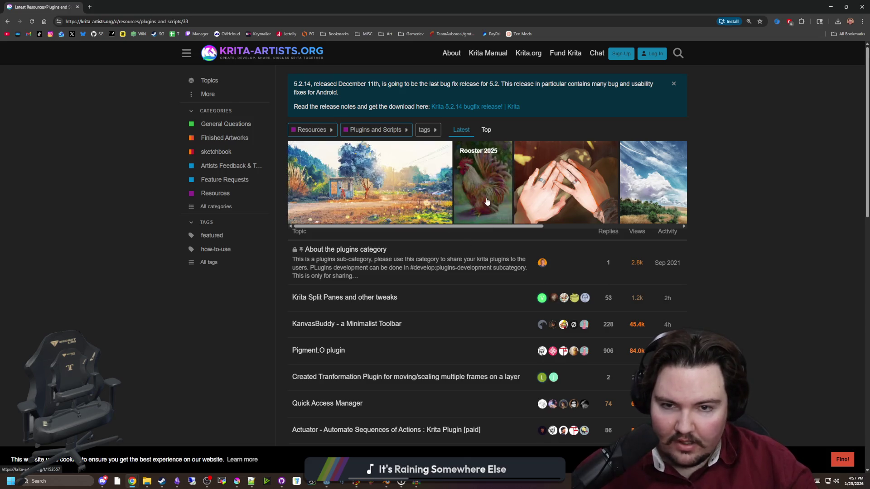
View the Aging artwork topic full-size, glance at subcategories and tags, then return to the plugin list.
left_click(379, 188)
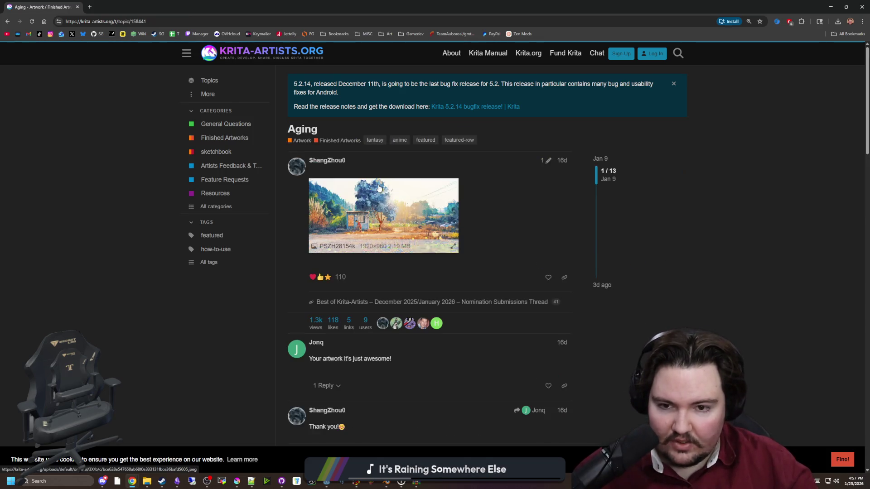
left_click(389, 200)
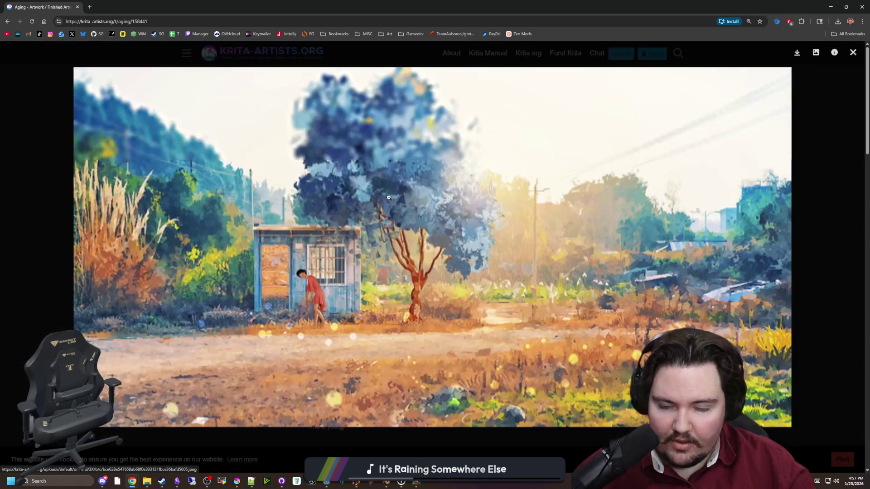
left_click(838, 249)
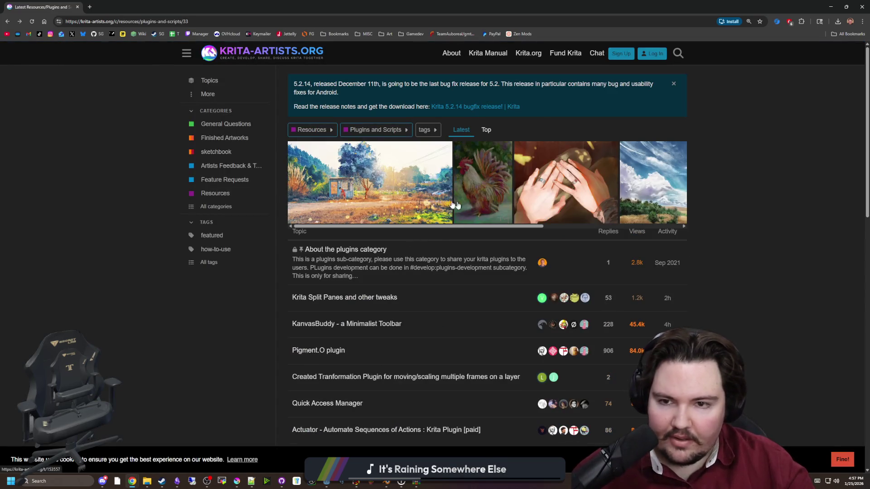
left_click(362, 132)
left_click(207, 262)
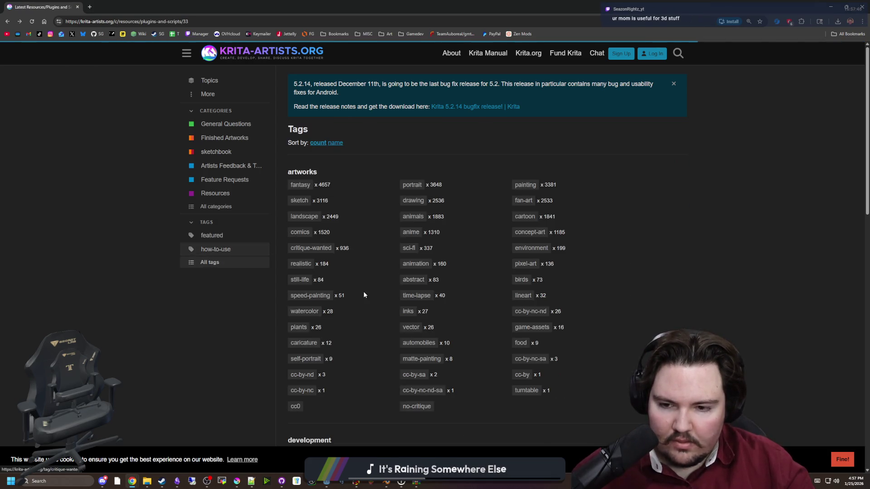
key("alt+Left")
Scroll down the Plugins and Scripts list and switch to the Displace filter topic tab.
scroll(358, 272, "down", 1)
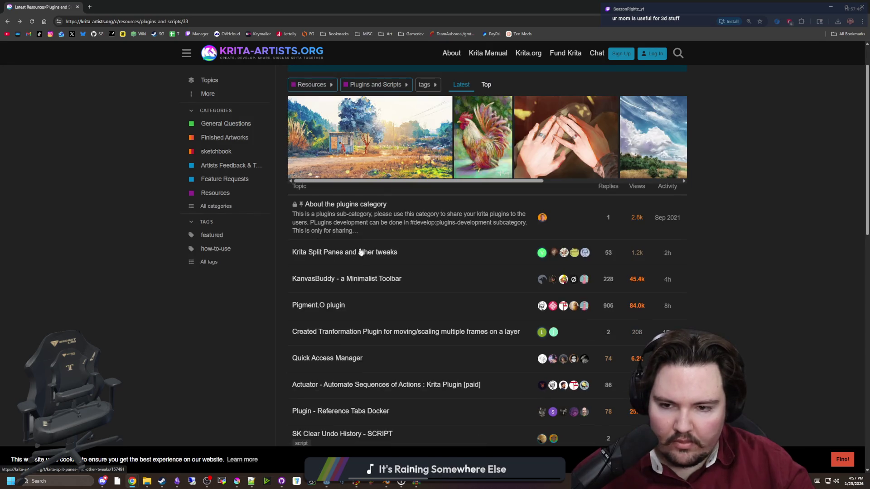
scroll(336, 310, "down", 1)
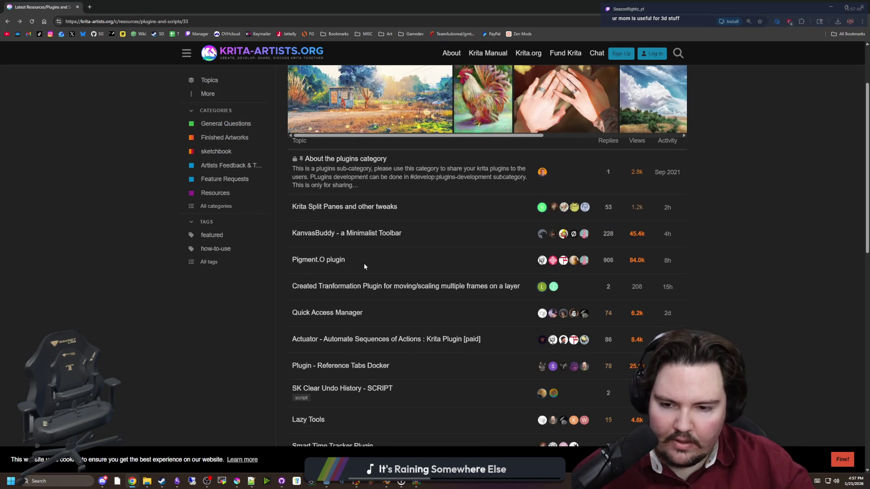
scroll(362, 264, "down", 3)
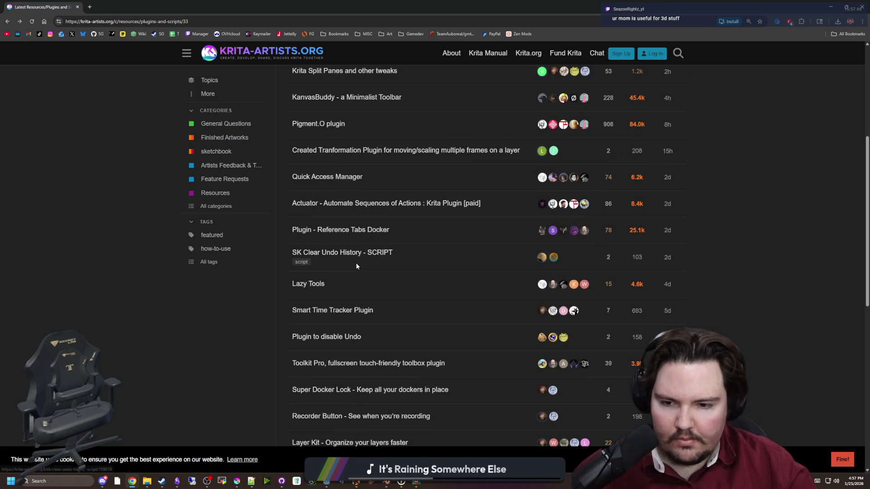
scroll(342, 338, "down", 2)
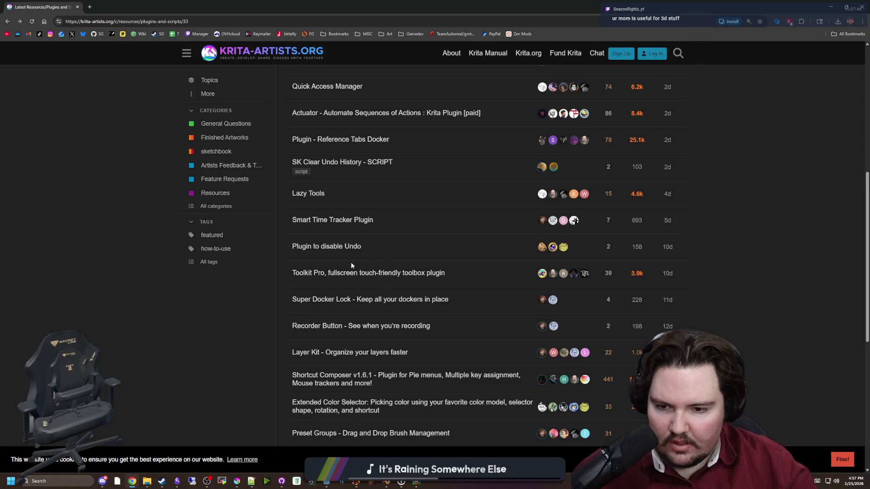
scroll(352, 263, "down", 2)
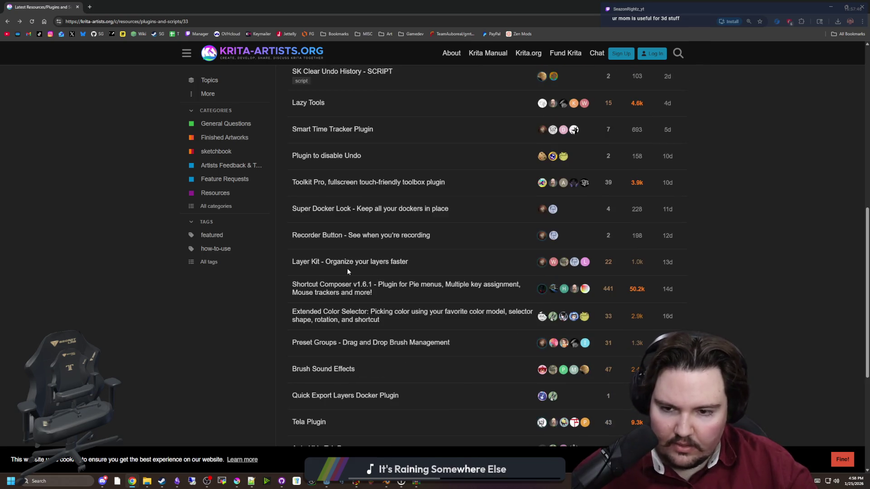
scroll(348, 328, "down", 1)
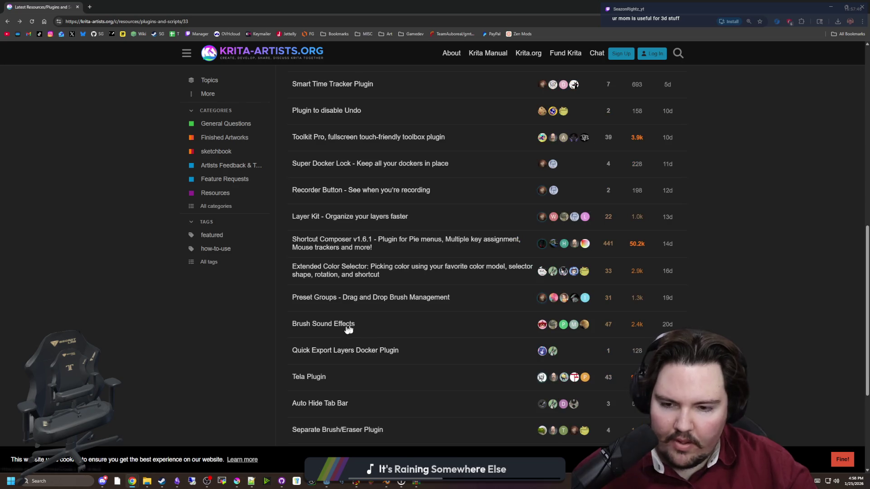
scroll(354, 320, "down", 1)
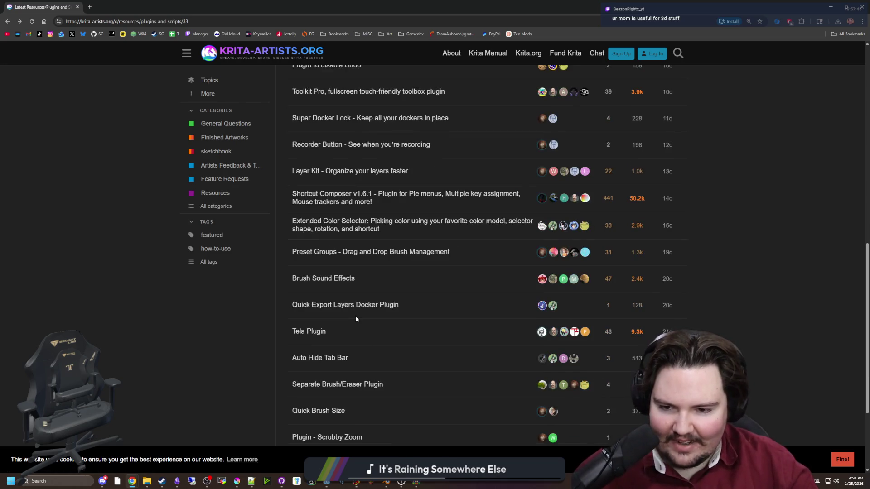
scroll(356, 341, "down", 1)
scroll(357, 342, "down", 1)
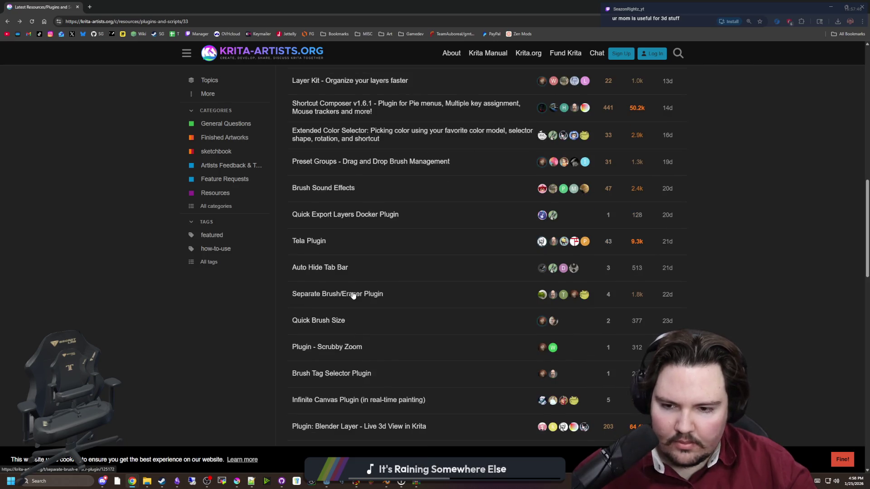
scroll(340, 296, "down", 1)
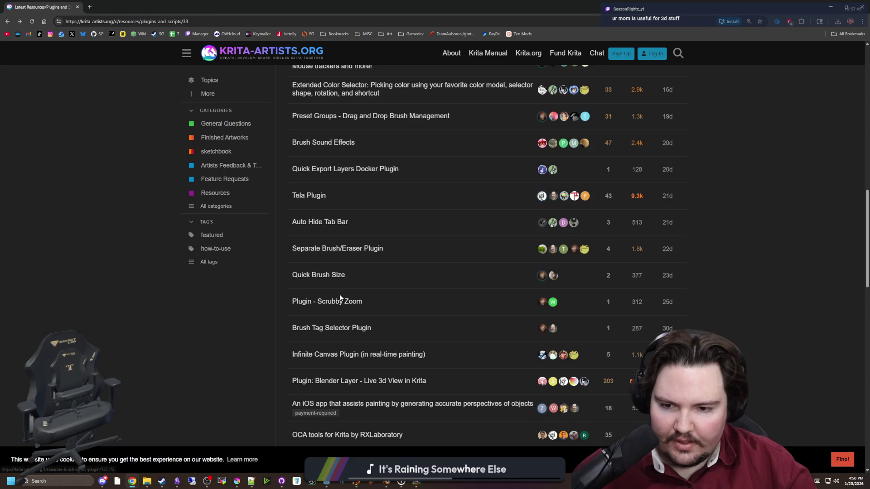
scroll(339, 290, "down", 1)
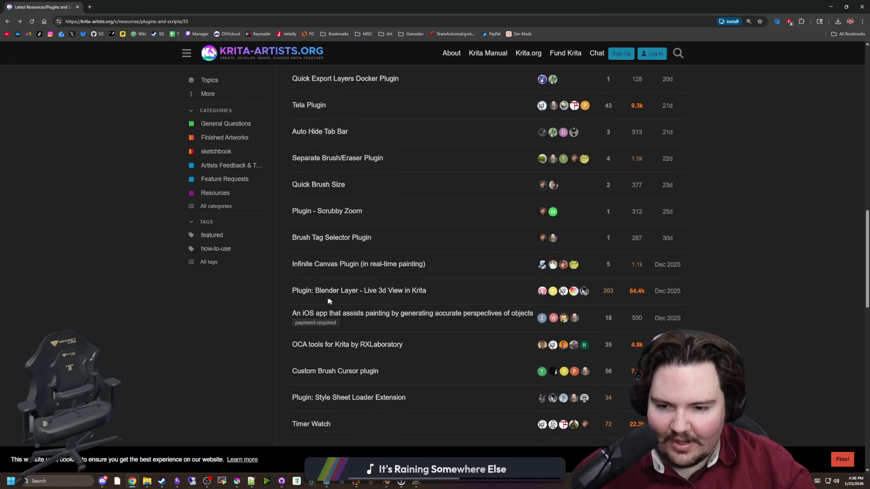
scroll(327, 300, "down", 1)
scroll(320, 301, "down", 1)
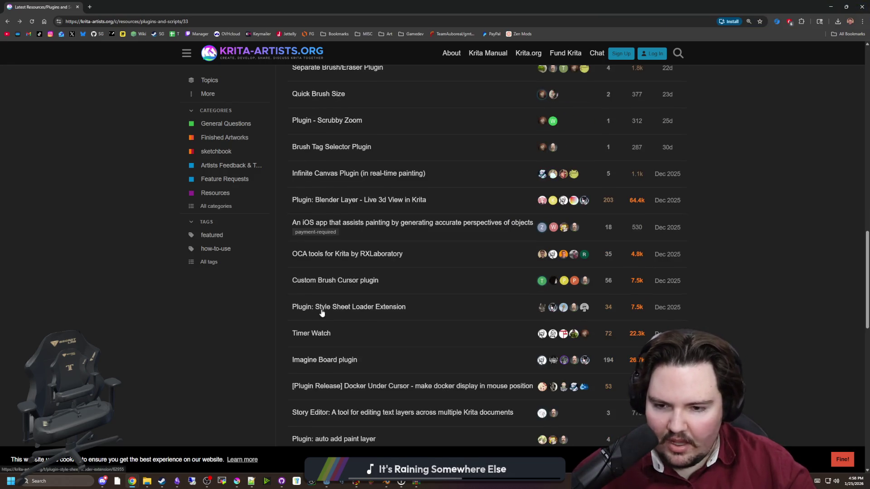
scroll(370, 326, "down", 1)
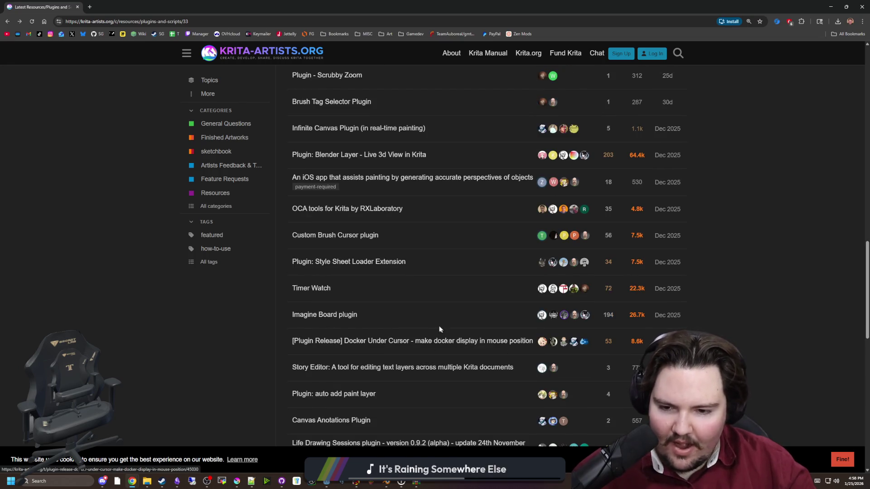
scroll(380, 313, "down", 1)
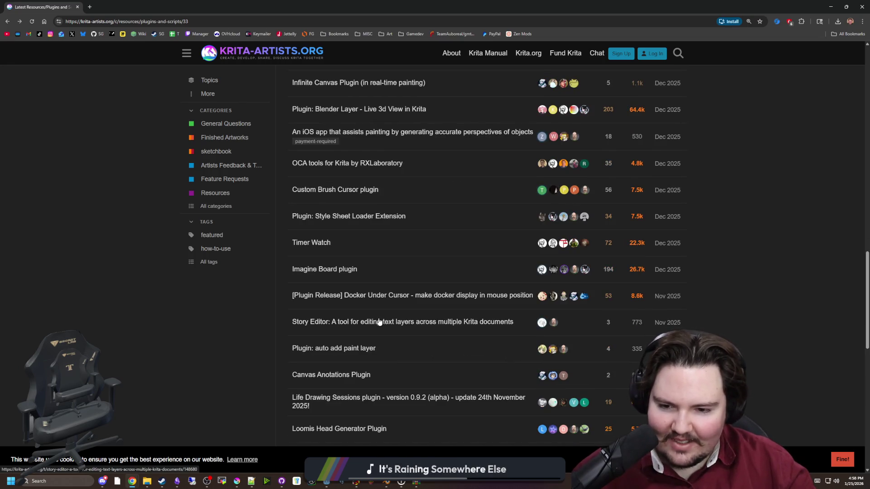
scroll(360, 338, "down", 1)
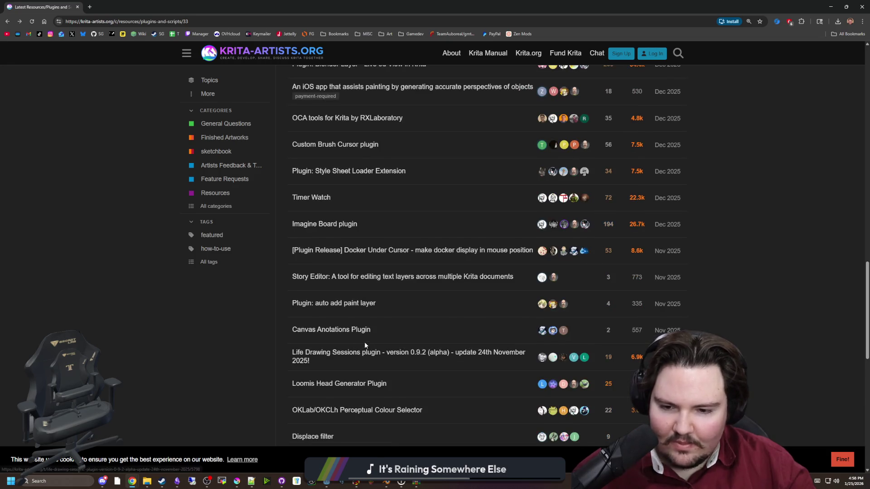
scroll(364, 342, "down", 1)
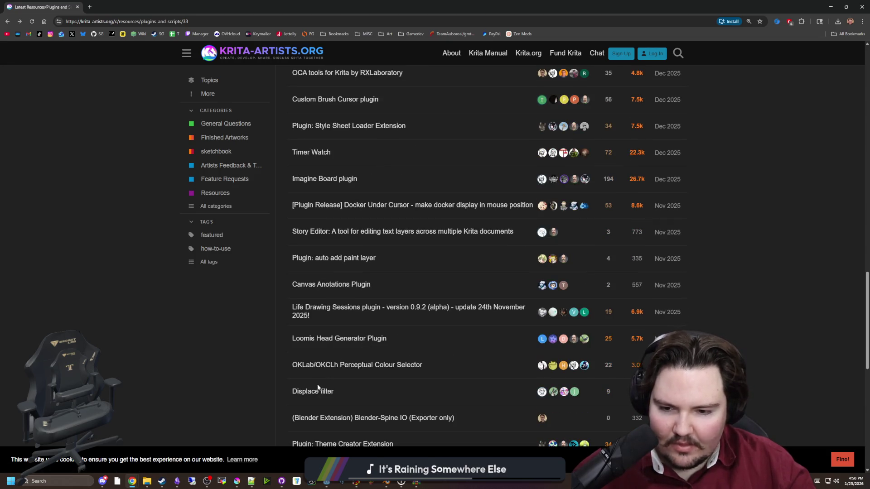
scroll(316, 392, "down", 1)
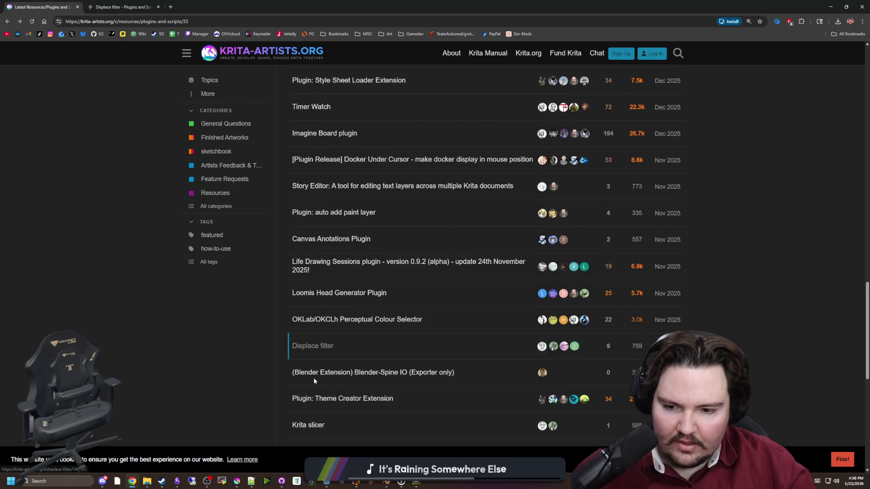
scroll(313, 378, "down", 2)
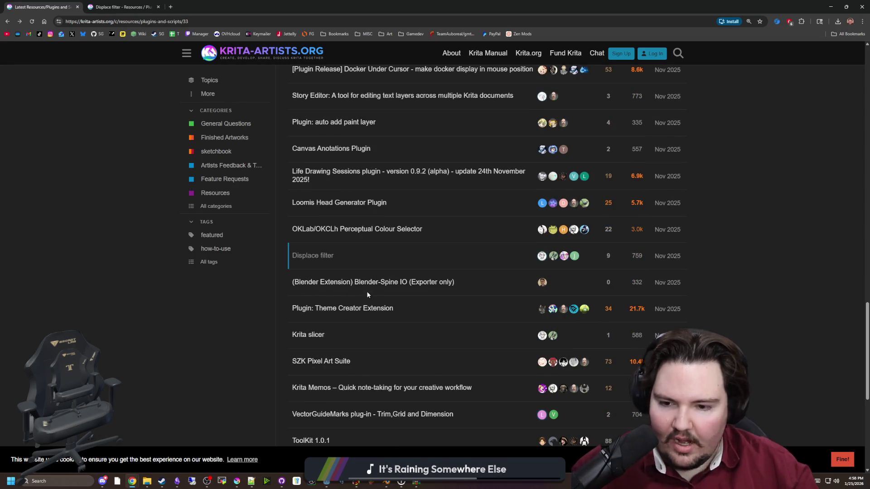
scroll(357, 291, "down", 1)
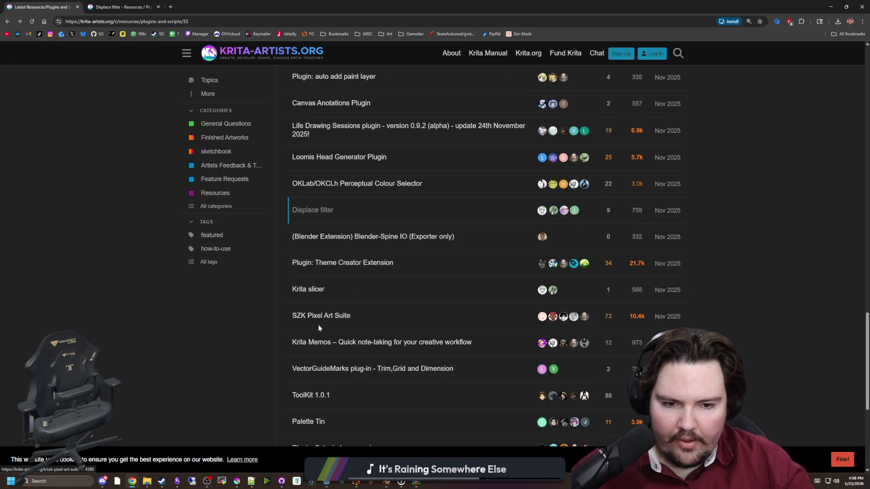
left_click(121, 7)
scroll(317, 252, "down", 2)
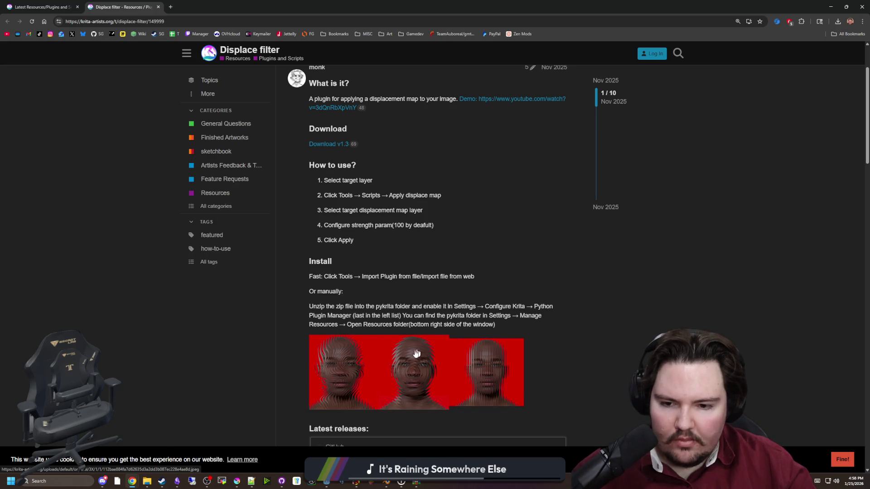
Read through the Displace filter topic, then move the browser aside and bring the DEAD LIFT document forward.
scroll(358, 349, "down", 3)
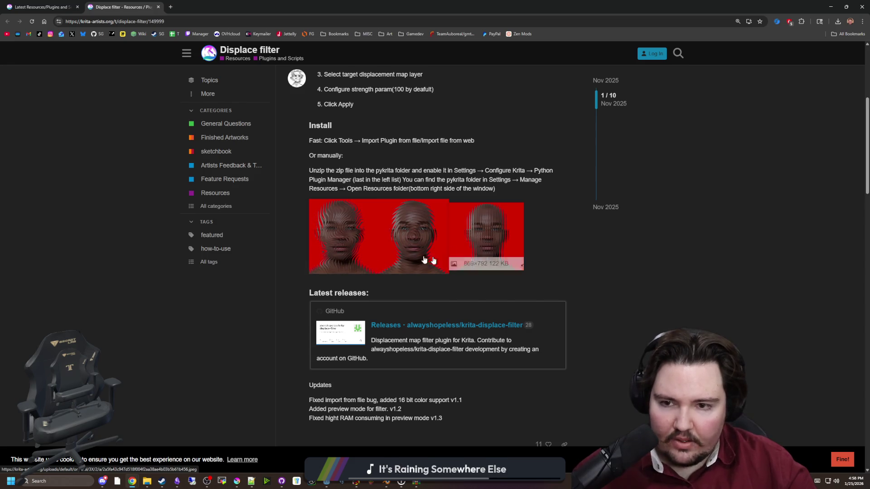
scroll(358, 190, "up", 2)
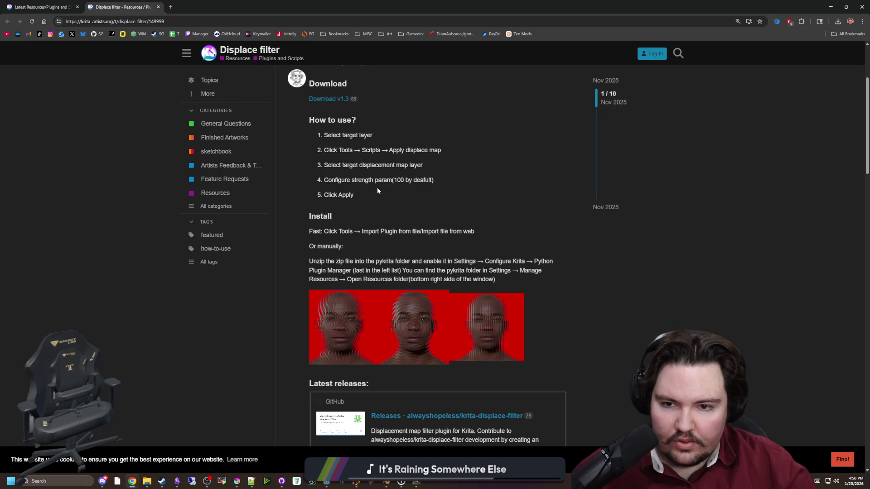
double_click(365, 165)
left_click(364, 166)
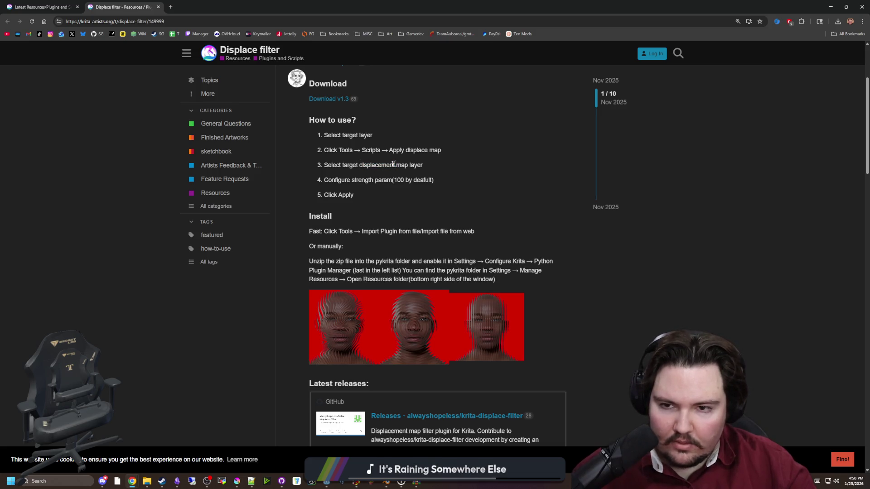
scroll(395, 269, "down", 3)
scroll(379, 263, "down", 2)
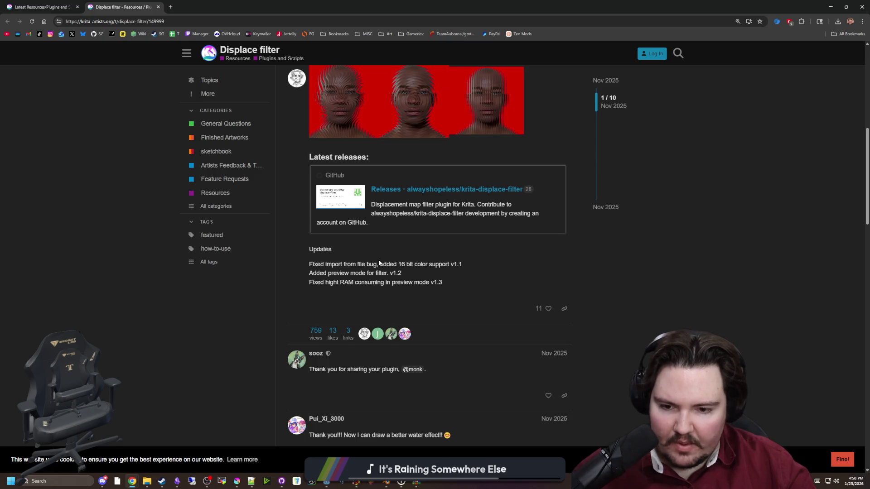
scroll(379, 262, "down", 4)
scroll(382, 252, "up", 10)
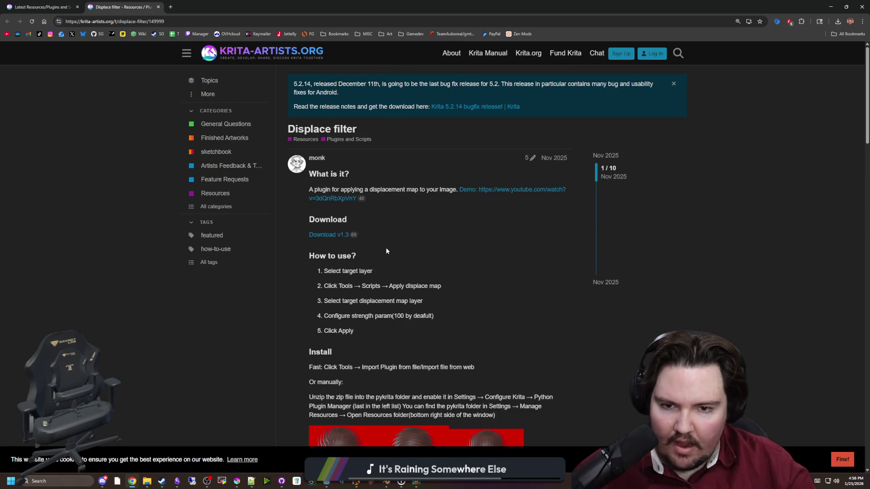
left_click_drag(646, 7, 646, 101)
left_click(317, 180)
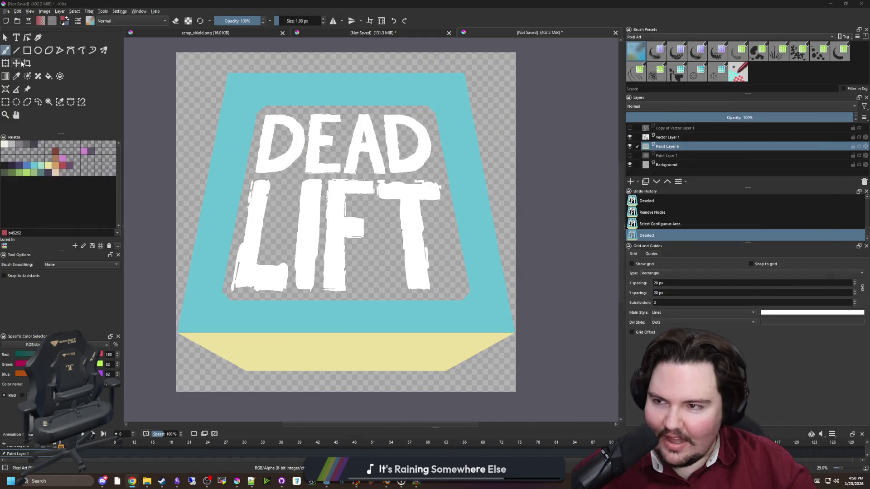
Select the entire DEAD LIFT canvas with a rectangular selection and copy it with Ctrl+C.
left_click(5, 102)
scroll(214, 92, "down", 1)
scroll(217, 93, "up", 5)
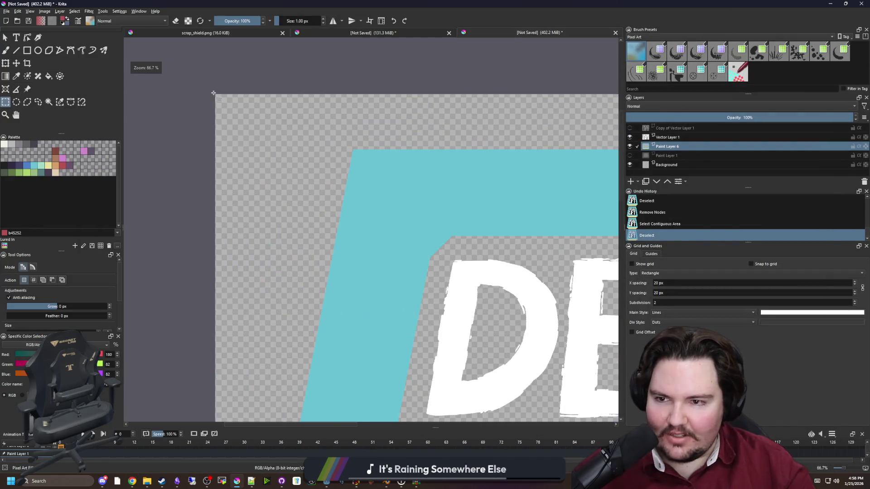
mouse_move(216, 93)
left_mouse_down()
mouse_move(589, 408)
mouse_move(619, 317)
mouse_move(616, 236)
mouse_move(609, 229)
mouse_move(566, 263)
mouse_move(500, 279)
left_mouse_up()
scroll(496, 285, "down", 5)
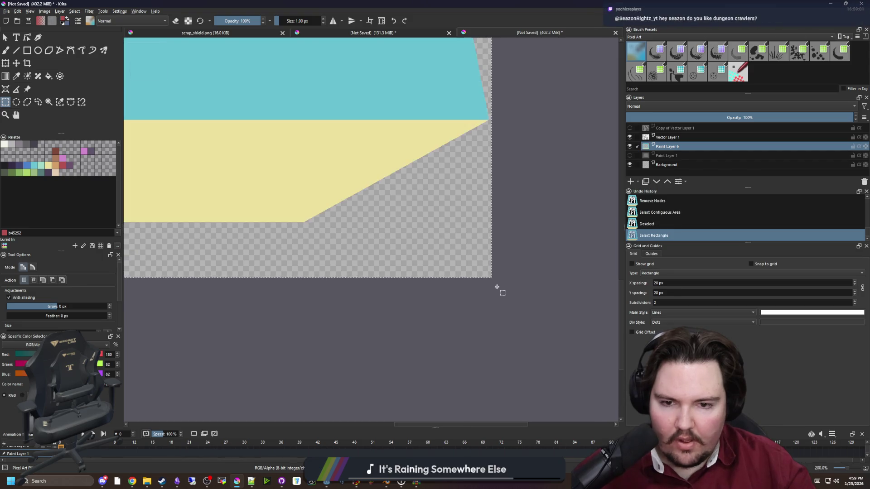
key("ctrl+c")
left_click(57, 465)
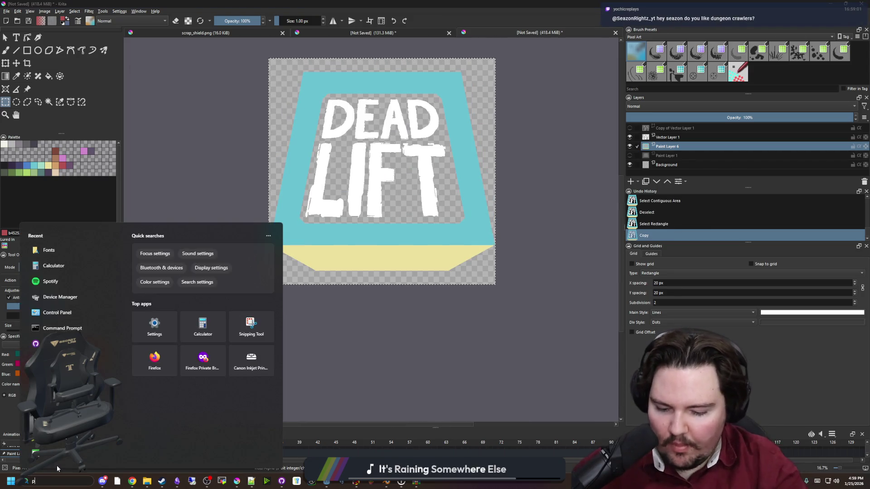
Search Windows for 'paint' and launch paint.net from the Apps results.
type("paint")
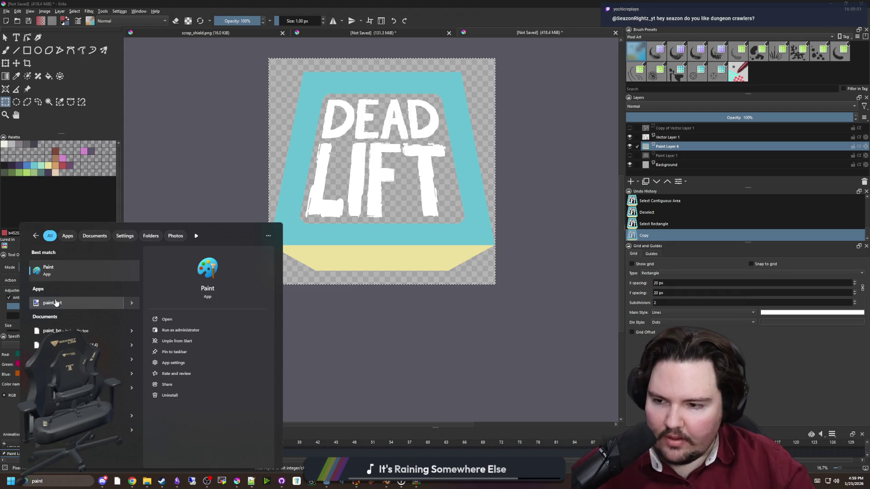
left_click(56, 300)
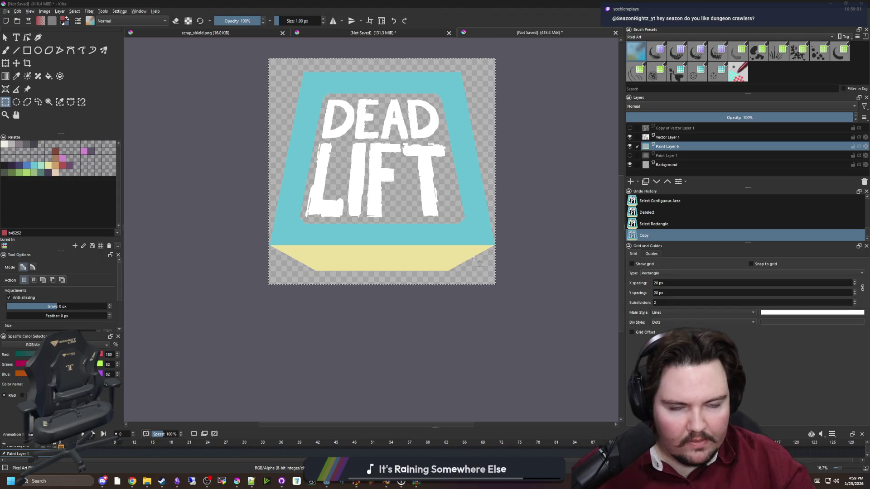
scroll(374, 265, "up", 2)
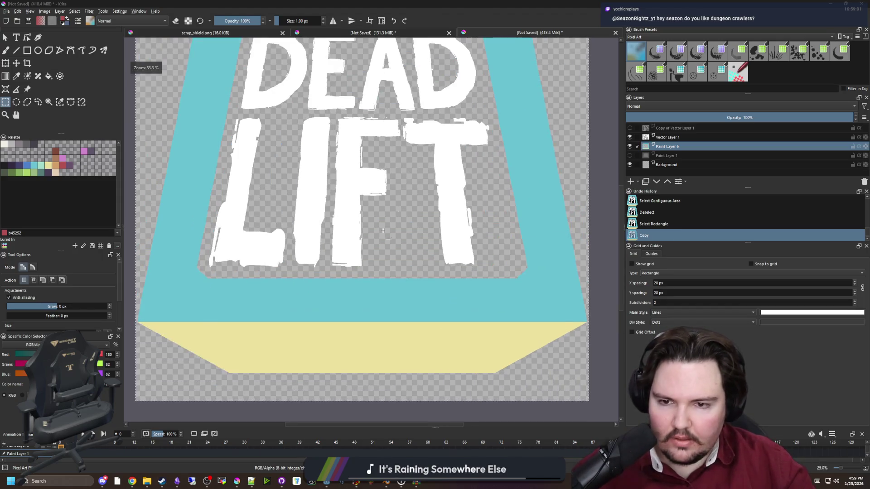
scroll(374, 265, "down", 1)
scroll(374, 265, "down", 1)
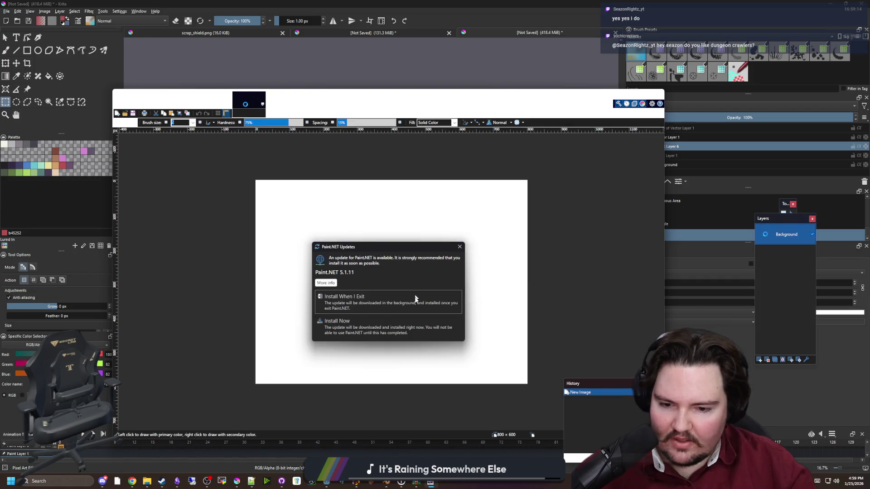
Postpone the update, create a new 3976×3511 image and paste the copied logo into it.
left_click(352, 306)
left_click(120, 105)
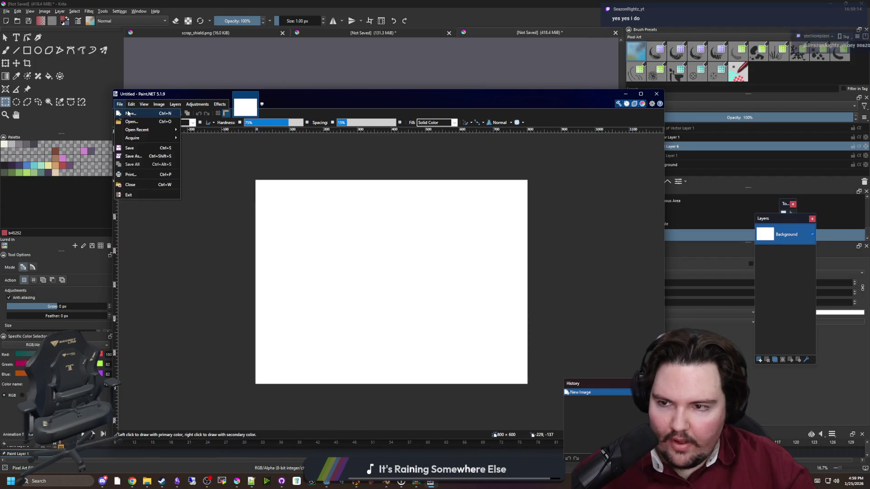
left_click(120, 105)
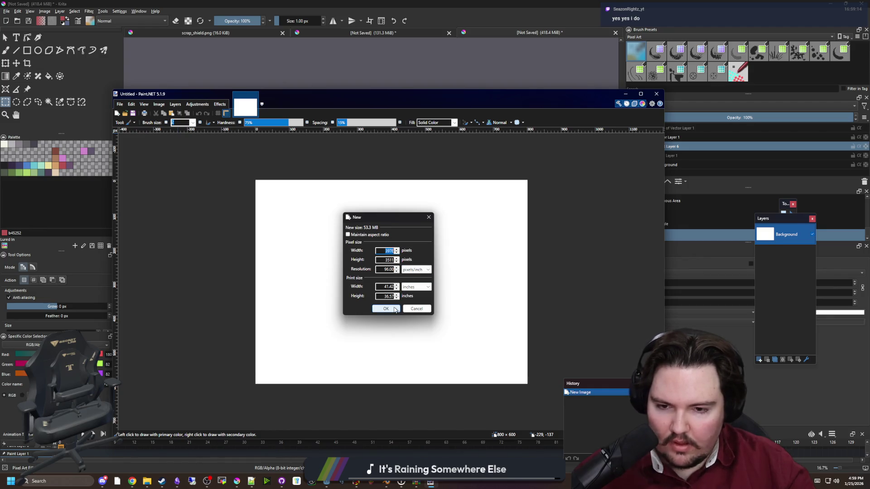
left_click(386, 309)
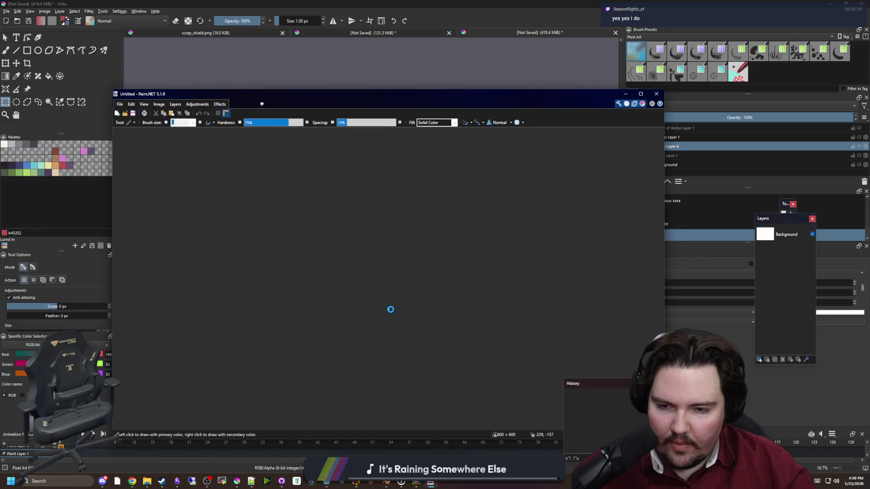
key("ctrl+v")
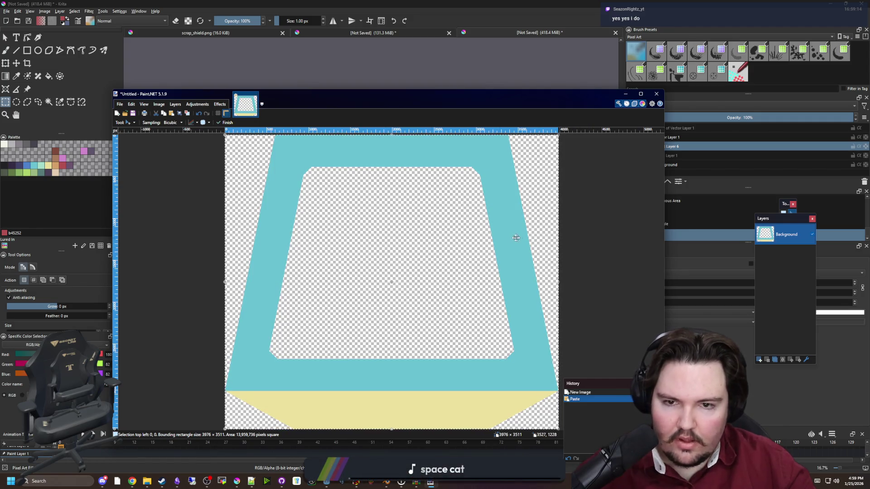
key("ctrl+d")
Maximize the window and enlarge the canvas to 4000 × 4000 pixels, anchored in the middle.
left_click_drag(392, 105, 408, 1)
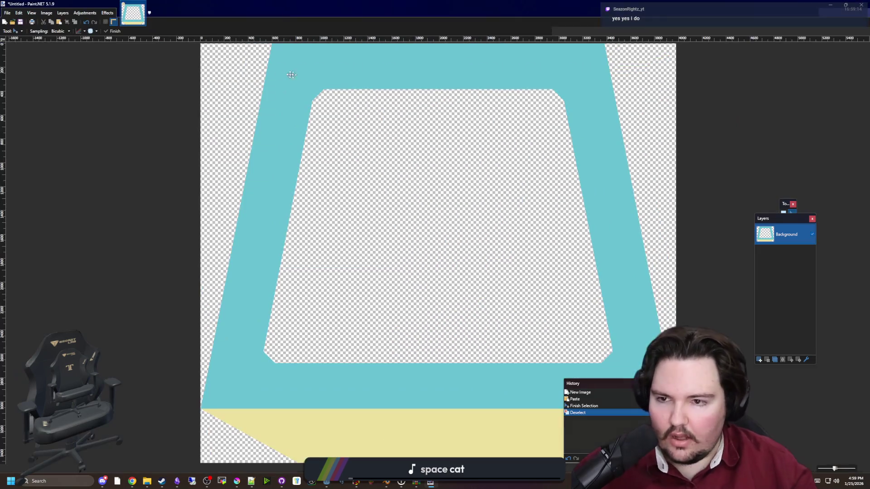
left_click(46, 12)
left_click(63, 39)
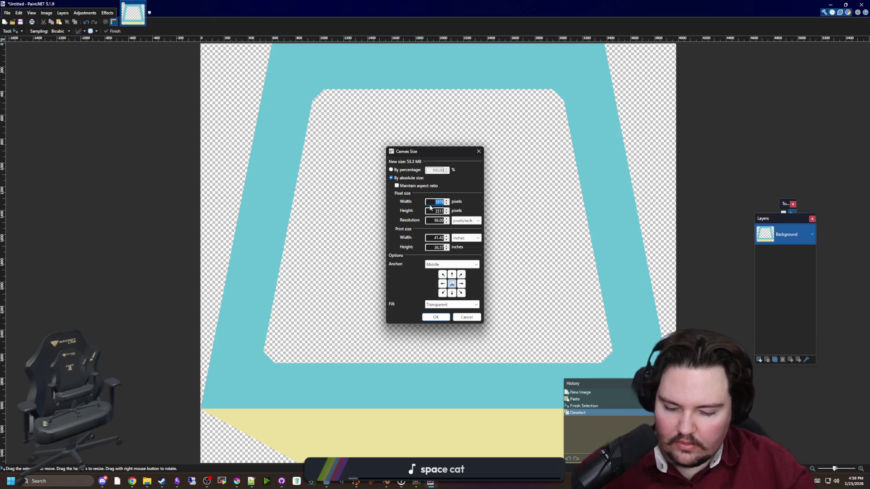
type("000")
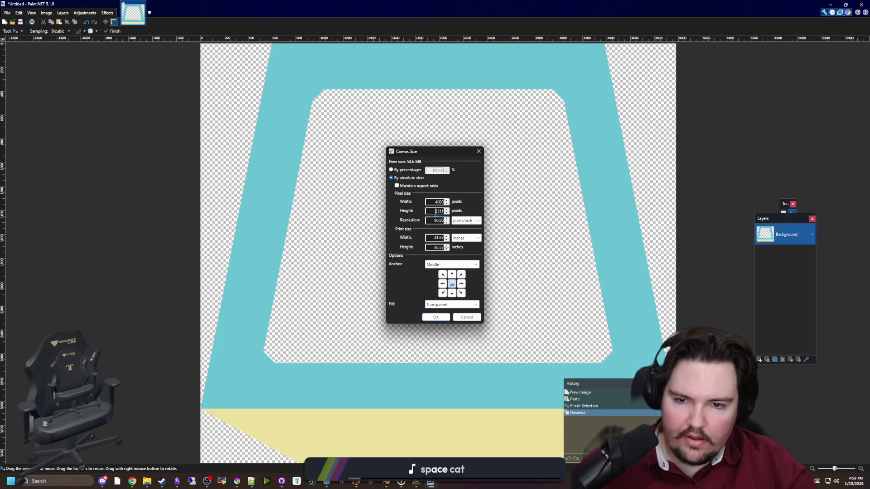
type("4000")
double_click(437, 211)
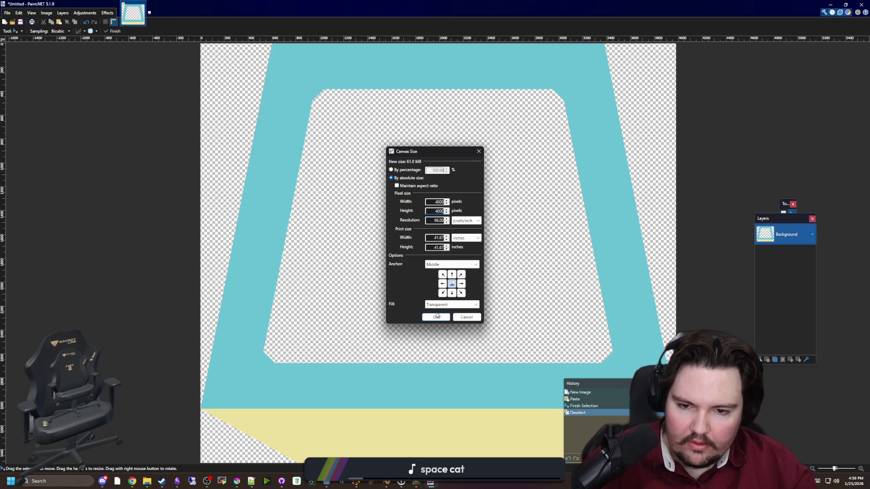
left_click(437, 317)
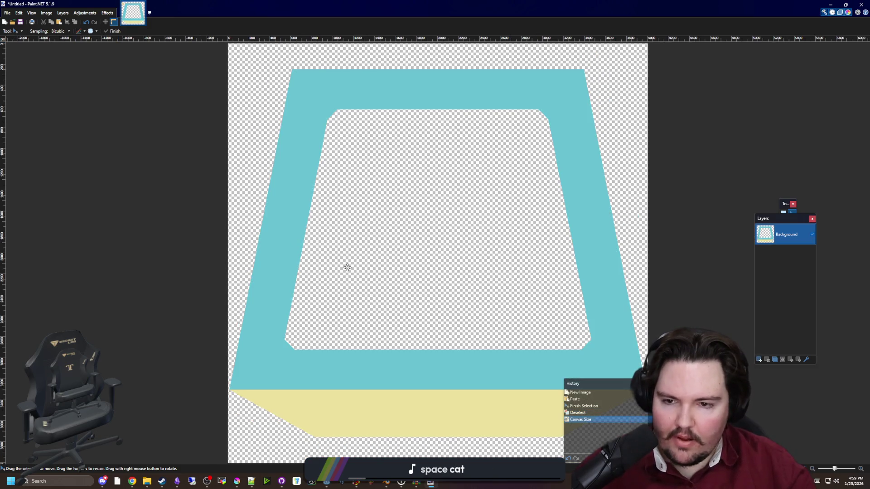
scroll(385, 271, "down", 2)
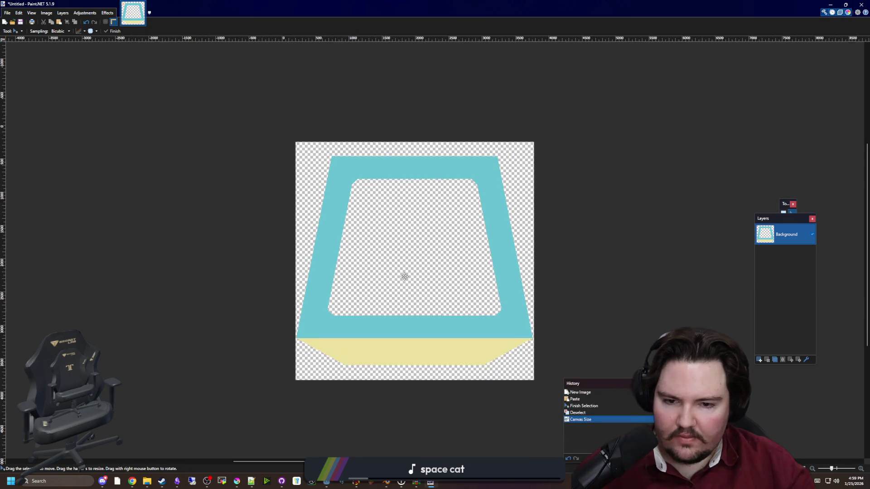
left_click(71, 14)
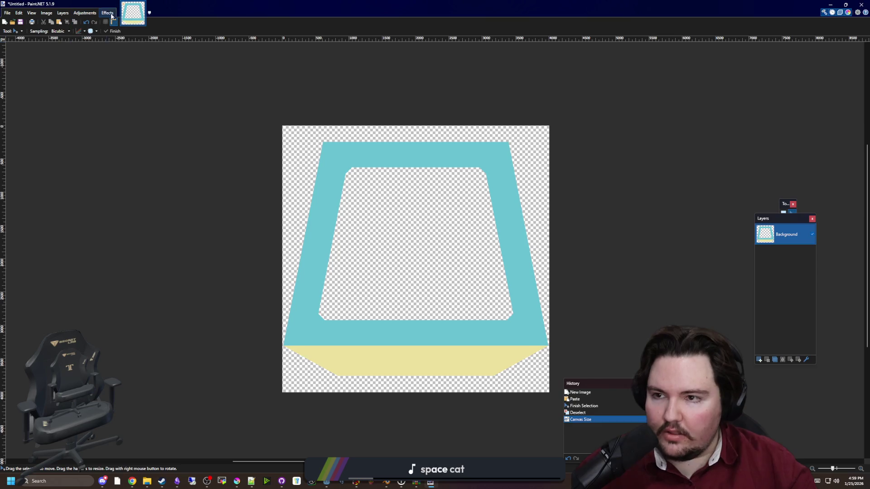
mouse_move(108, 13)
mouse_move(143, 72)
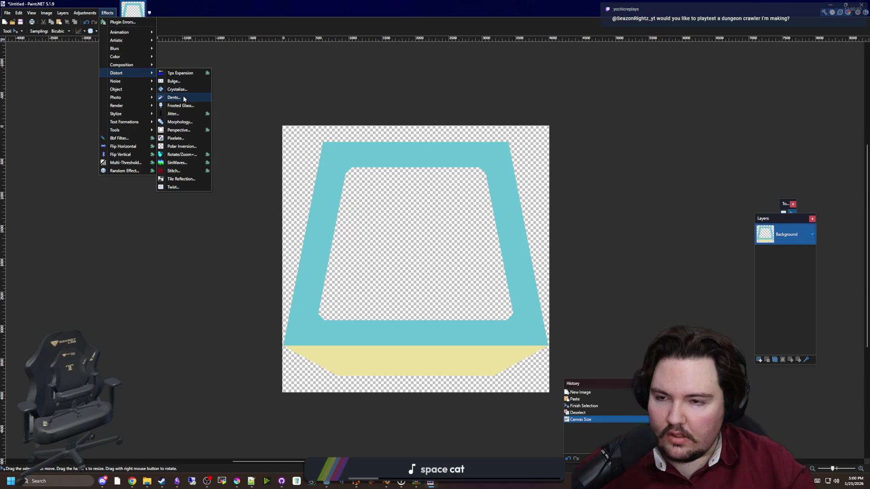
left_click(172, 89)
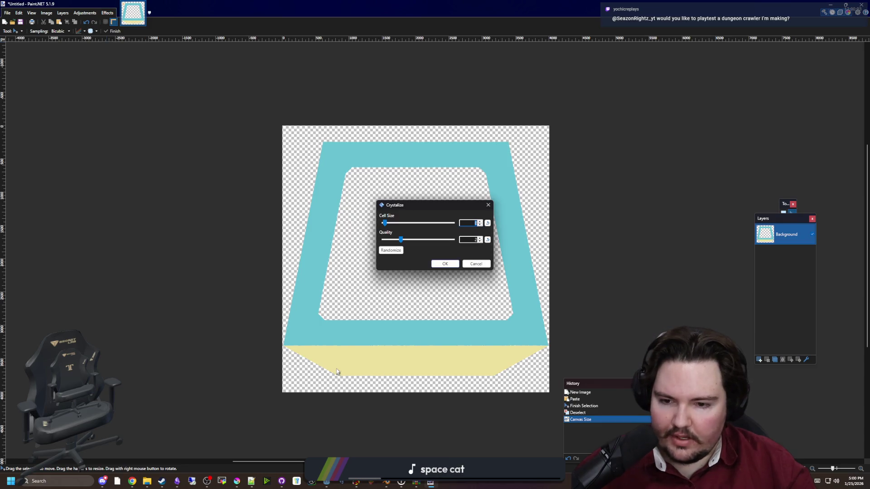
left_click_drag(386, 223, 453, 223)
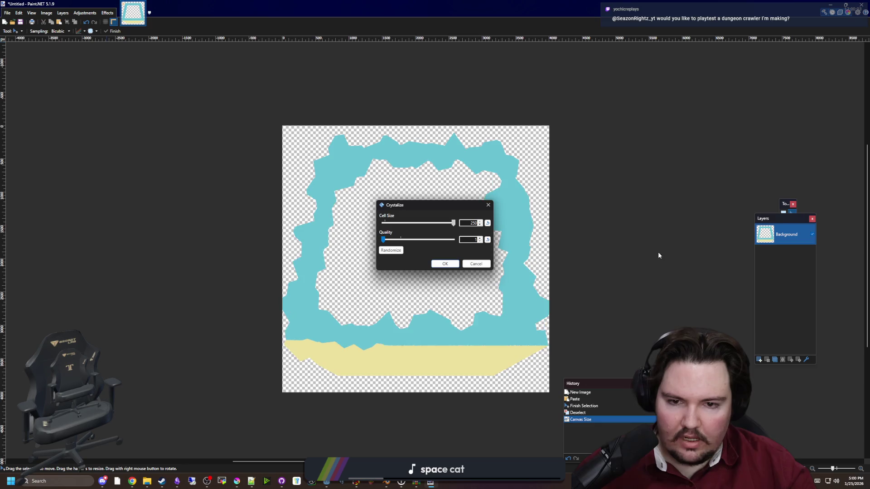
left_click(481, 225)
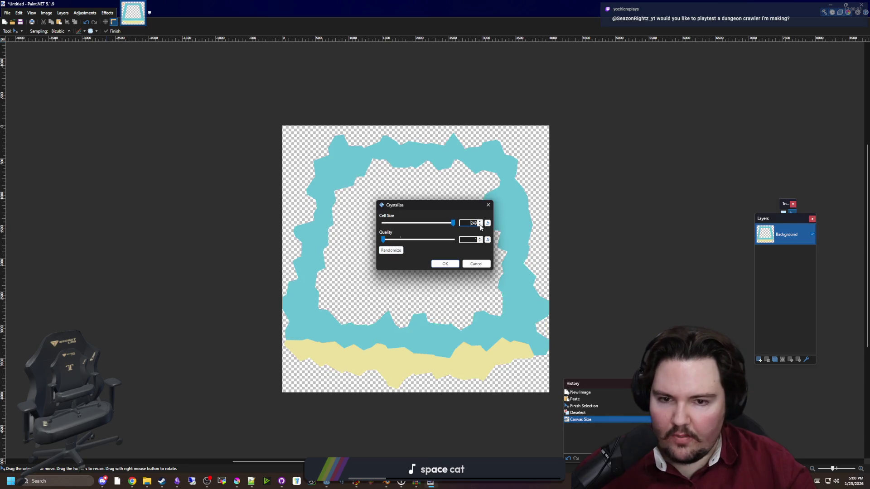
left_click(481, 225)
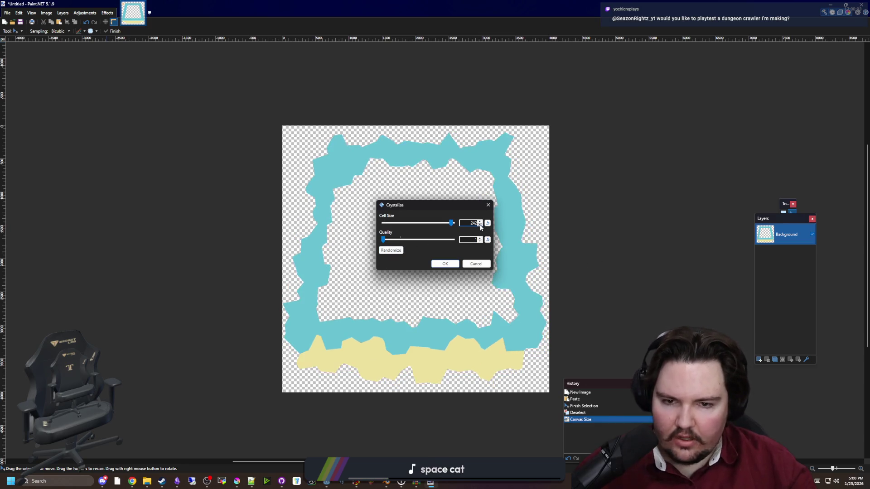
left_click_drag(453, 225, 396, 224)
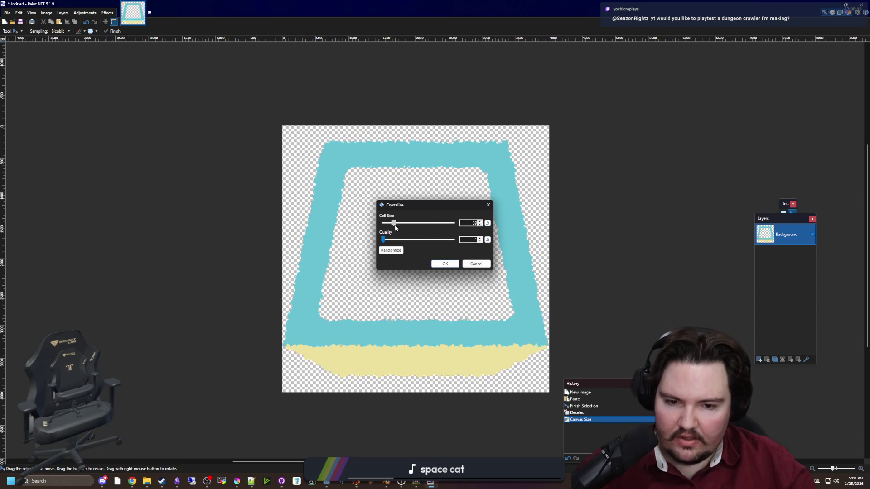
left_click(477, 268)
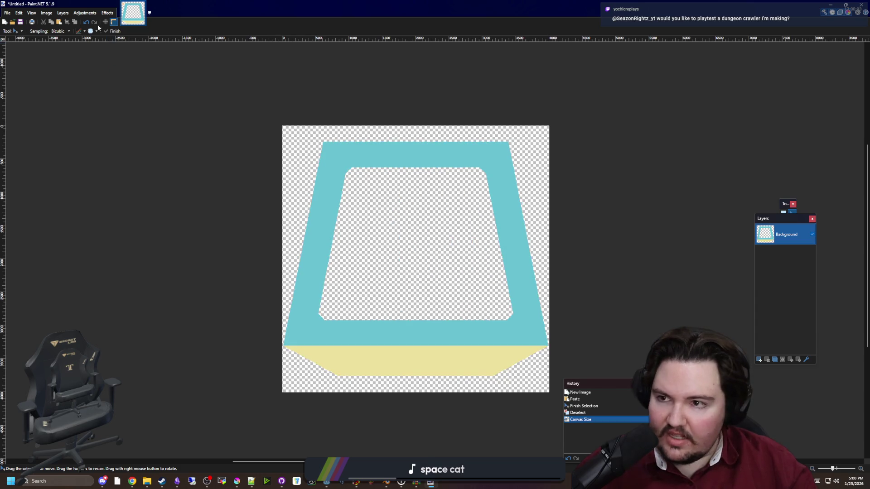
left_click(108, 13)
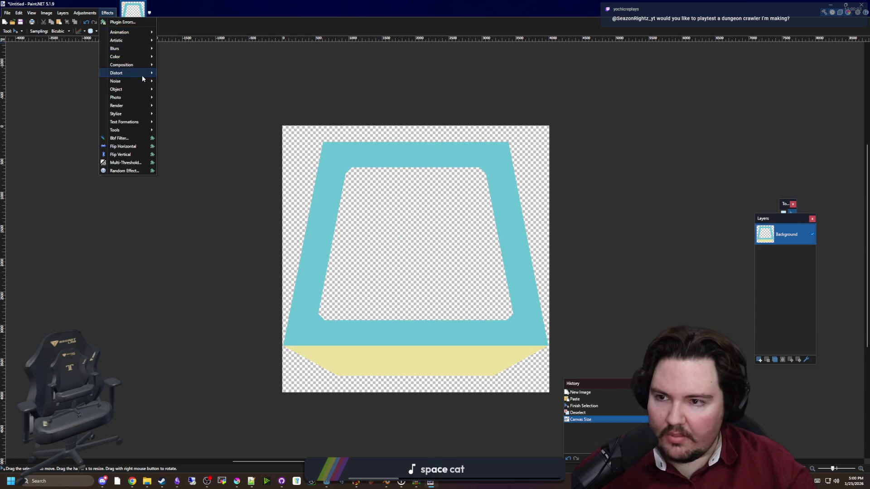
mouse_move(142, 73)
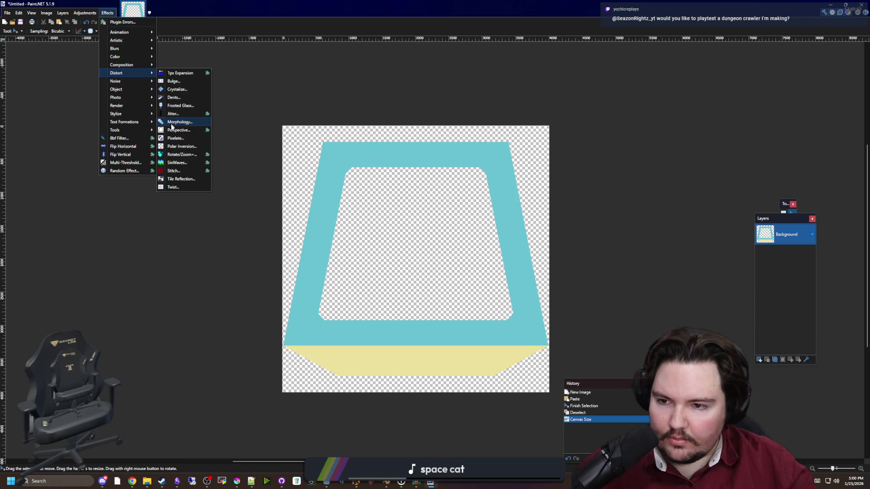
left_click(182, 114)
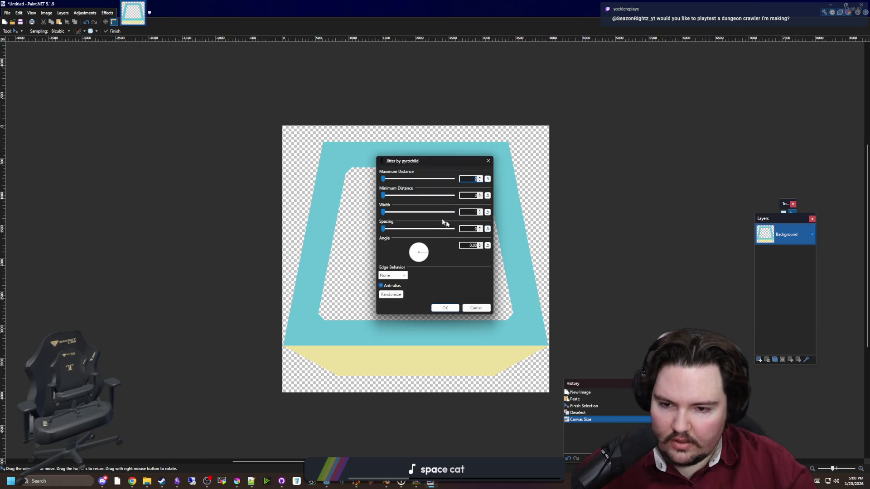
left_click_drag(385, 180, 399, 179)
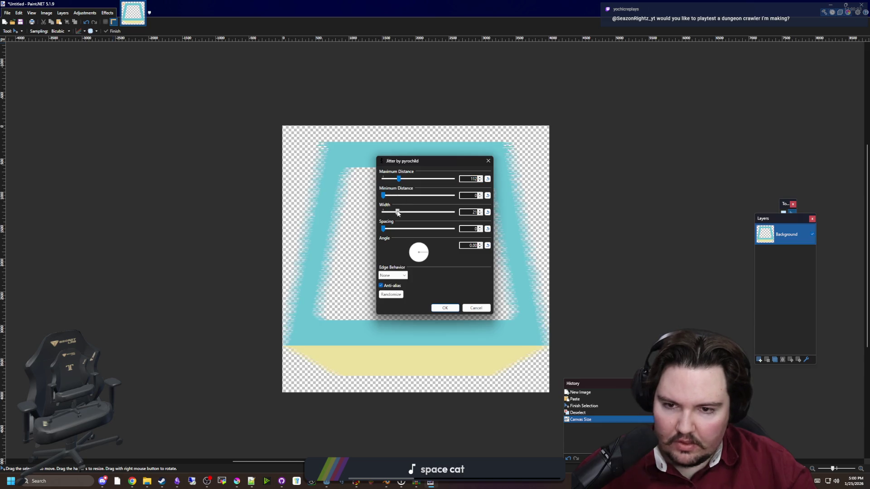
left_click_drag(398, 211, 406, 213)
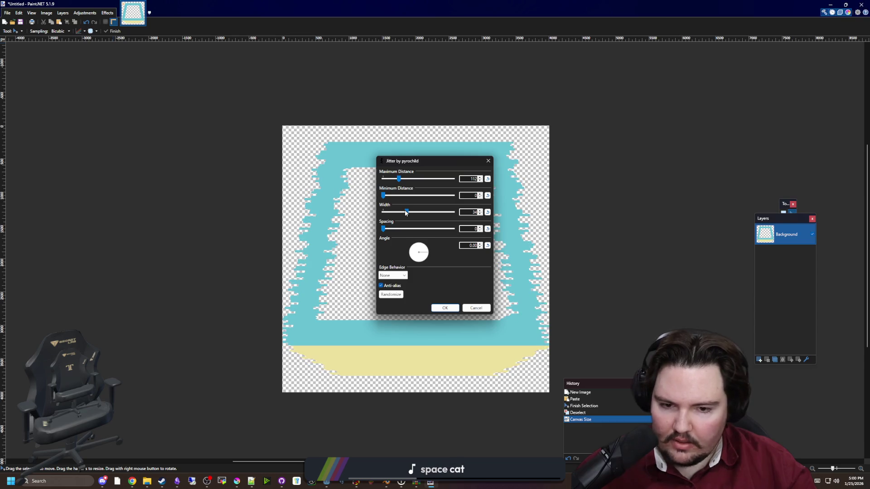
left_click(475, 308)
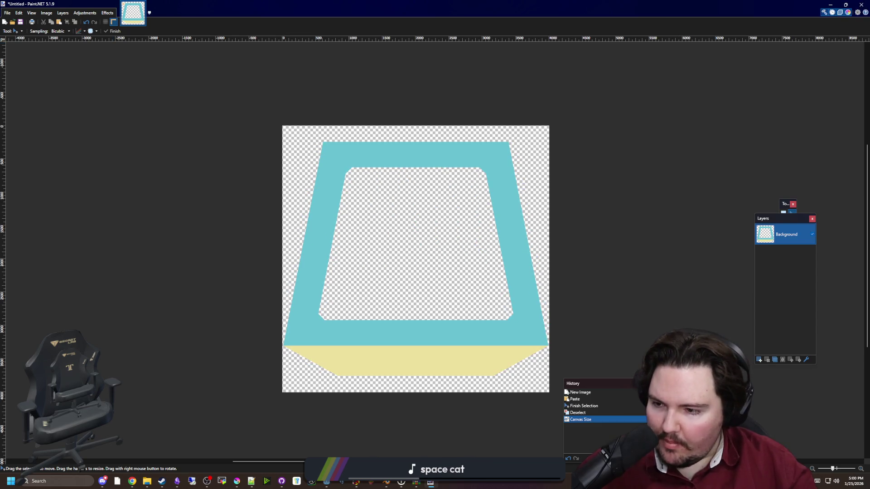
Try a Morphology effect growing the shapes by 100 pixels, then discard it.
left_click(107, 12)
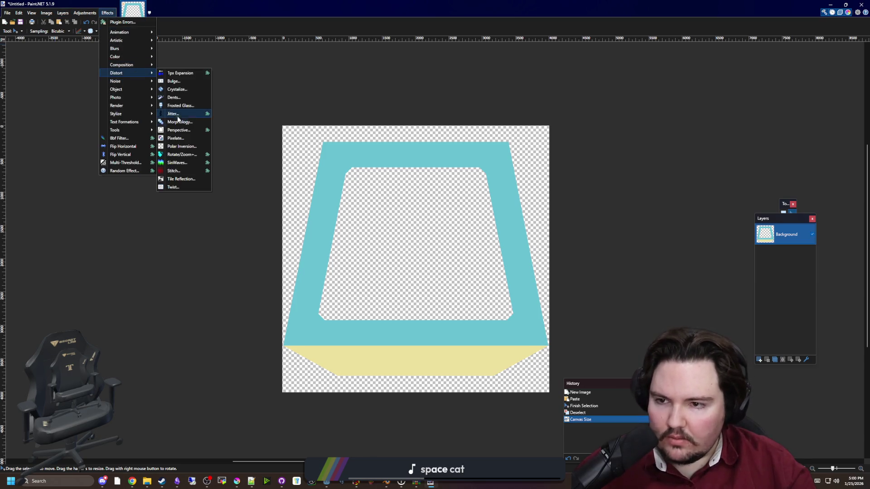
left_click(180, 123)
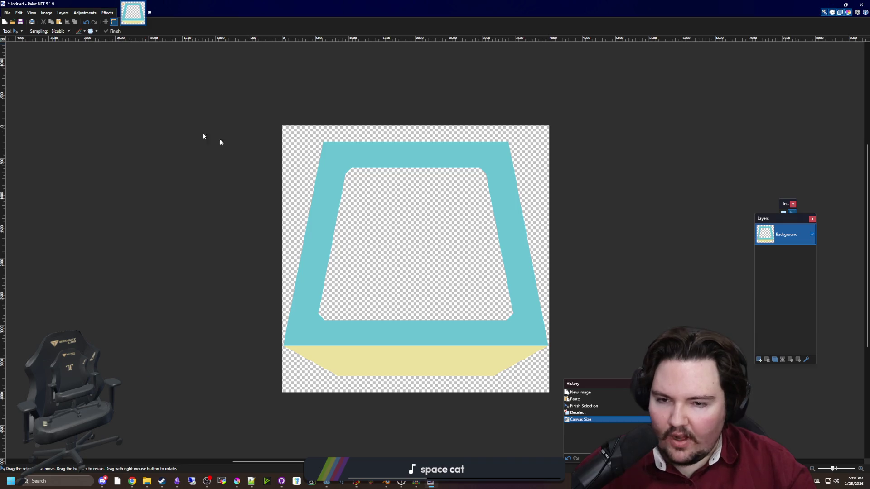
left_click_drag(396, 219, 473, 222)
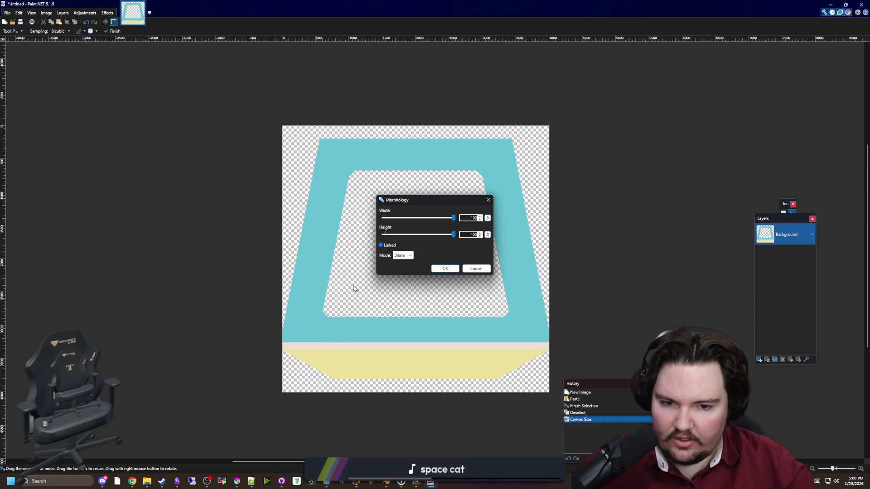
left_click(398, 256)
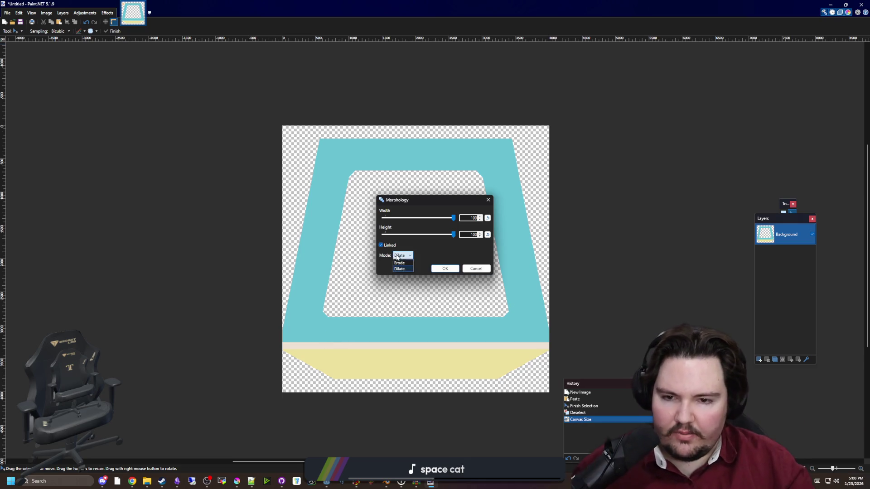
left_click(473, 268)
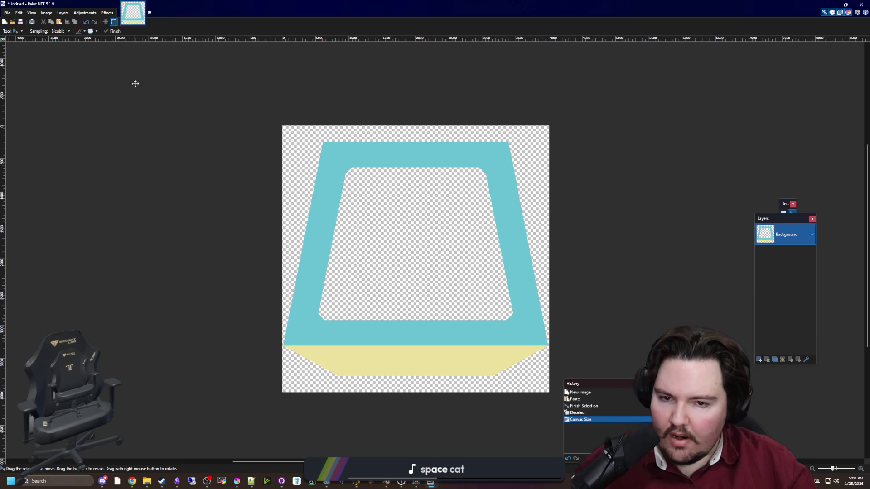
Try a SinWaves distortion with horizontal period 228 and no anti-aliasing, then cancel it.
left_click(107, 13)
mouse_move(131, 73)
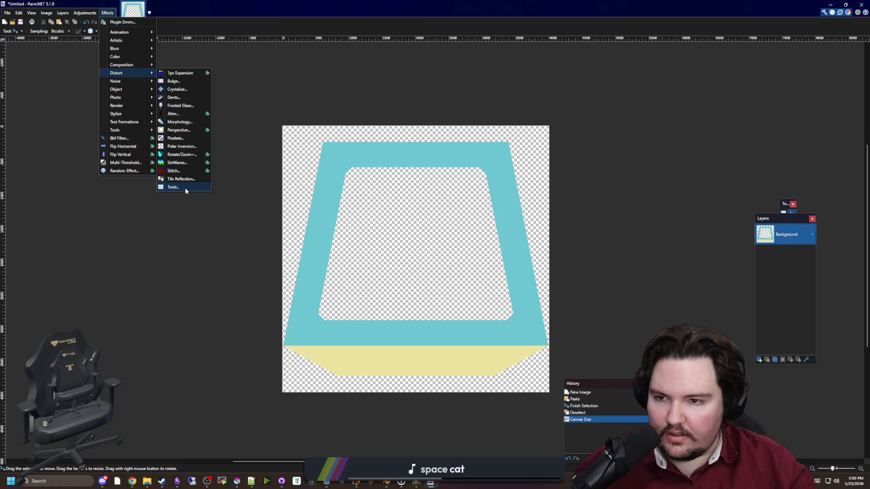
left_click(184, 167)
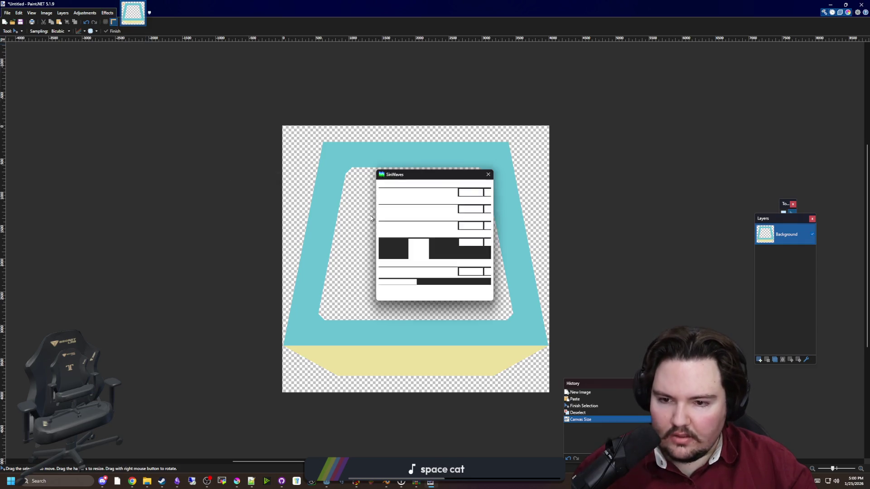
left_click_drag(412, 180, 511, 188)
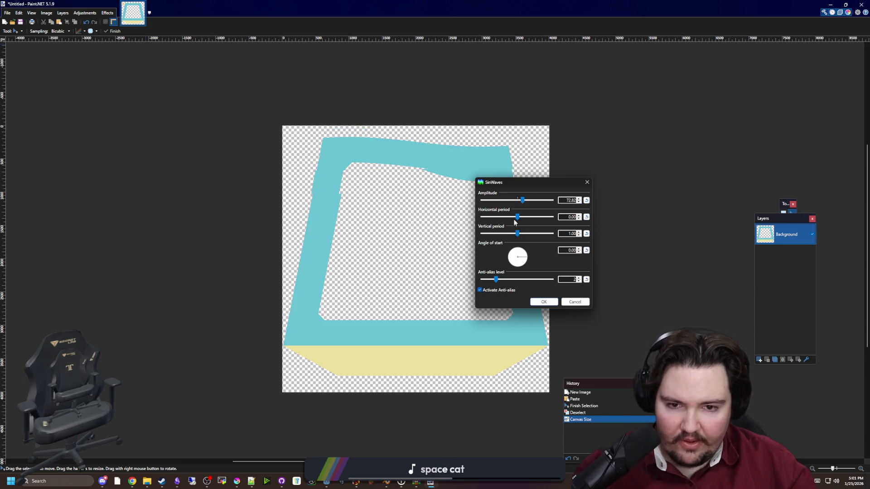
left_click_drag(518, 217, 534, 217)
left_click_drag(496, 279, 473, 278)
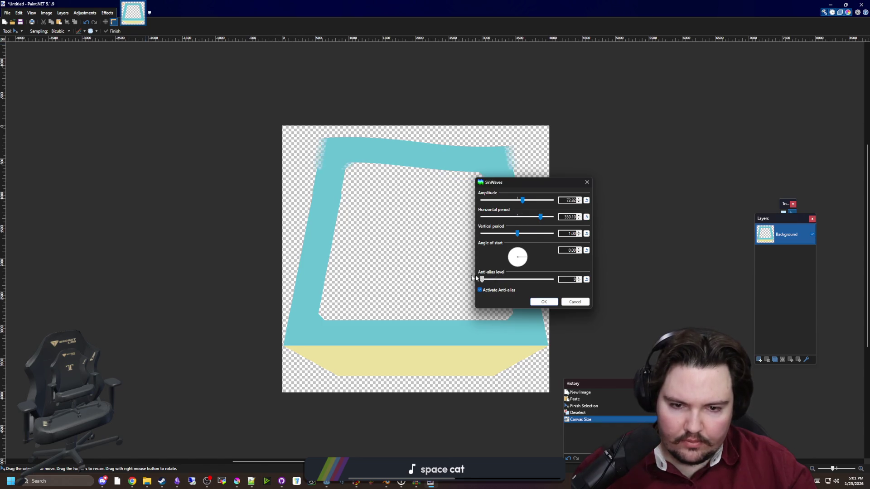
left_click(480, 290)
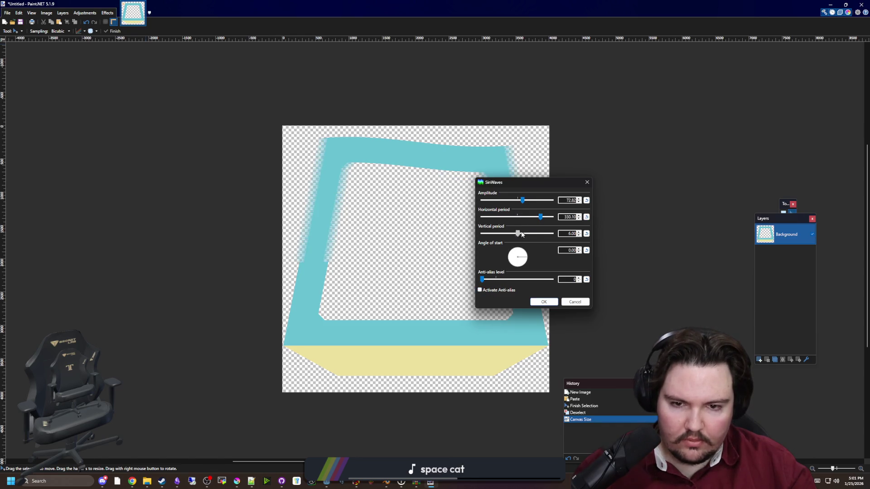
mouse_move(518, 233)
left_mouse_down()
mouse_move(549, 234)
mouse_move(523, 239)
left_mouse_up()
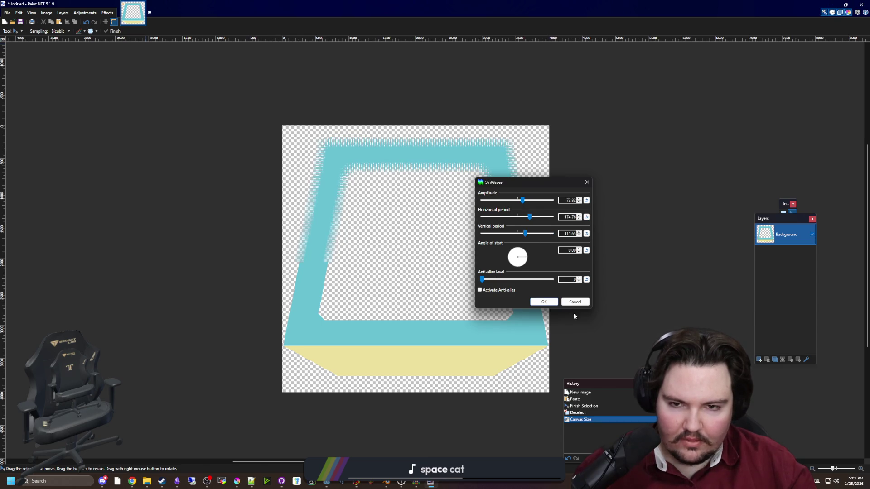
left_click(583, 302)
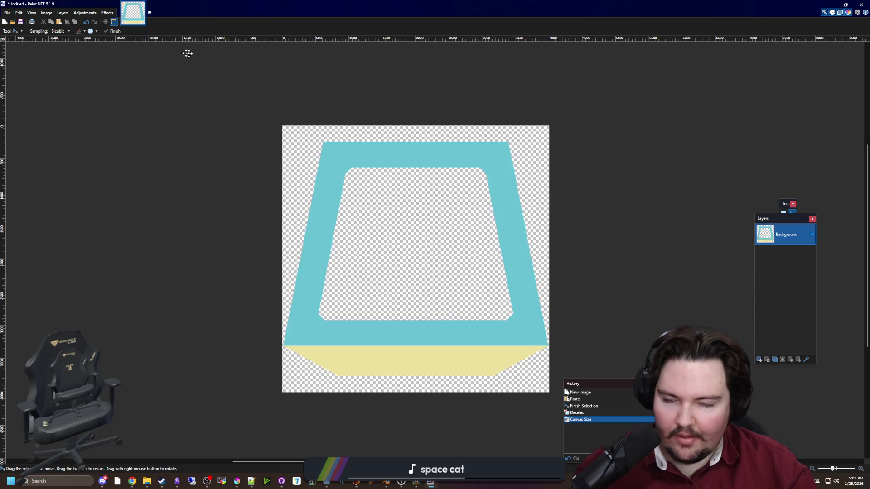
Try Frosted Glass with a wider scatter radius and minimal diffusion, then cancel it.
left_click(111, 14)
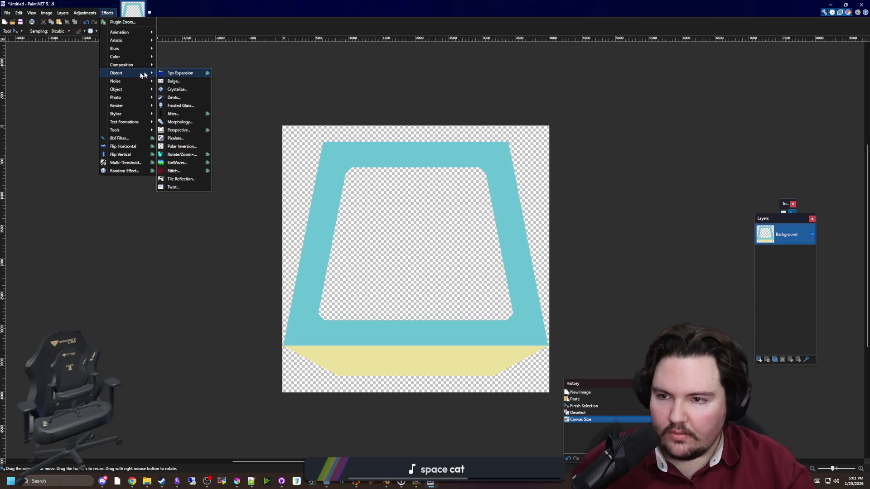
mouse_move(131, 81)
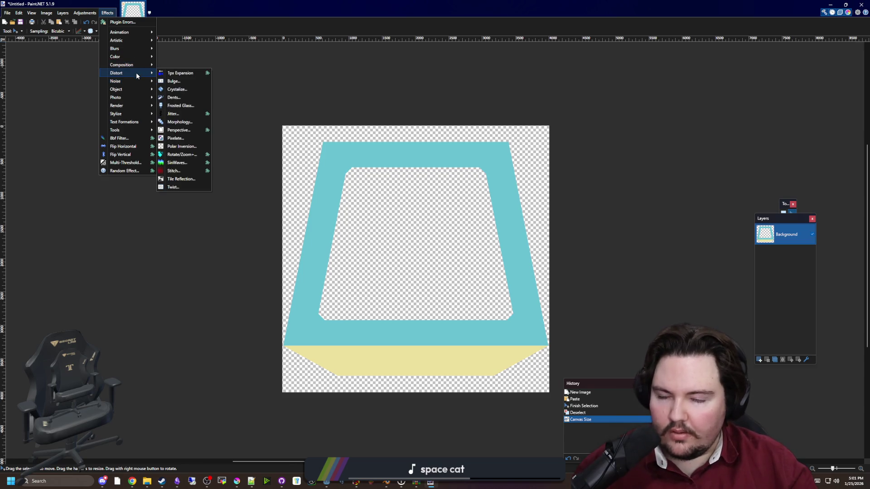
left_click(194, 105)
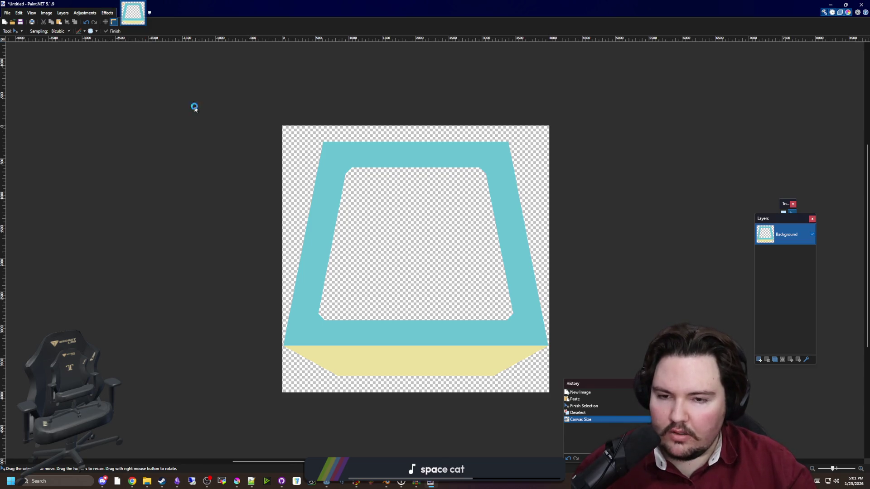
mouse_move(389, 208)
left_mouse_down()
mouse_move(428, 206)
mouse_move(408, 207)
left_mouse_up()
mouse_move(408, 239)
left_mouse_down()
mouse_move(384, 248)
mouse_move(402, 223)
mouse_move(451, 206)
left_mouse_up()
left_click(475, 280)
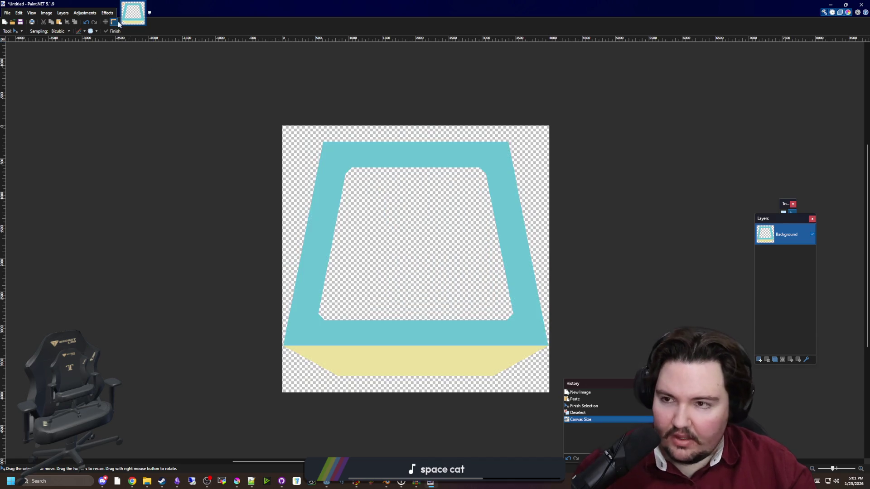
left_click(107, 13)
Apply a Dents distortion at scale 85.88 with stronger refraction, more detail and default turbulence.
mouse_move(135, 74)
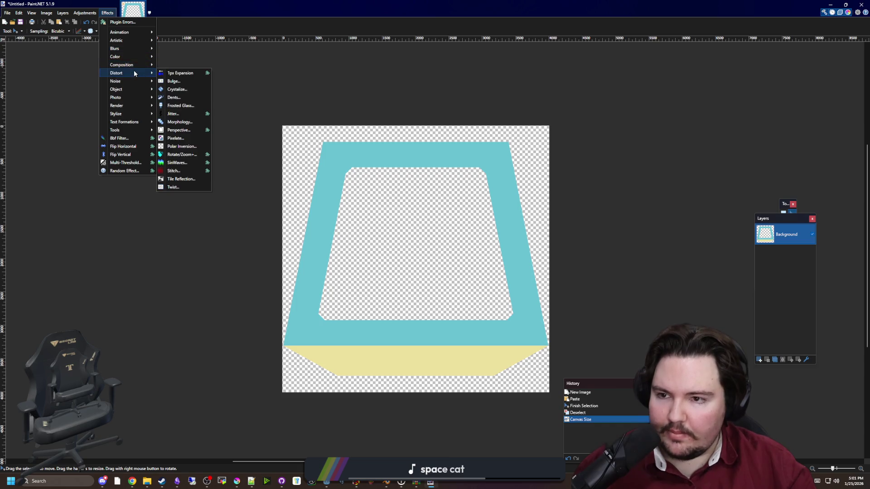
left_click(192, 97)
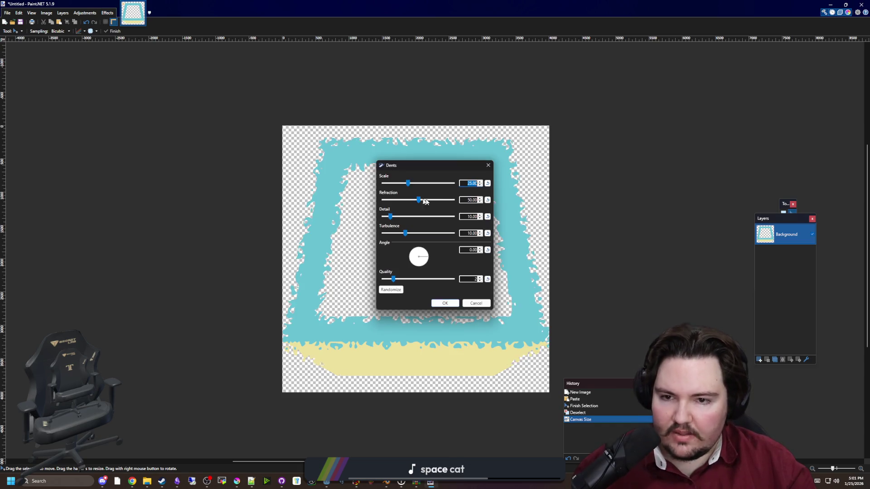
left_click_drag(442, 168, 653, 189)
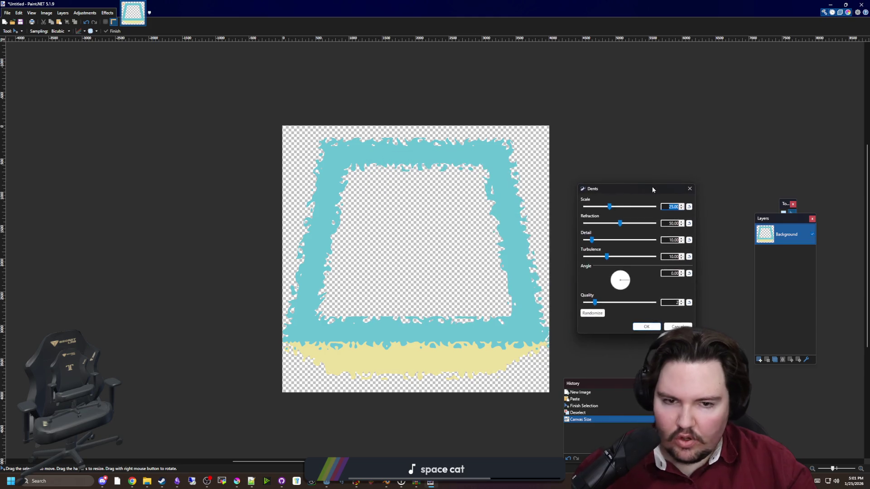
mouse_move(609, 207)
left_mouse_down()
mouse_move(629, 207)
mouse_move(652, 224)
mouse_move(581, 223)
left_mouse_up()
left_click_drag(589, 223, 598, 223)
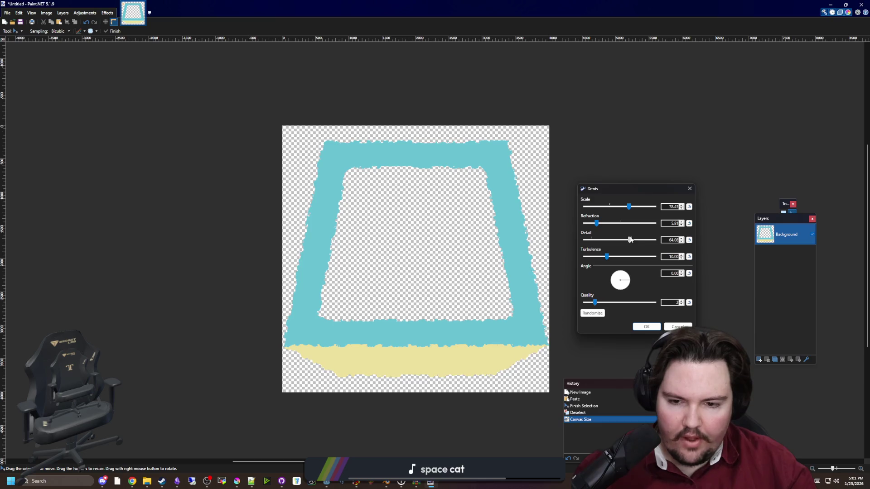
mouse_move(630, 240)
left_mouse_down()
mouse_move(648, 240)
mouse_move(636, 239)
left_mouse_up()
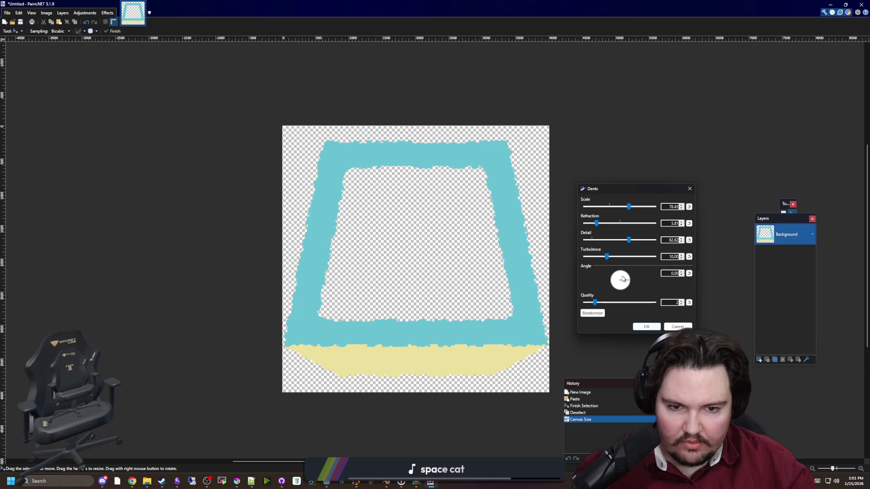
left_click_drag(611, 258, 625, 257)
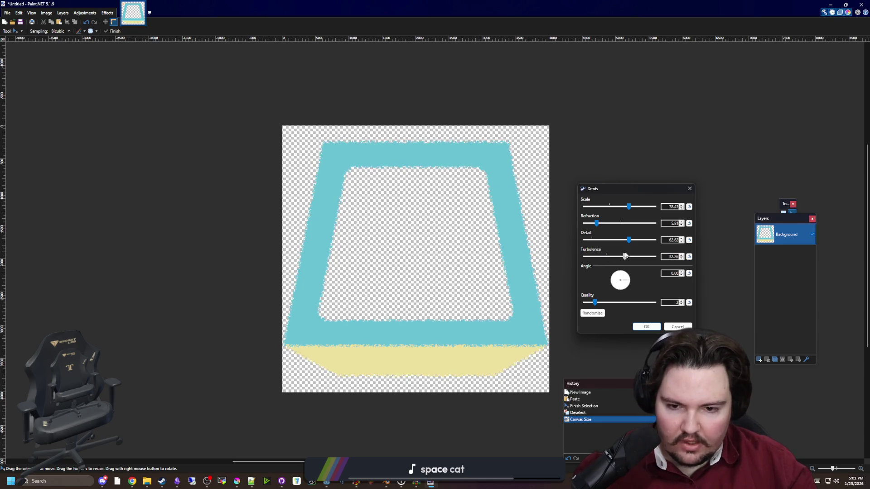
left_click(689, 257)
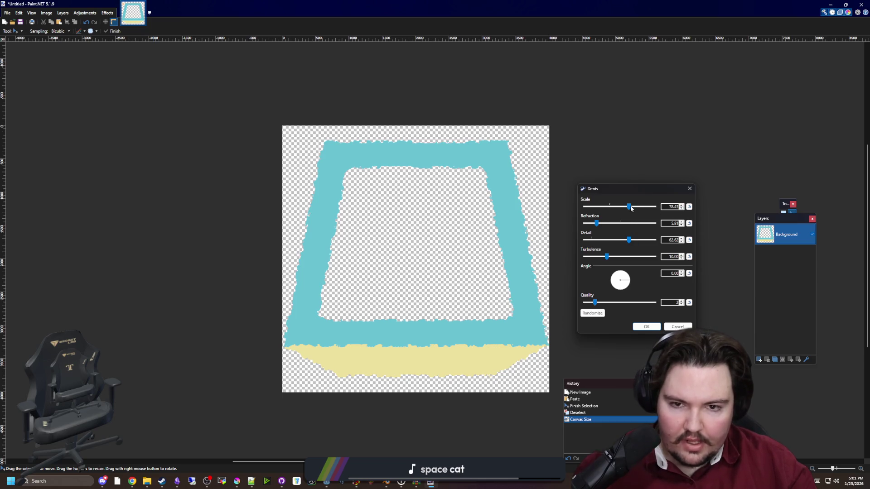
left_click_drag(631, 208, 627, 208)
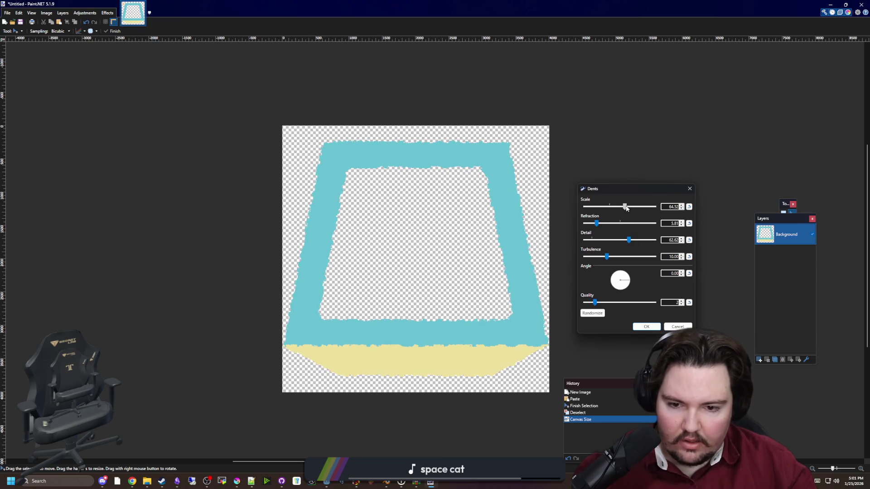
left_click_drag(627, 208, 637, 210)
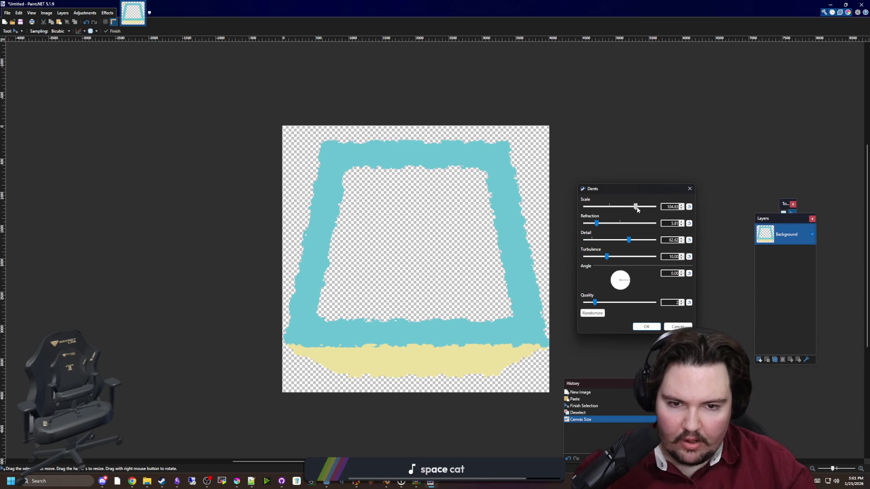
left_click_drag(636, 242, 639, 242)
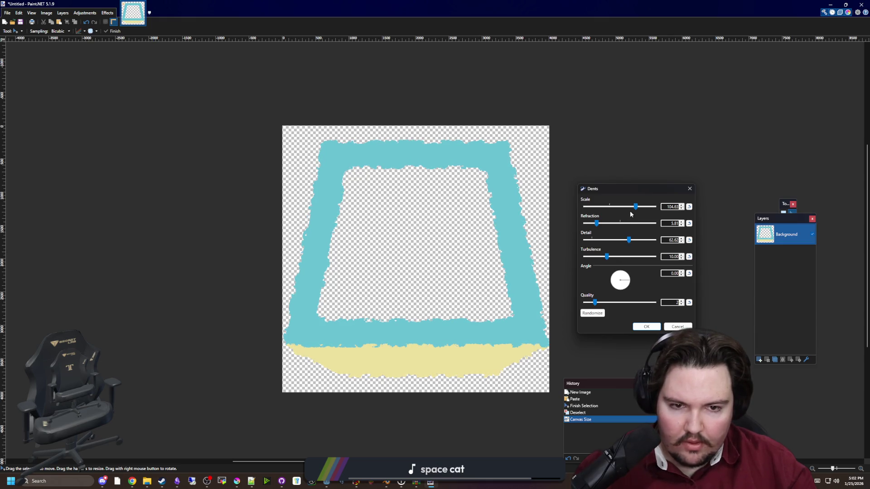
left_click_drag(637, 208, 631, 208)
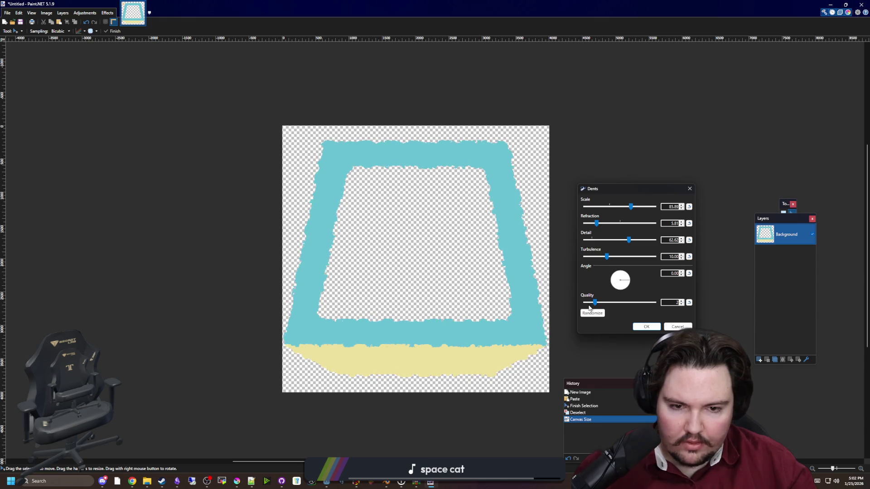
left_click(648, 327)
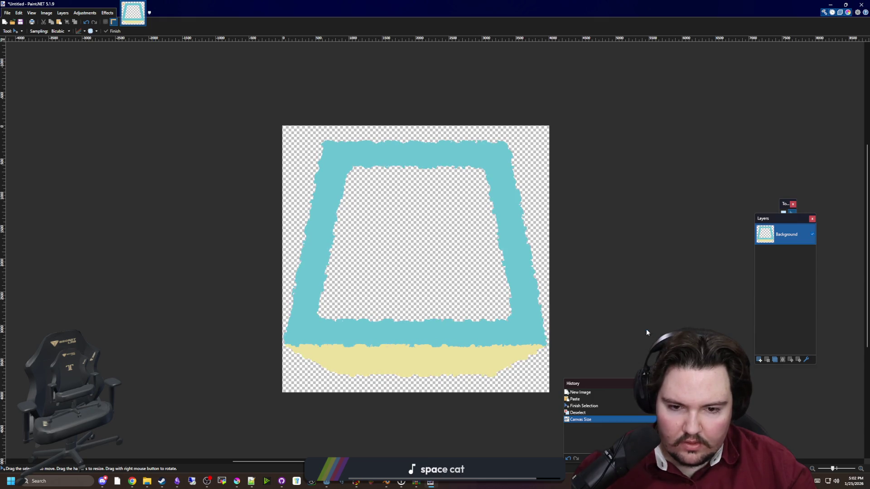
Inspect the dented shield, select the whole image with Rectangle Select, then switch to Krita.
scroll(428, 348, "up", 1)
scroll(428, 348, "up", 3)
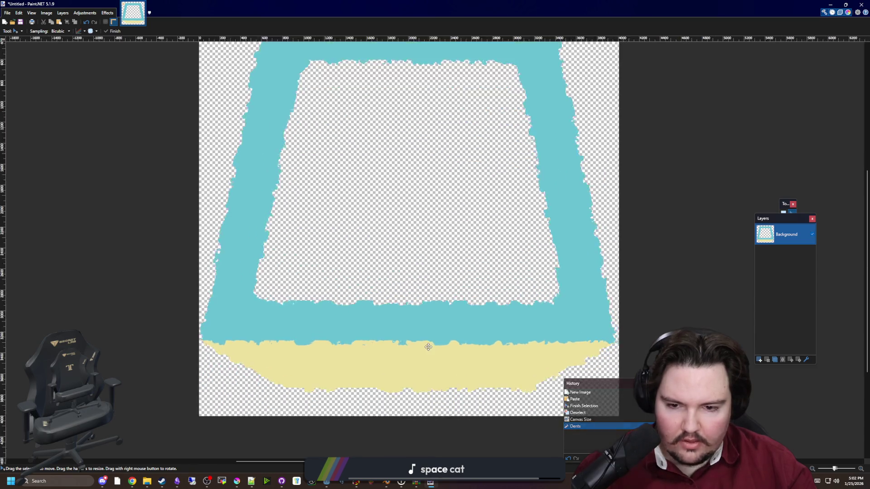
scroll(426, 332, "down", 2)
scroll(415, 379, "down", 3)
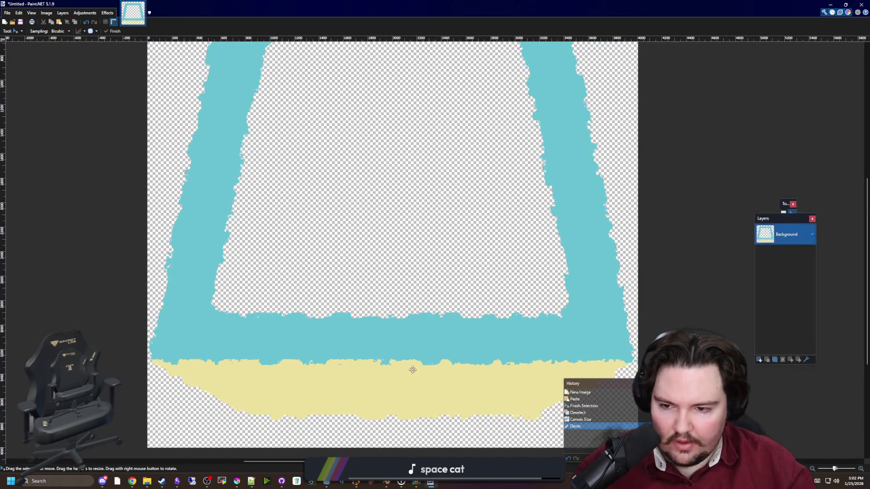
scroll(263, 168, "down", 1)
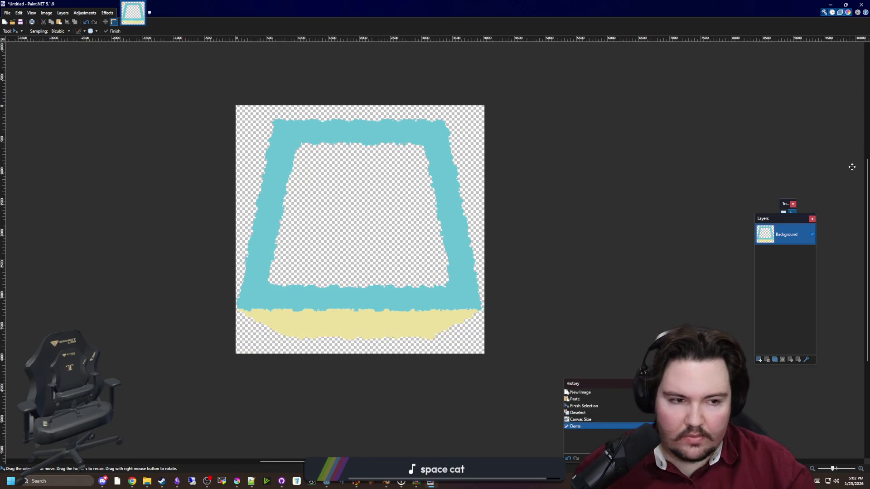
mouse_move(783, 206)
left_mouse_down()
mouse_move(490, 222)
mouse_move(104, 225)
left_mouse_up()
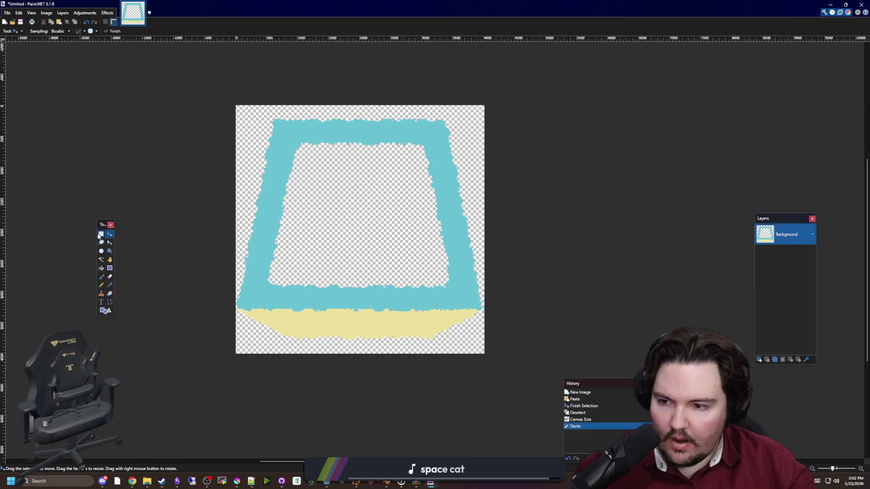
left_click(102, 234)
left_click_drag(485, 383, 171, 86)
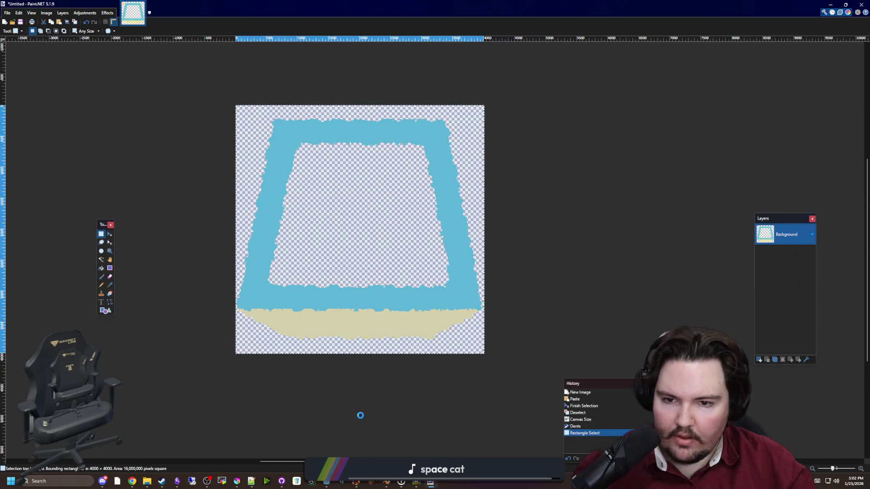
key("alt+Tab")
key("ctrl+t")
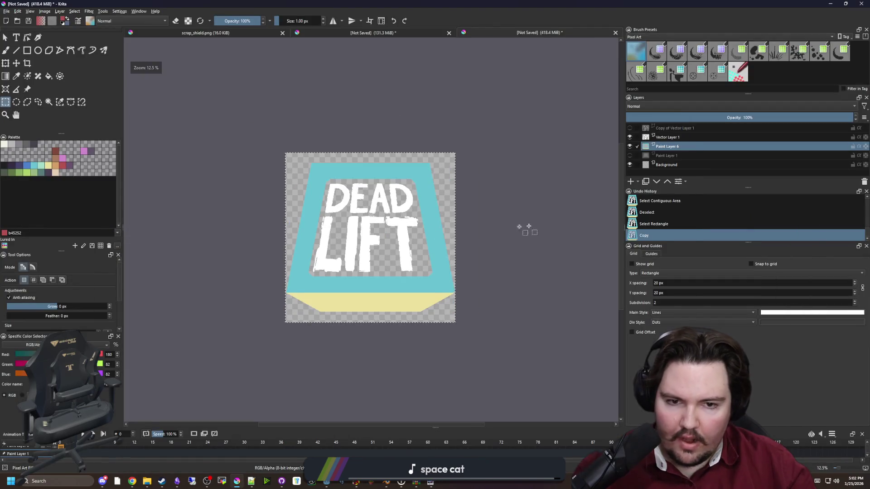
Select the smooth shield area on the lettering layer, delete it, and deselect.
scroll(346, 278, "up", 1)
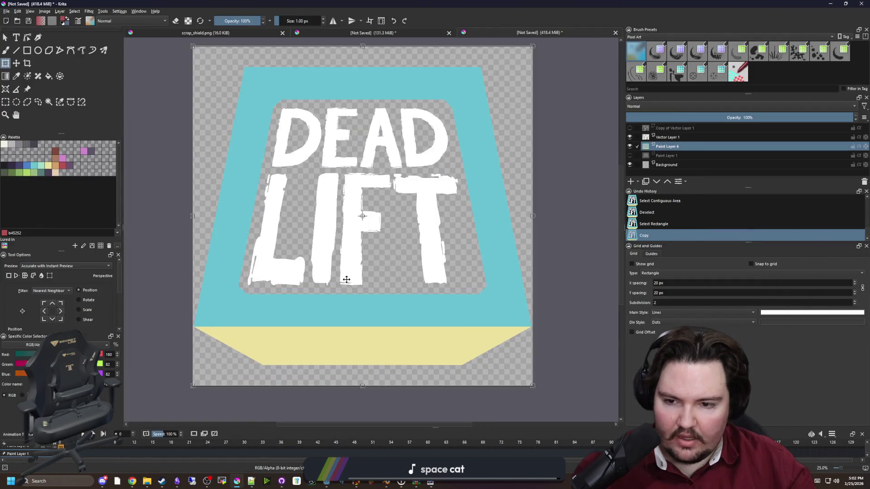
scroll(357, 276, "up", 1)
scroll(358, 276, "down", 1)
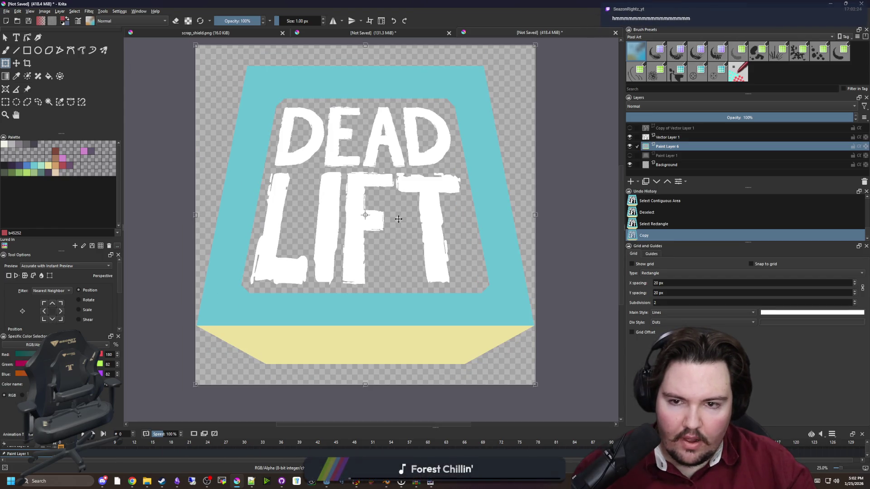
scroll(363, 125, "up", 3)
scroll(364, 125, "down", 2)
scroll(266, 208, "down", 3)
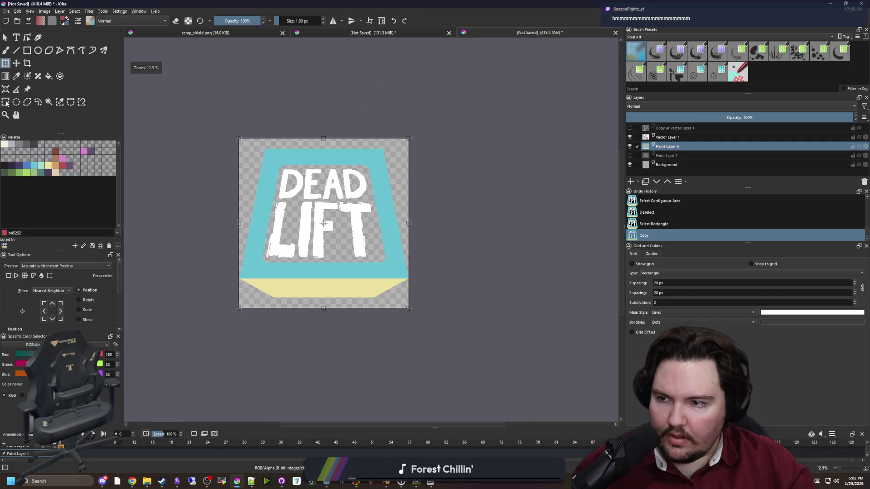
left_click(6, 102)
left_click(158, 85)
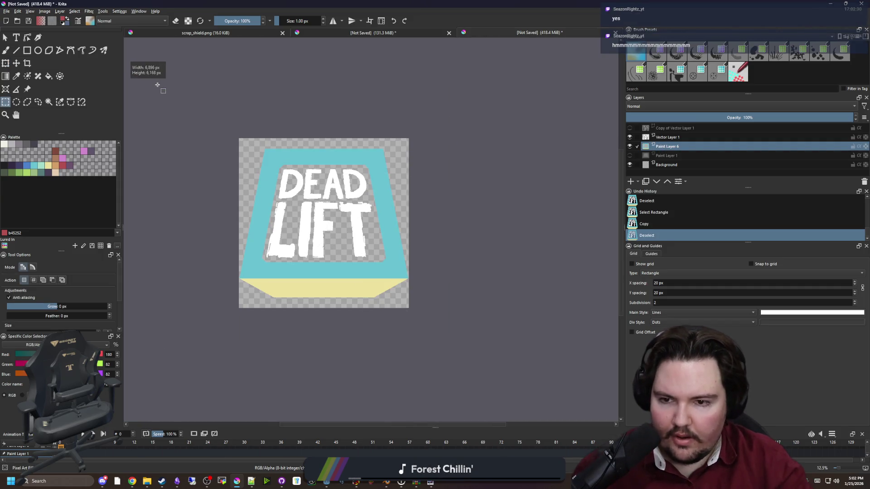
mouse_move(157, 85)
left_mouse_down()
mouse_move(184, 127)
mouse_move(450, 347)
left_mouse_up()
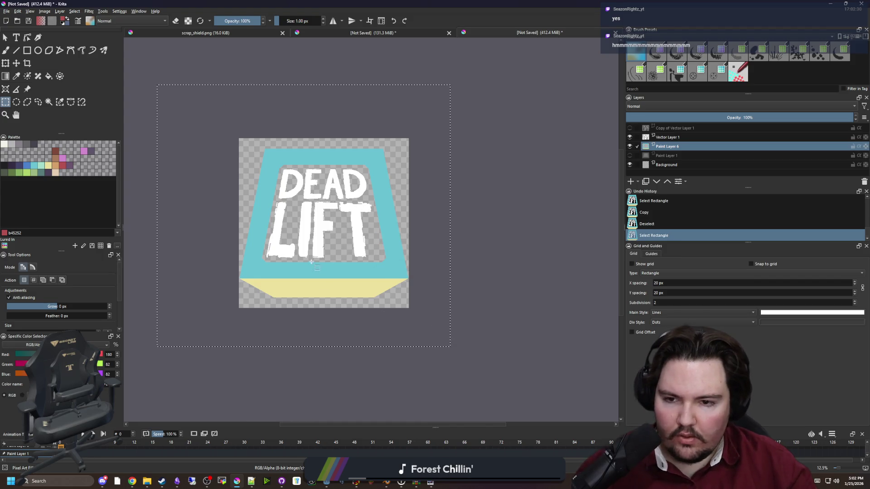
key("Delete")
scroll(311, 261, "up", 1)
key("ctrl+shift+a")
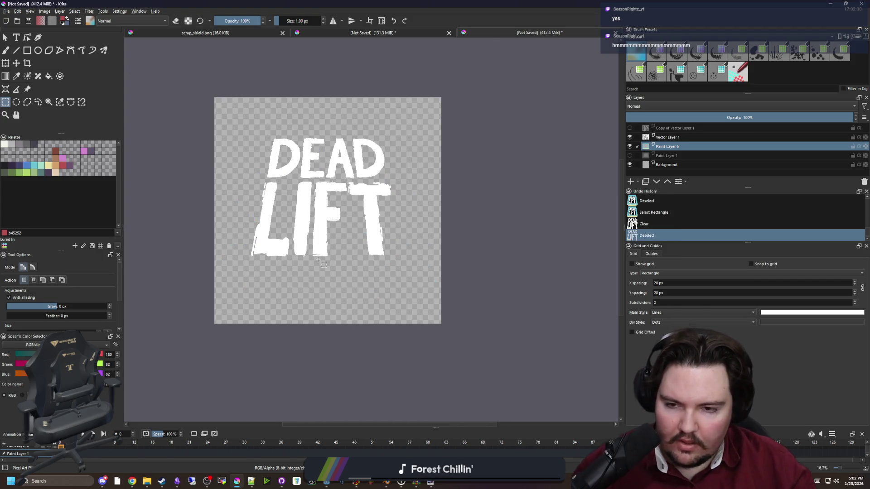
Try a transform on the letter layer, undo it, and return to Paint.NET.
key("ctrl+t")
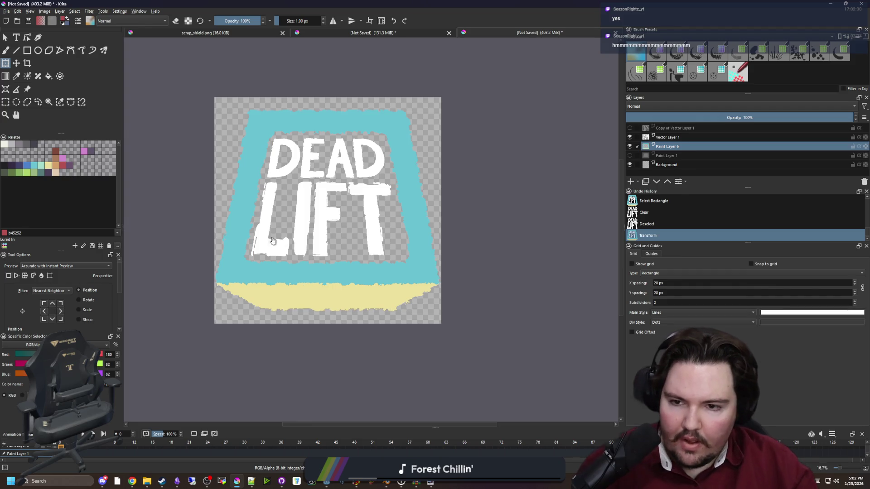
scroll(282, 252, "up", 4)
scroll(295, 296, "down", 1)
scroll(277, 355, "down", 1)
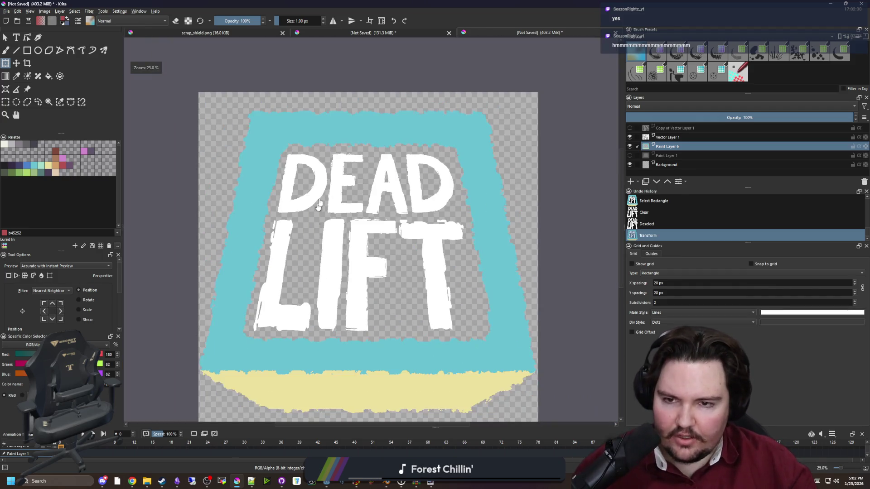
scroll(335, 132, "up", 4)
scroll(313, 204, "down", 4)
scroll(315, 419, "up", 4)
scroll(301, 321, "down", 5)
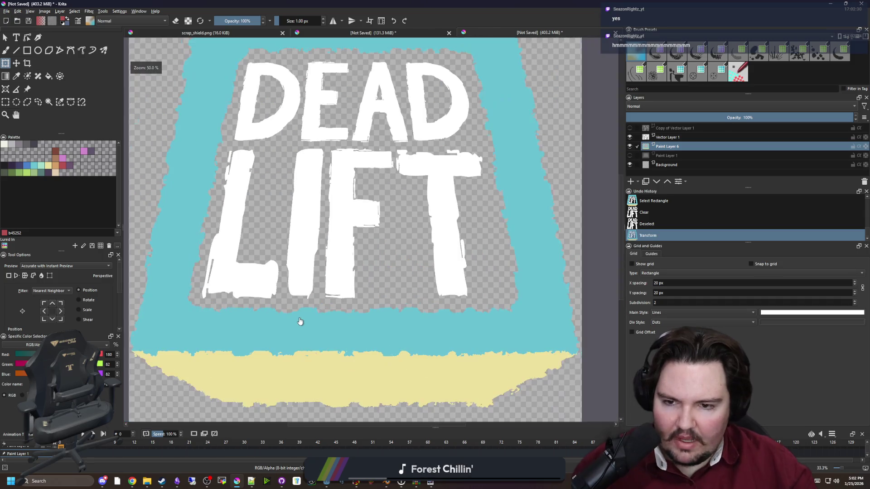
key("ctrl+z")
scroll(322, 334, "down", 3)
left_click(431, 484)
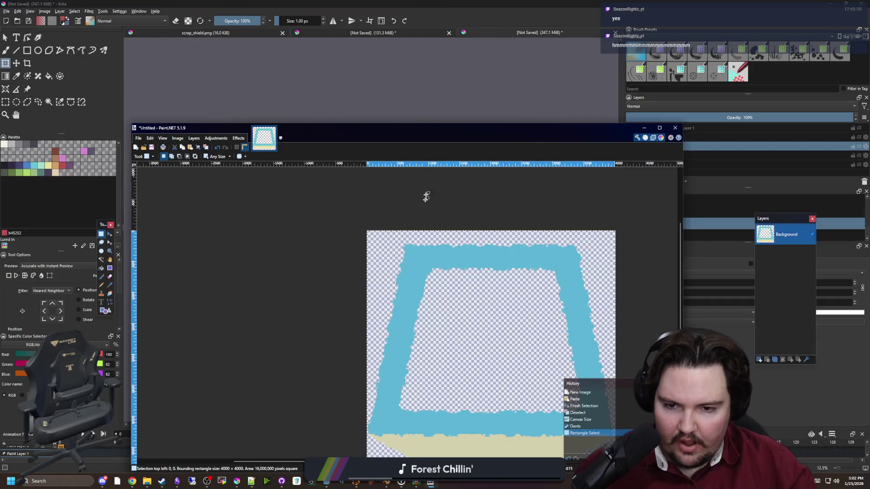
Maximize Paint.NET and undo the selection and the earlier Dents distortion.
double_click(443, 129)
key("ctrl+z")
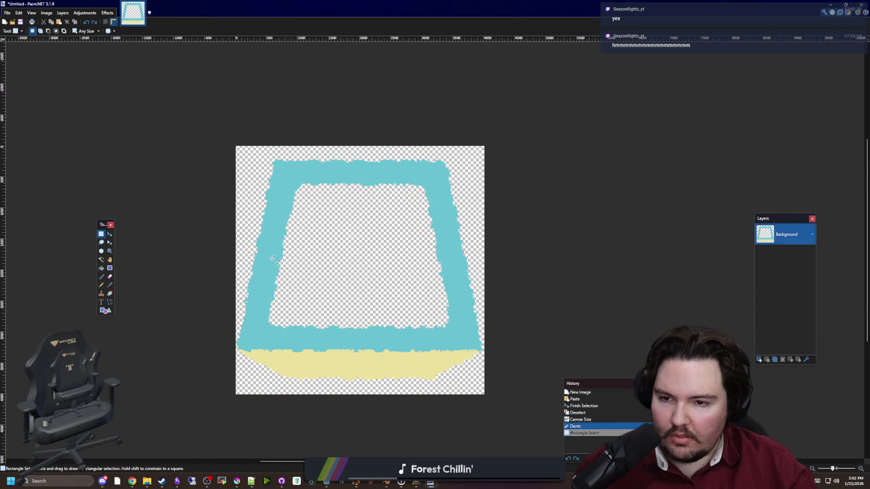
scroll(326, 309, "up", 2)
key("ctrl+z")
Reapply Dents with scale 64 and a milder refraction of about 4.5.
left_click(109, 13)
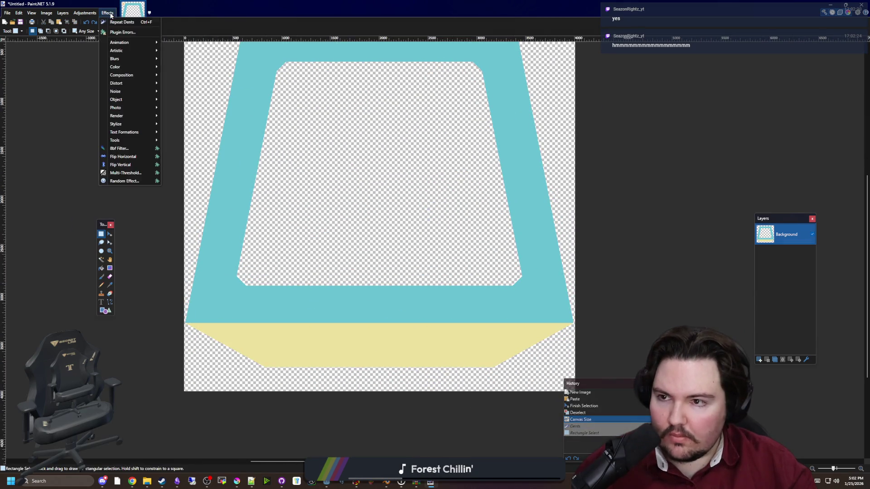
mouse_move(140, 60)
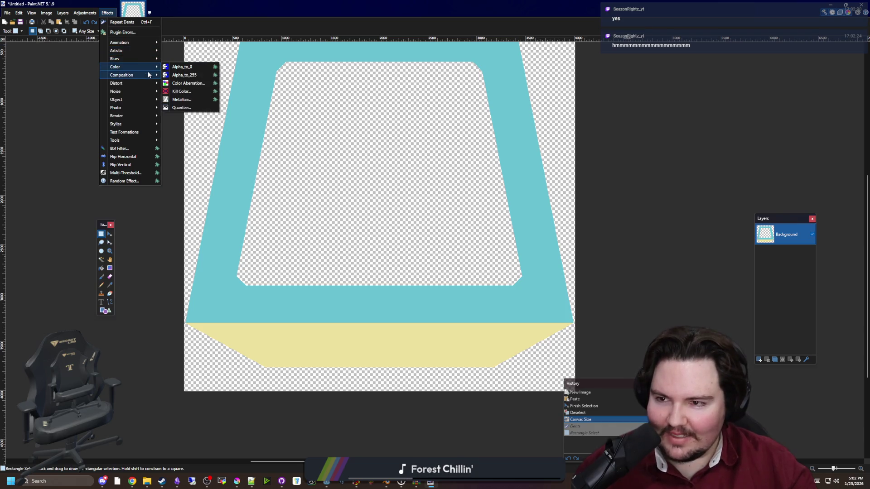
mouse_move(143, 89)
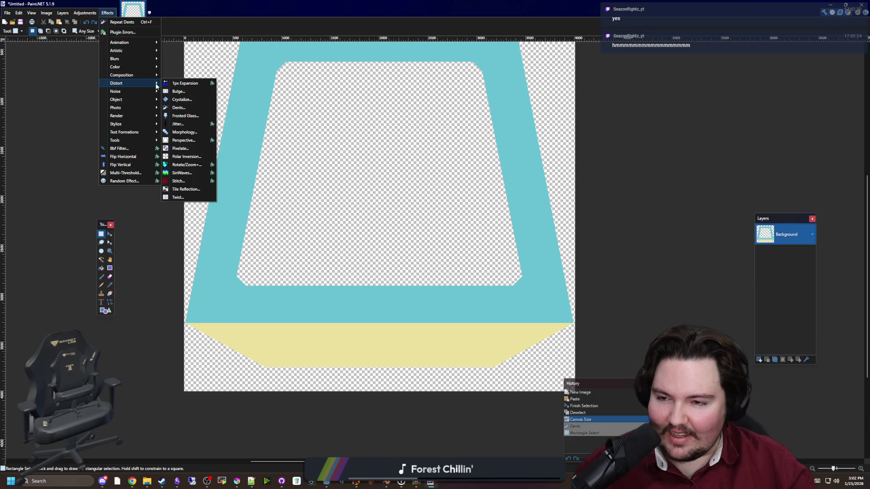
left_click(184, 108)
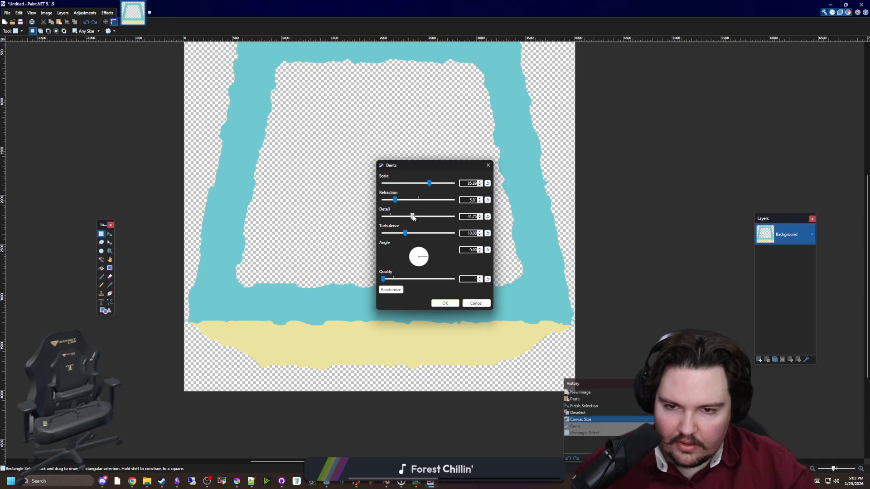
type("64")
left_click(468, 200)
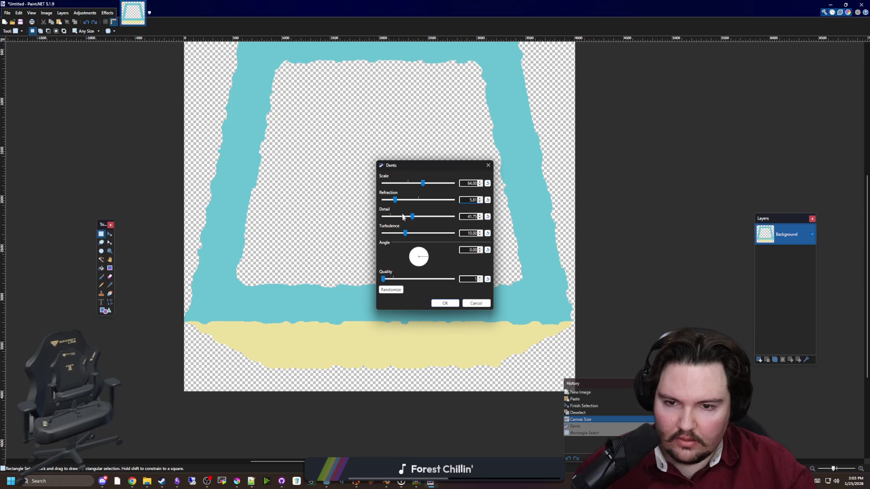
mouse_move(394, 200)
left_mouse_down()
mouse_move(406, 200)
mouse_move(396, 201)
left_mouse_up()
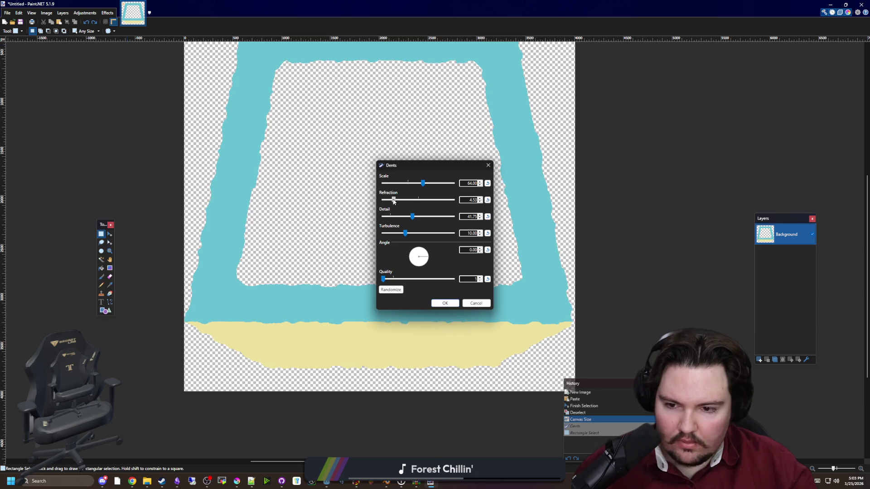
left_click(488, 200)
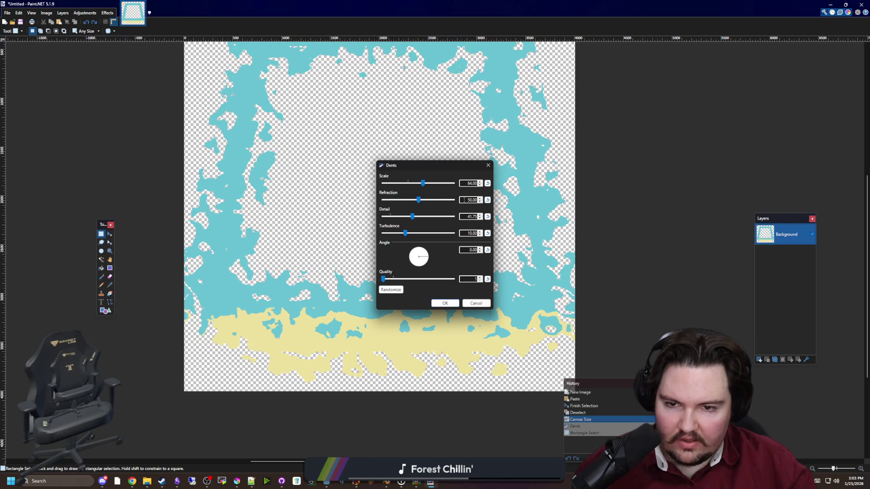
left_click_drag(414, 206, 396, 205)
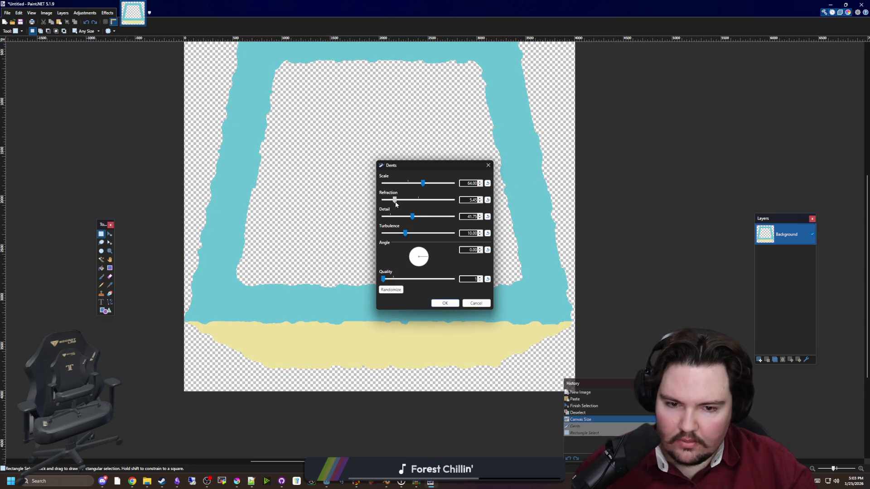
left_click(445, 303)
Select the whole dented shield image for copying, then switch back to Krita.
scroll(272, 249, "down", 1)
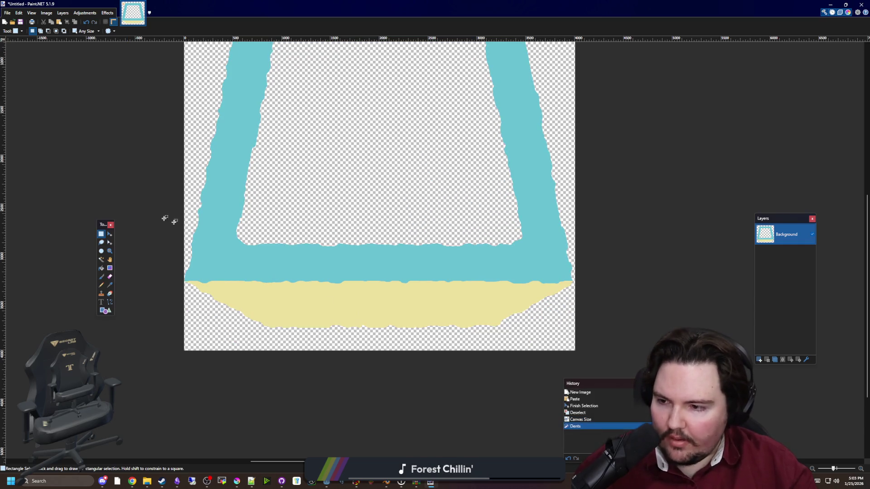
scroll(302, 261, "down", 2)
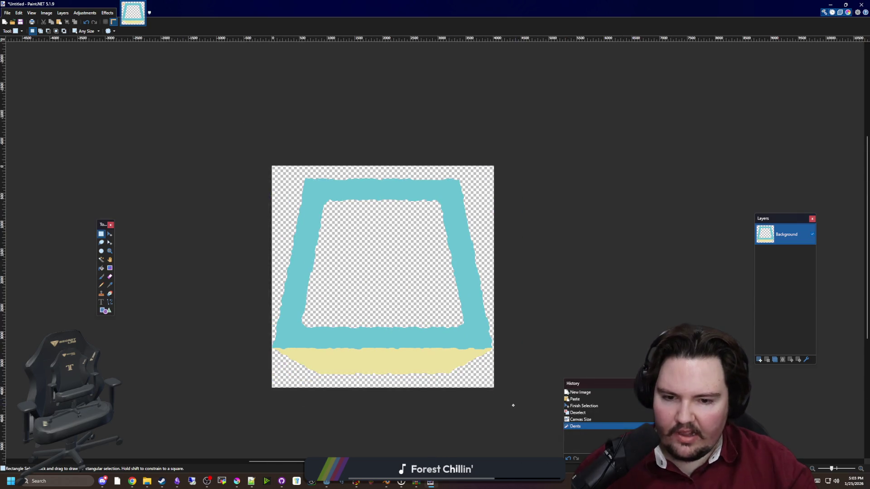
left_click_drag(513, 406, 152, 80)
left_click(263, 142)
left_click_drag(262, 142, 555, 368)
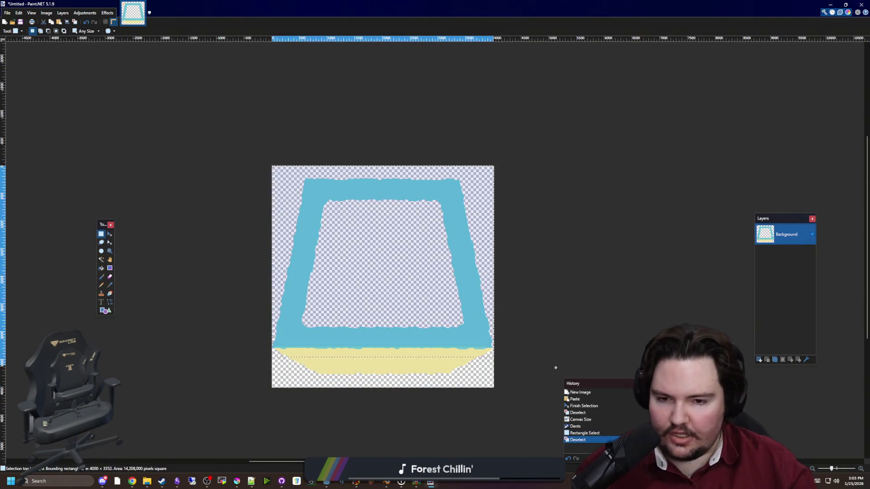
left_click(539, 389)
mouse_move(494, 387)
left_mouse_down()
mouse_move(296, 227)
mouse_move(225, 142)
mouse_move(376, 257)
mouse_move(523, 426)
mouse_move(254, 149)
mouse_move(349, 227)
mouse_move(507, 398)
left_mouse_up()
left_click(225, 142)
left_click(524, 426)
left_click(254, 149)
key("alt+Tab")
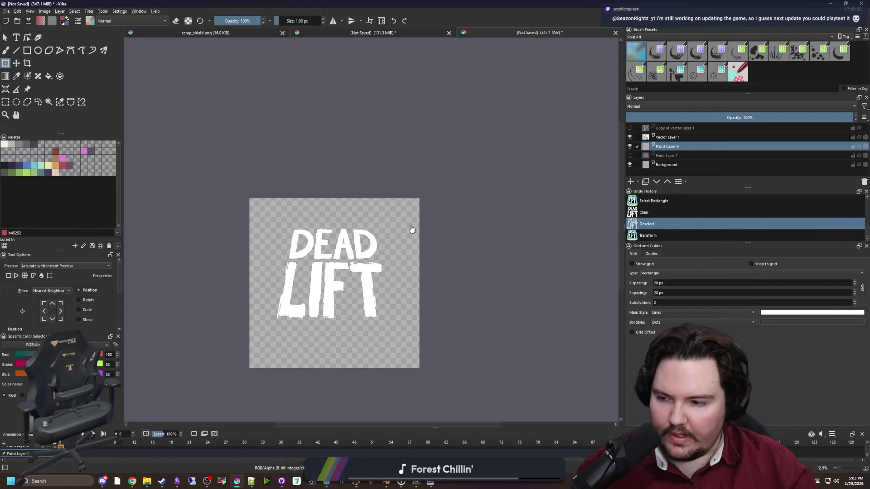
Paste the dented teal shield behind the white DEAD LIFT letters and commit its placement.
left_click(412, 229)
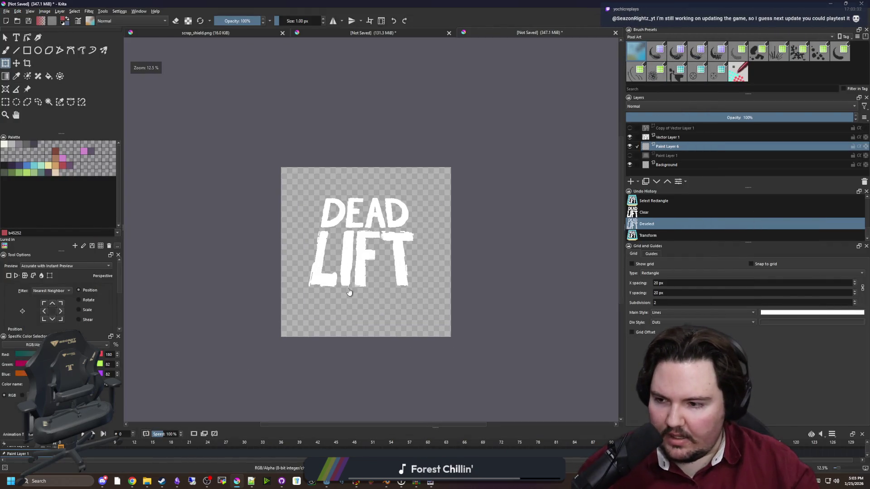
left_click(391, 260)
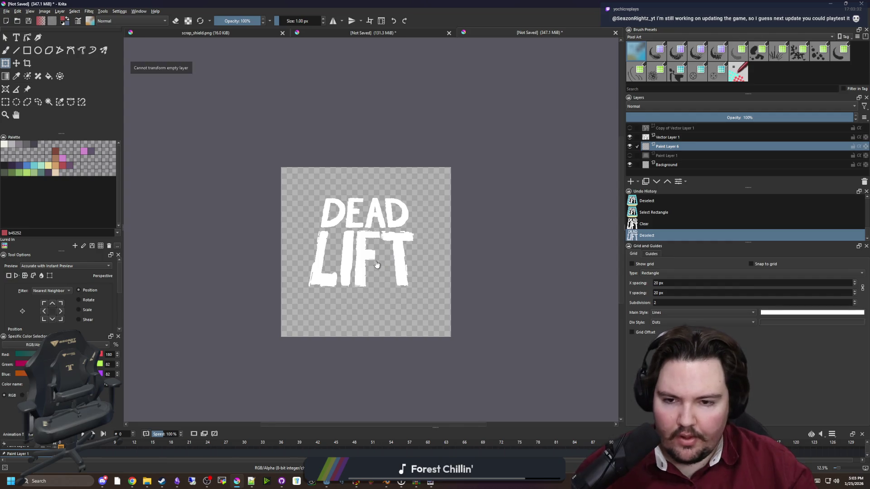
scroll(377, 265, "up", 2)
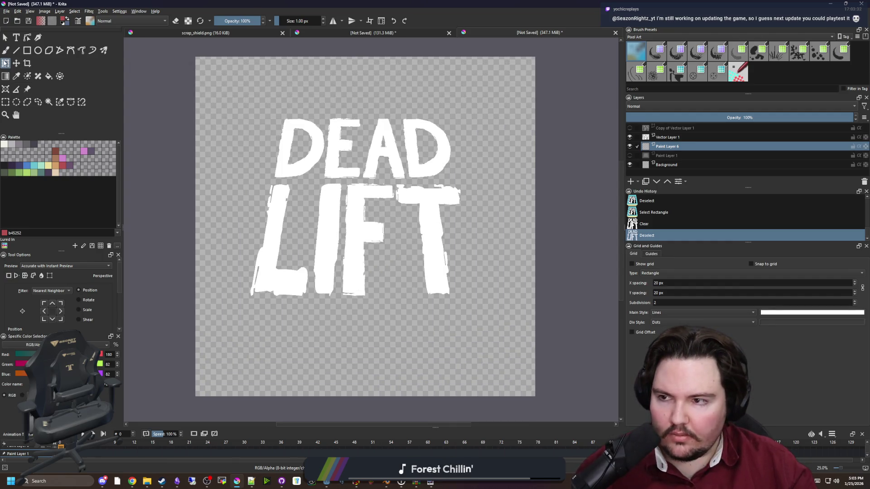
left_click(288, 150)
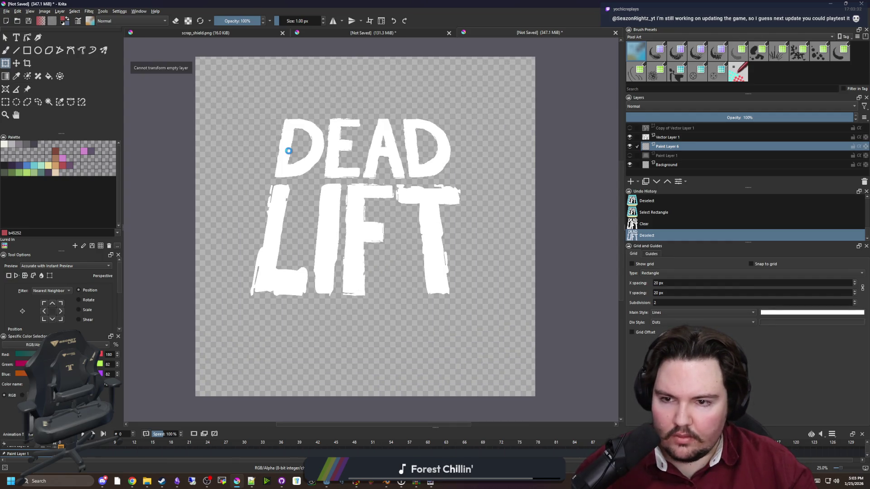
left_click(319, 176)
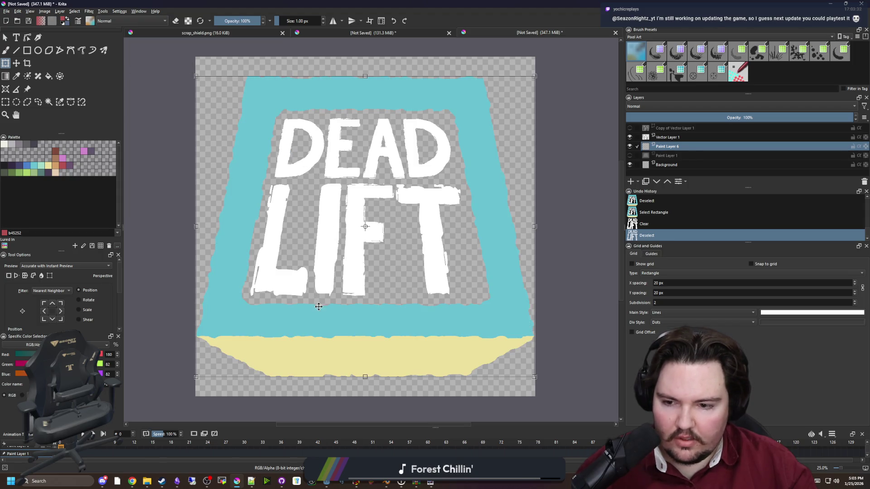
scroll(485, 347, "up", 3)
key("Return")
scroll(517, 344, "down", 3)
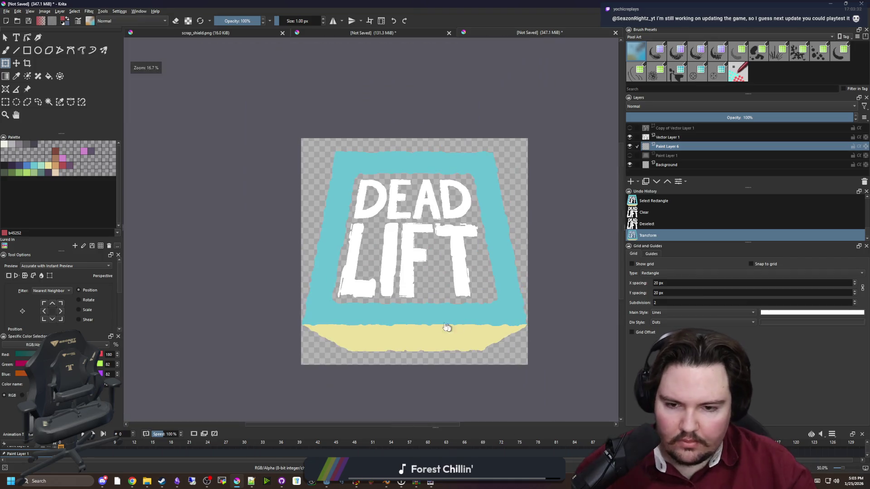
scroll(447, 326, "up", 1)
scroll(414, 271, "down", 1)
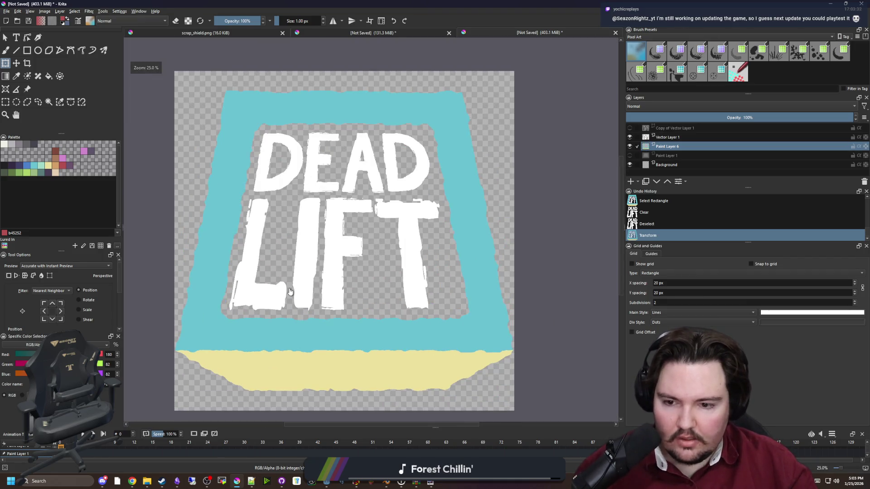
Select the blue shield border with Contiguous Selection, then deselect it.
left_click(51, 103)
scroll(315, 110, "up", 2)
left_click(315, 110)
scroll(311, 157, "down", 2)
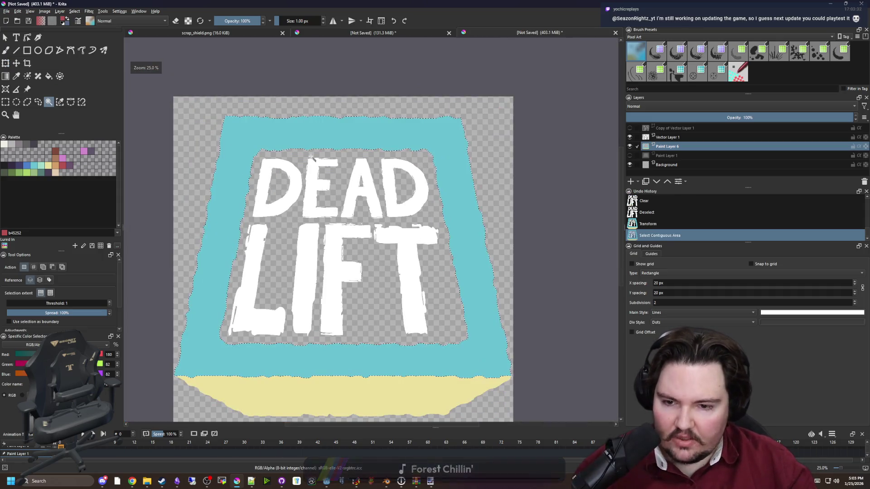
scroll(311, 157, "down", 1)
scroll(332, 219, "up", 1)
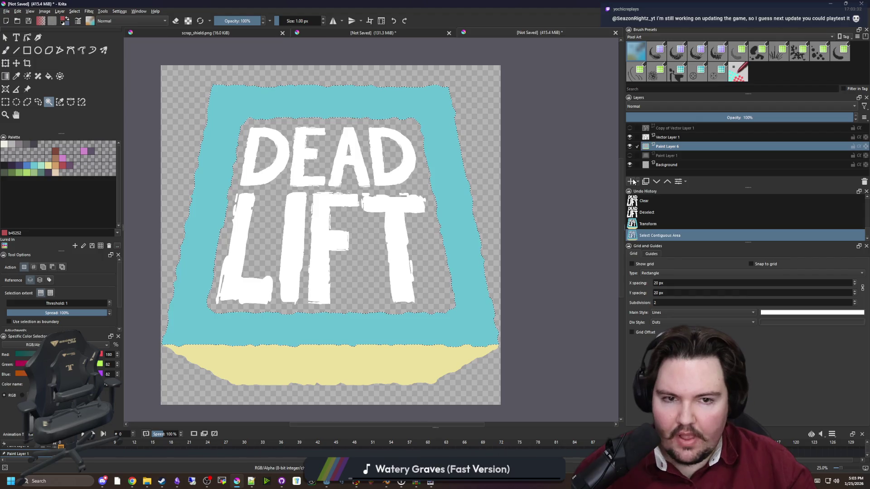
key("ctrl+shift+a")
Add a new empty Paint Layer 7 above Paint Layer 6.
left_click(633, 182)
key("plus")
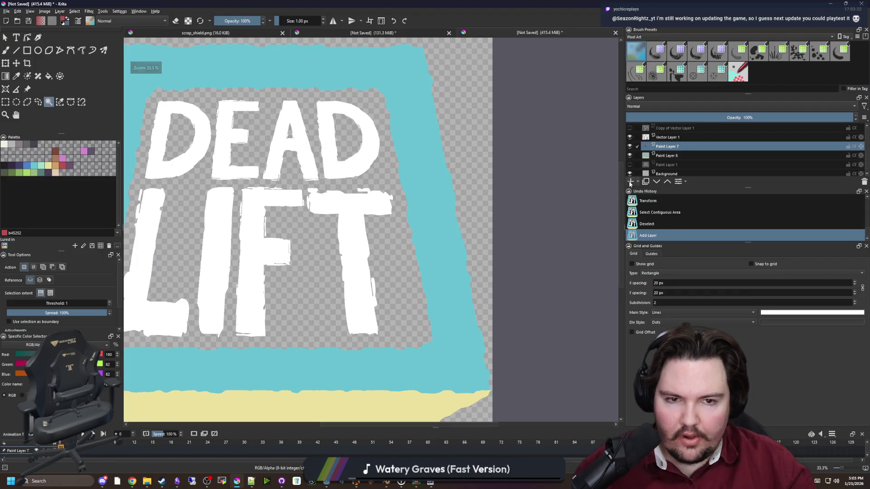
scroll(406, 192, "down", 1)
scroll(406, 193, "up", 4)
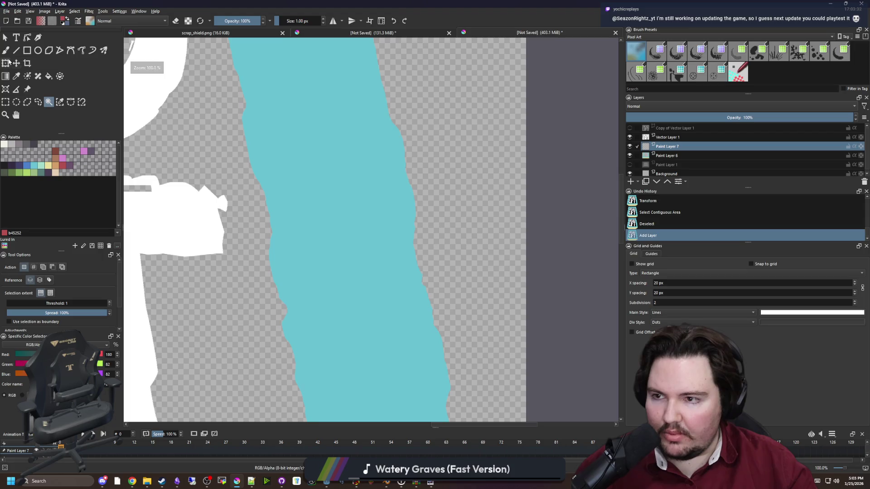
left_click(7, 51)
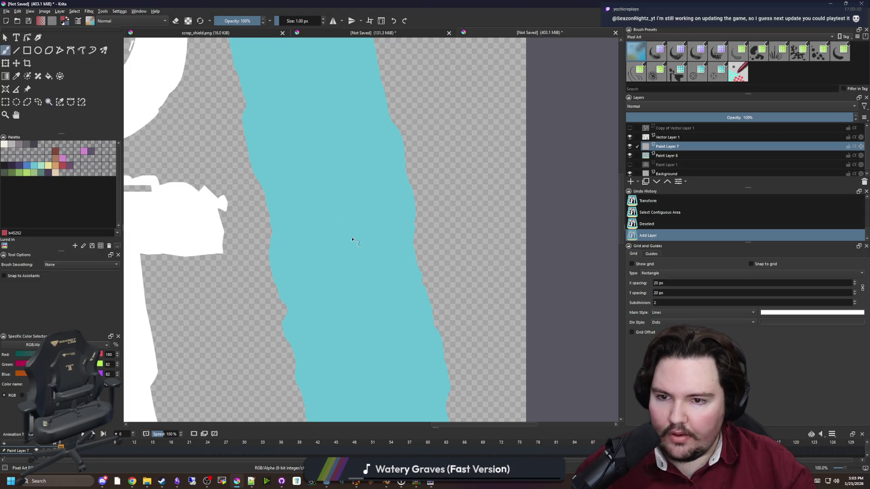
Enlarge the brush, take the off-white palette colour, and try a first straight chevron stroke.
scroll(352, 237, "up", 2)
key("bracketright")
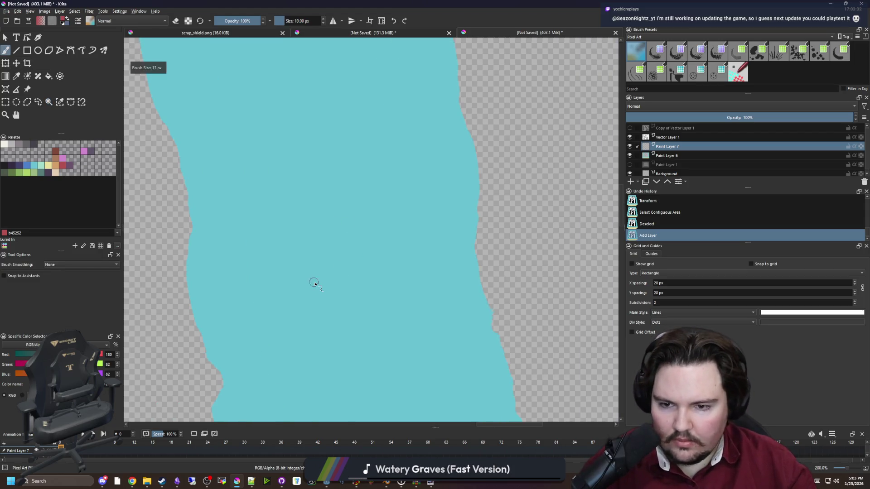
left_click(16, 50)
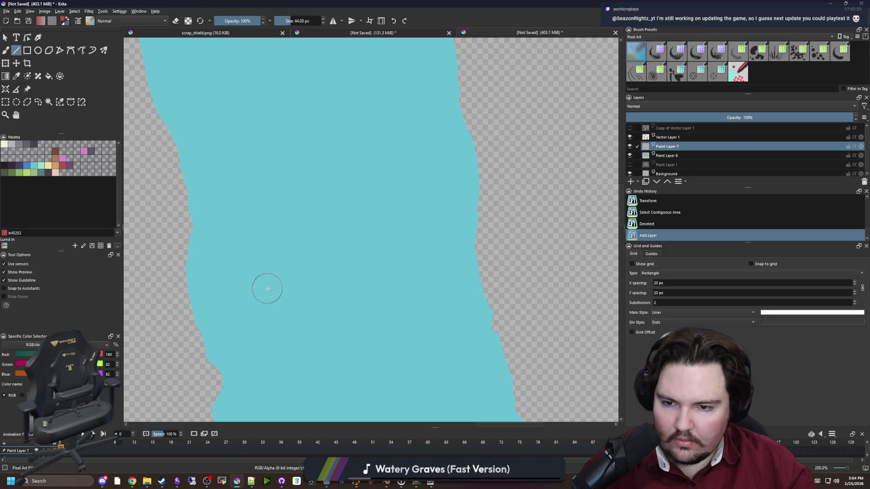
mouse_move(268, 288)
left_mouse_down()
mouse_move(338, 233)
mouse_move(332, 257)
mouse_move(339, 252)
left_mouse_up()
key("ctrl+z")
left_click(5, 145)
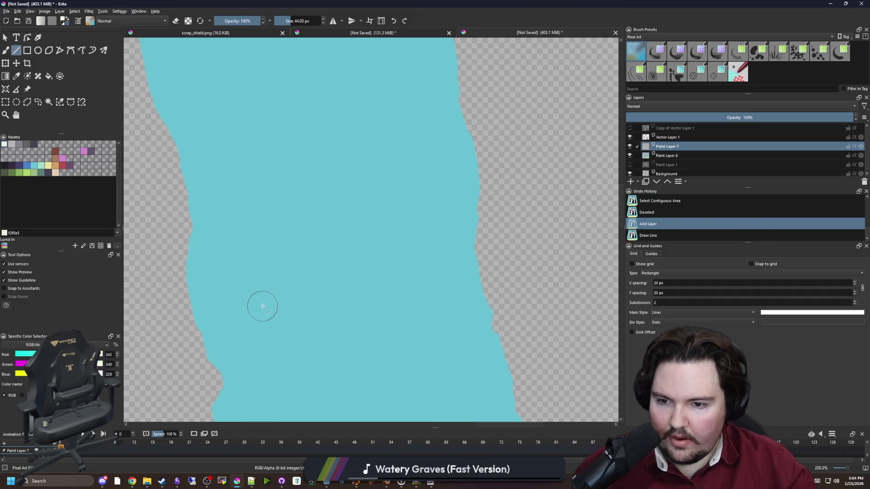
mouse_move(258, 305)
left_mouse_down()
mouse_move(336, 255)
mouse_move(429, 283)
left_mouse_up()
scroll(412, 222, "down", 8)
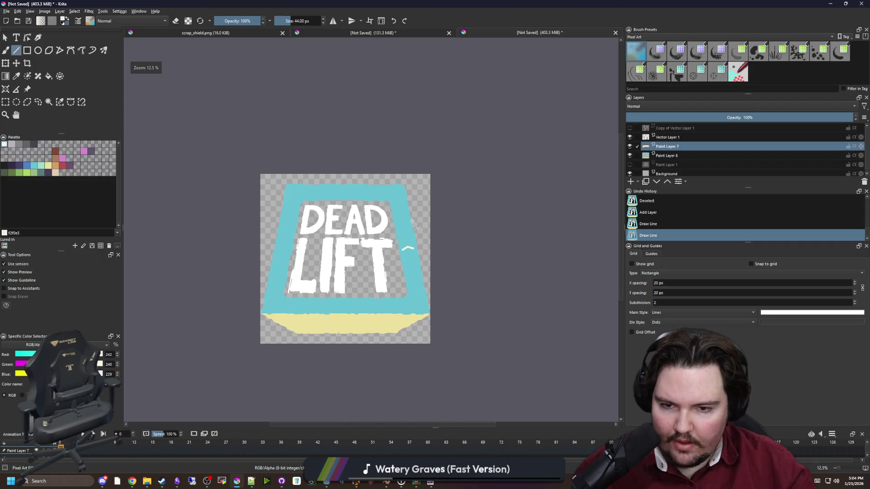
scroll(412, 222, "up", 8)
key("ctrl+z")
key("ctrl+z")
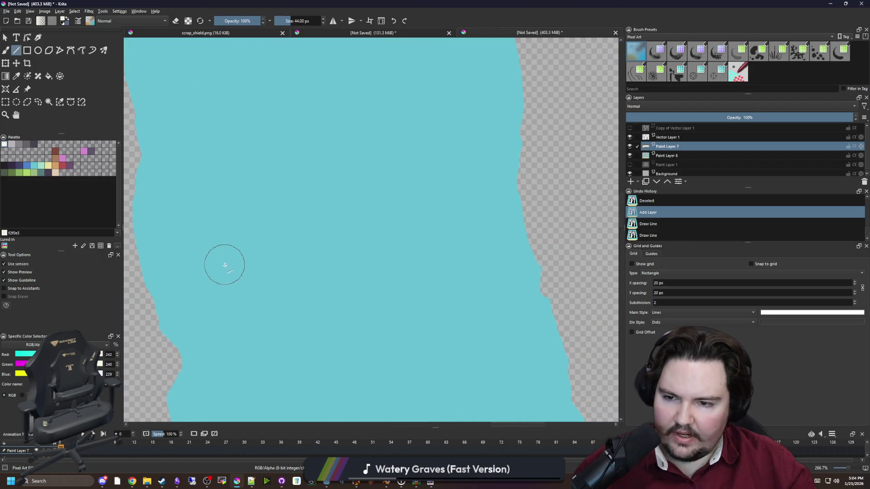
Draw the off-white chevron's left and right arms as two joined straight strokes.
mouse_move(223, 263)
left_mouse_down()
mouse_move(326, 198)
mouse_move(484, 260)
left_mouse_up()
scroll(376, 233, "down", 6)
scroll(369, 202, "down", 2)
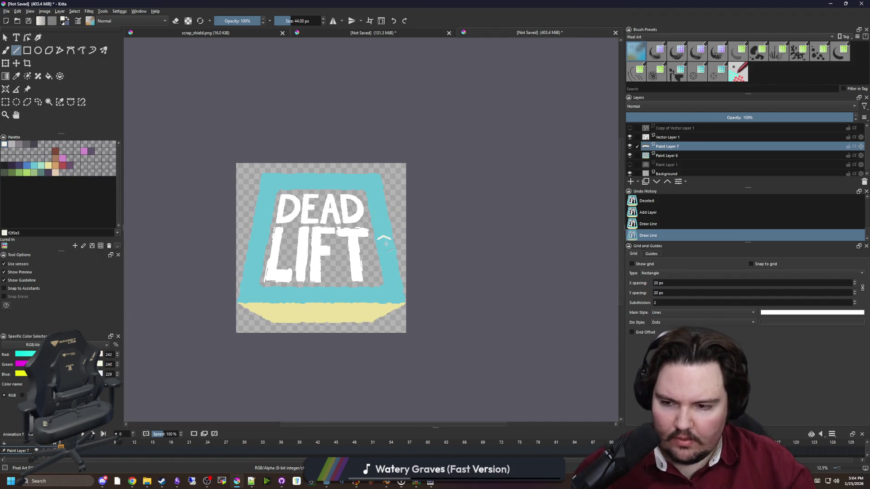
scroll(385, 243, "up", 8)
key("ctrl+z")
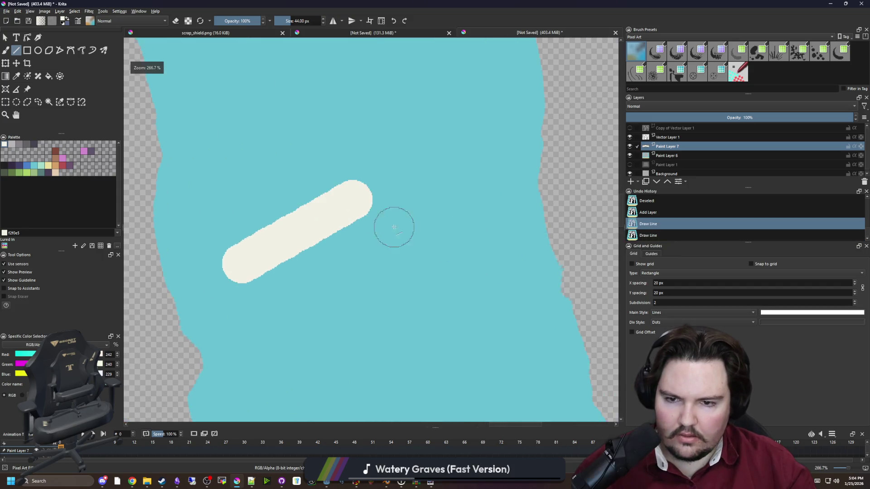
key("ctrl+z")
mouse_move(235, 265)
left_mouse_down()
mouse_move(375, 185)
mouse_move(355, 168)
mouse_move(367, 165)
left_mouse_up()
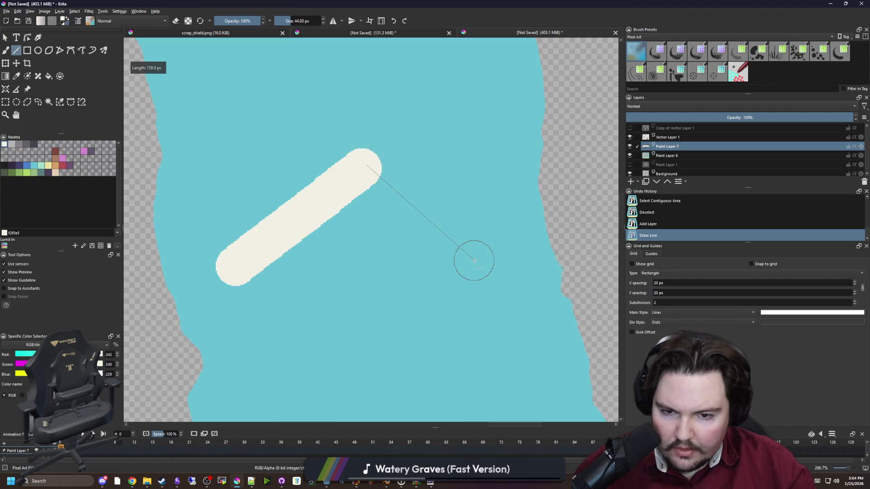
left_click_drag(474, 260, 499, 264)
Try the Fill and Freehand tools, return to the Line tool, and check brush presets.
scroll(499, 264, "down", 10)
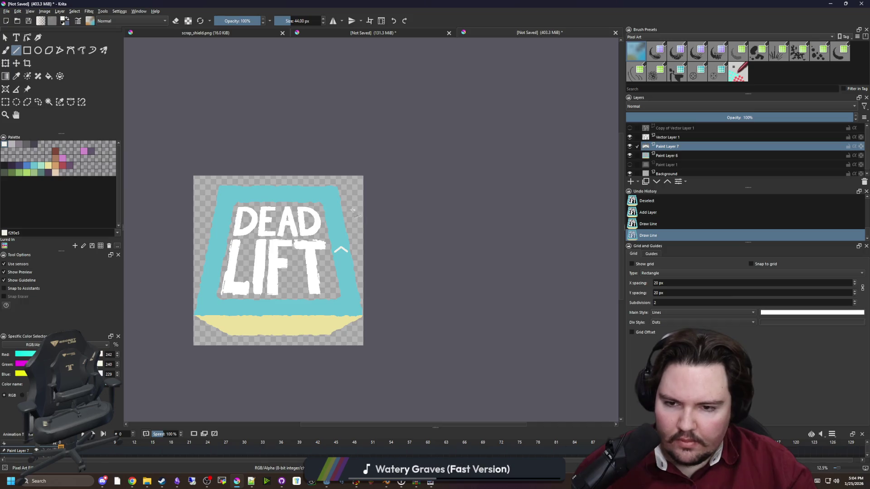
scroll(352, 208, "up", 10)
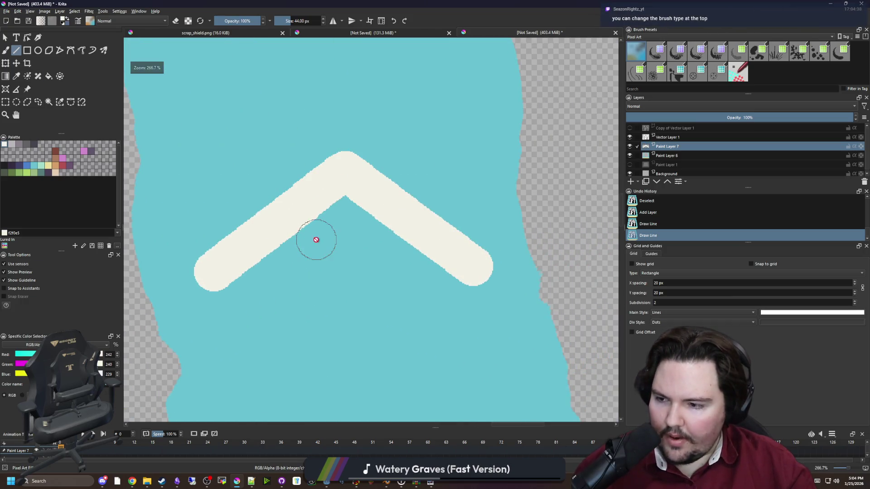
key("f")
scroll(319, 269, "up", 2)
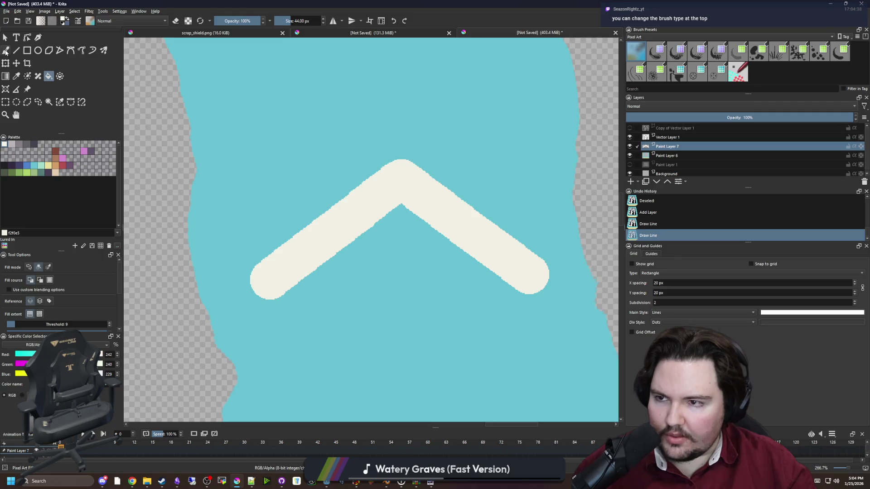
left_click(5, 50)
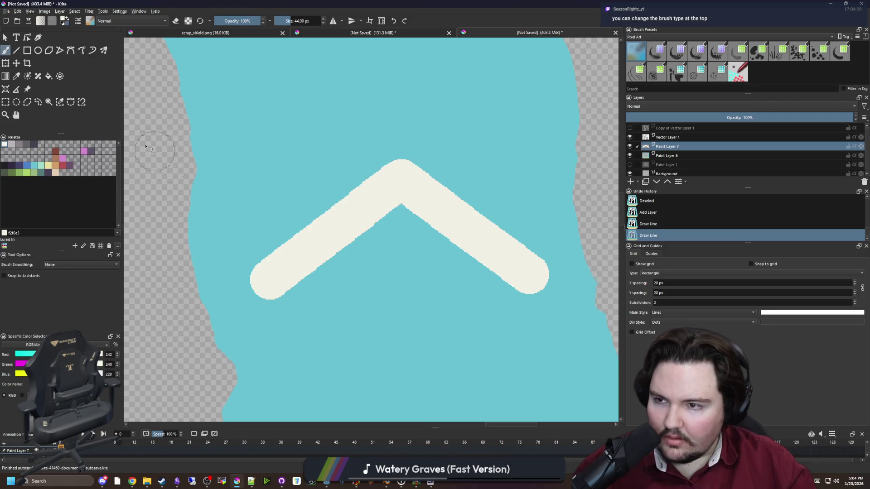
left_click(16, 50)
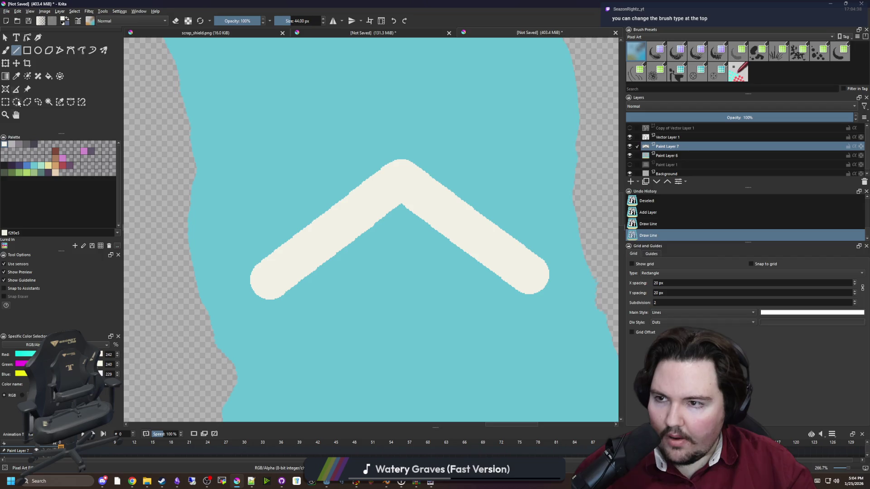
left_click(89, 21)
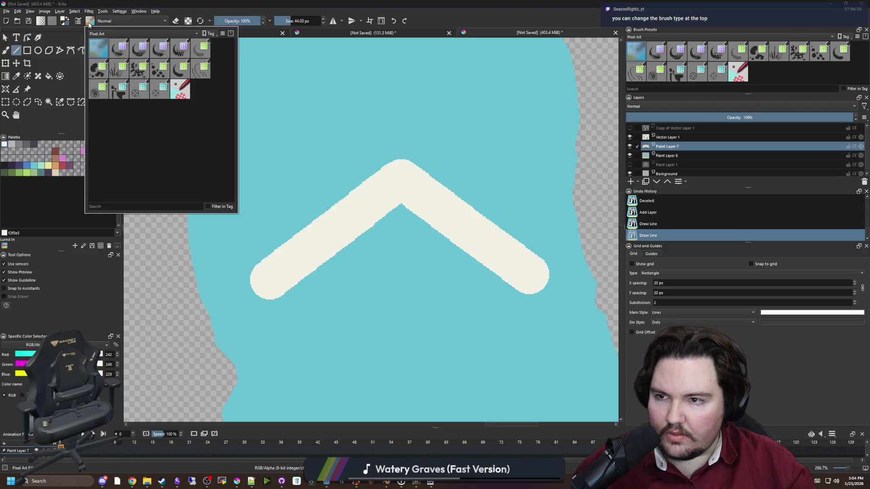
Square off both chevron arms' rounded ends using the Line tool in eraser mode.
left_click(293, 154)
scroll(336, 223, "up", 1)
scroll(347, 238, "down", 2)
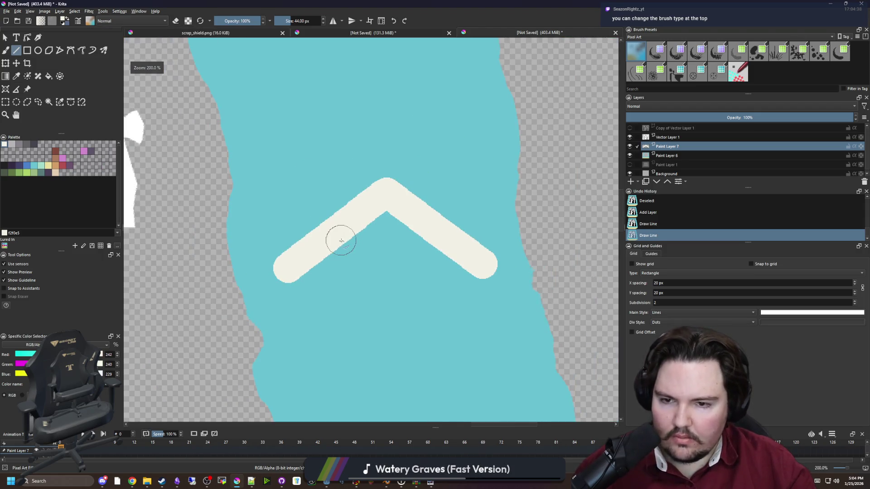
scroll(278, 281, "up", 4)
key("e")
left_click_drag(179, 236, 230, 297)
key("ctrl+z")
left_click_drag(282, 338, 283, 339)
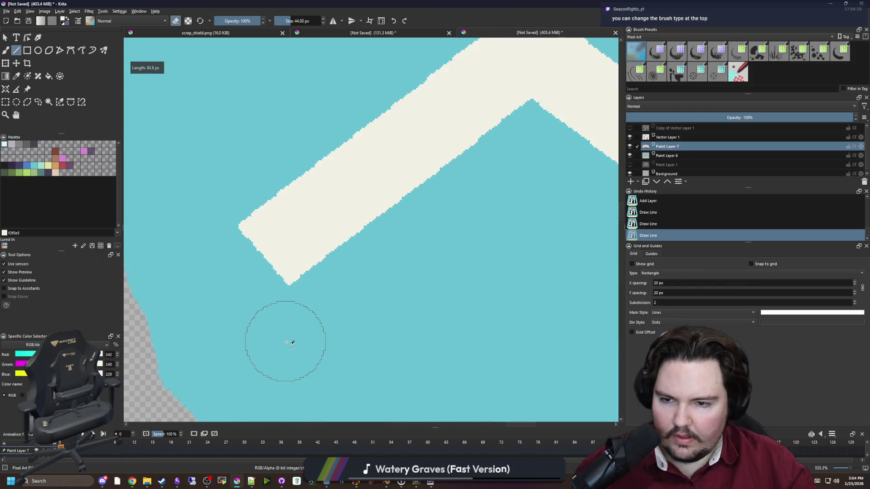
scroll(254, 313, "down", 2)
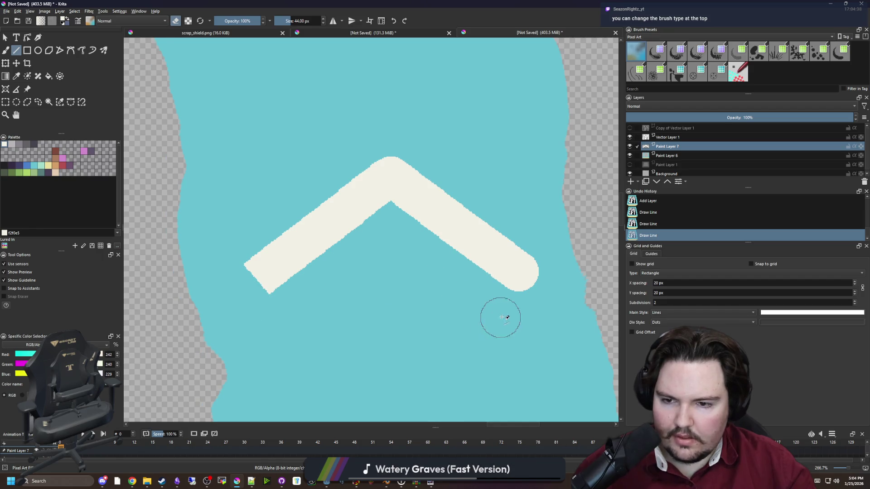
scroll(506, 317, "up", 2)
mouse_move(564, 244)
left_mouse_down()
mouse_move(515, 331)
mouse_move(499, 340)
mouse_move(468, 317)
mouse_move(464, 325)
left_mouse_up()
scroll(463, 325, "down", 4)
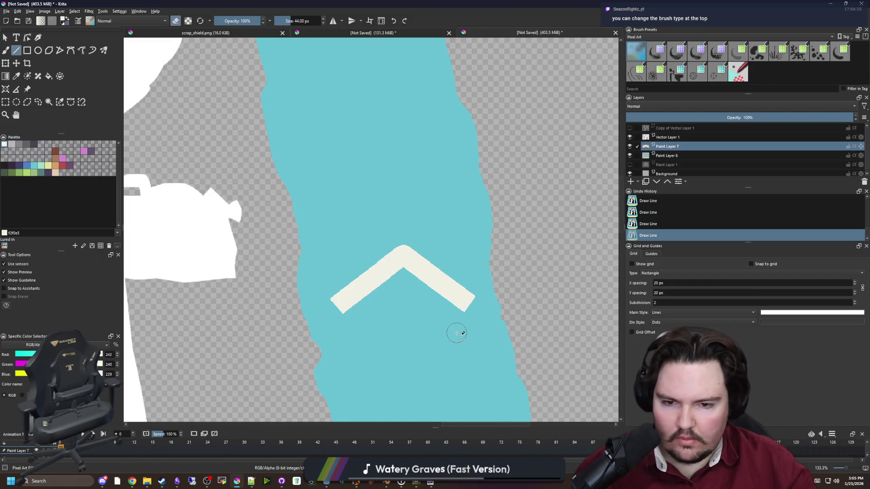
scroll(457, 333, "down", 4)
scroll(414, 295, "up", 2)
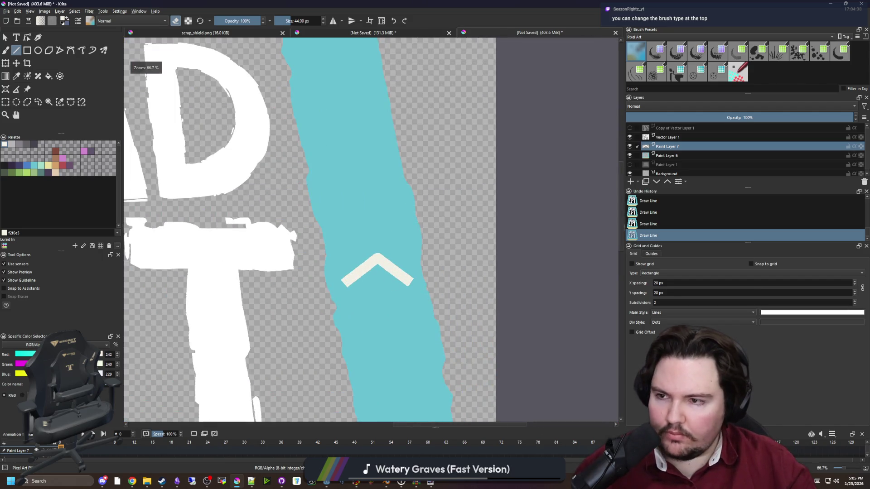
Choose Rectangular Selection and undo the latest chevron edit.
left_click(6, 102)
scroll(395, 279, "up", 1)
scroll(392, 279, "up", 2)
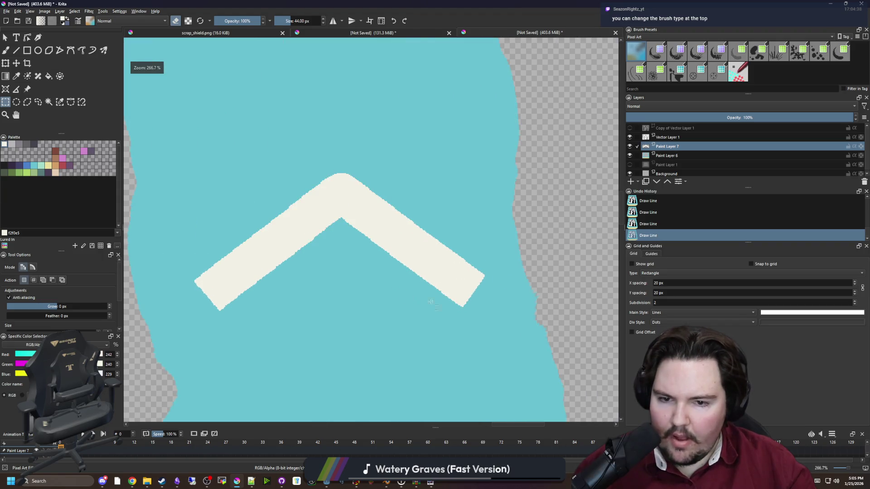
scroll(399, 336, "up", 2)
scroll(354, 277, "down", 2)
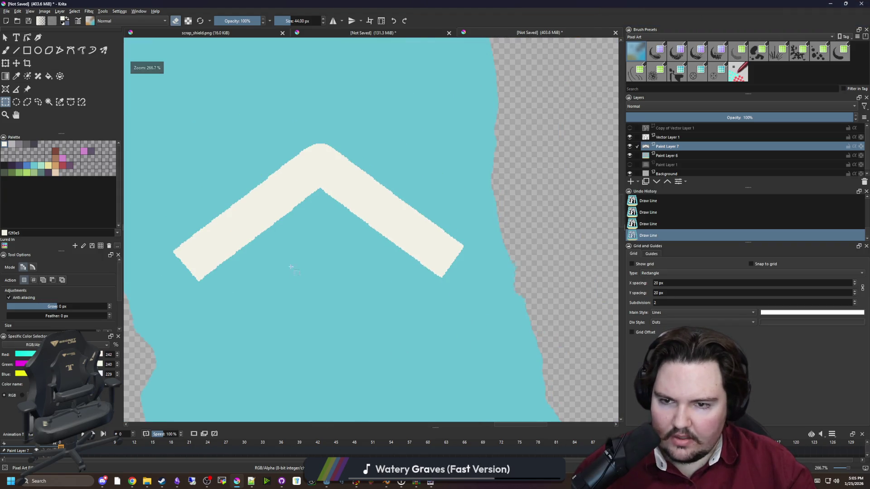
scroll(292, 227, "down", 8)
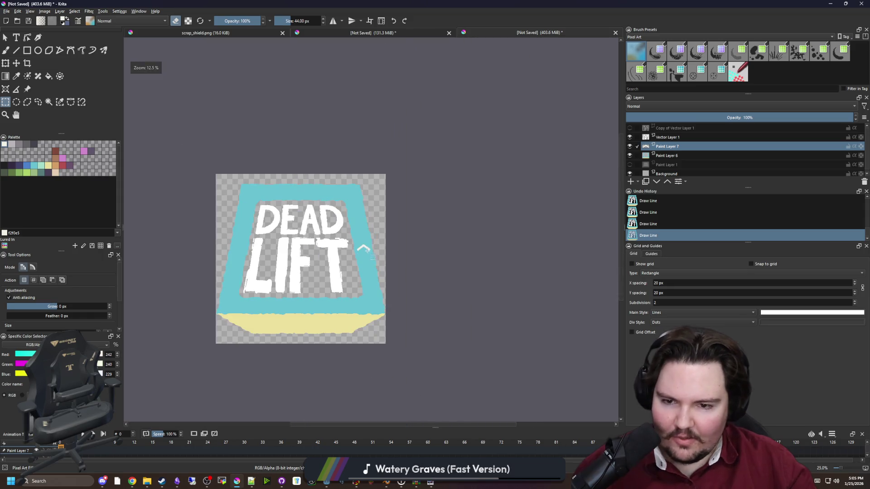
scroll(365, 250, "up", 10)
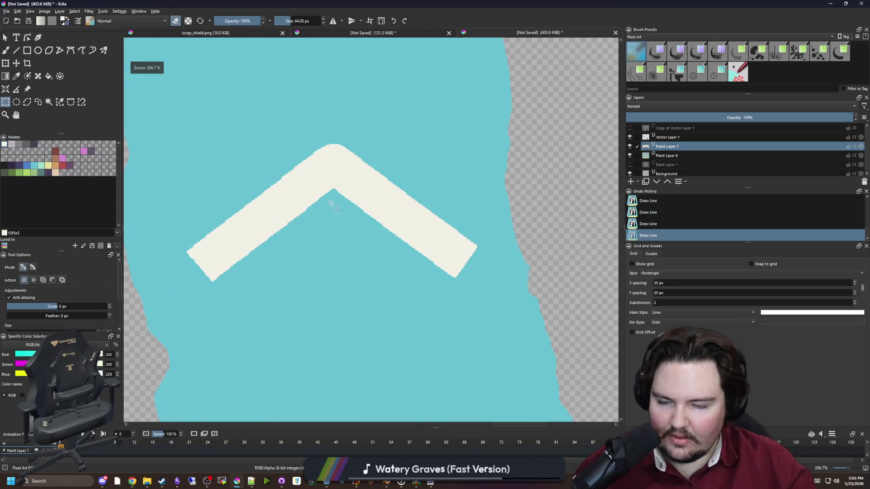
key("ctrl+z")
key("ctrl+z")
key("ctrl+z")
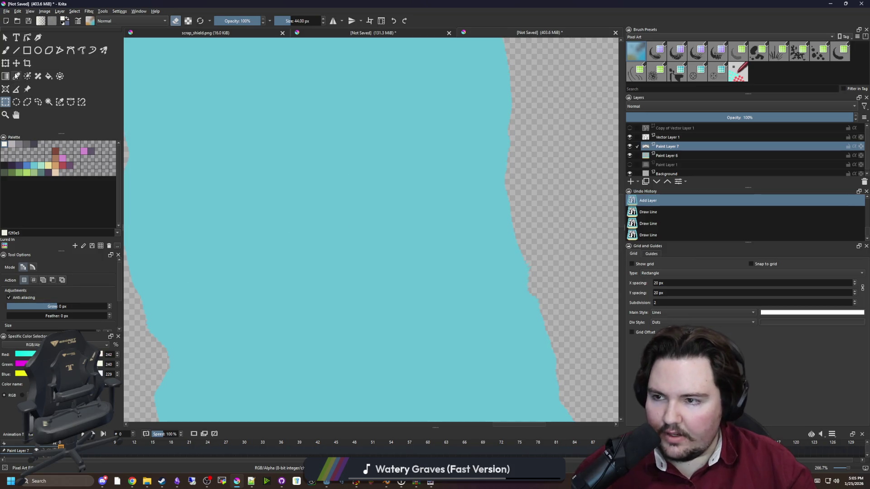
Draw a cream chevron arm on the blue border with the Line tool.
left_click(16, 51)
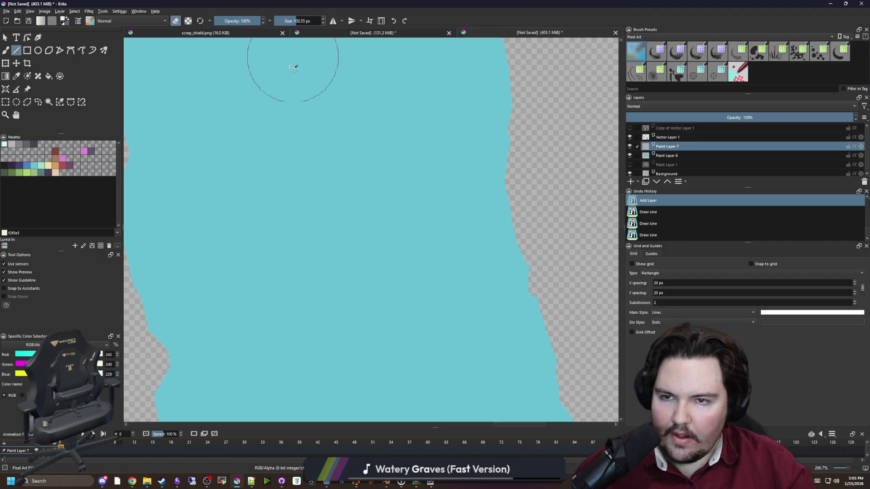
scroll(320, 258, "down", 3)
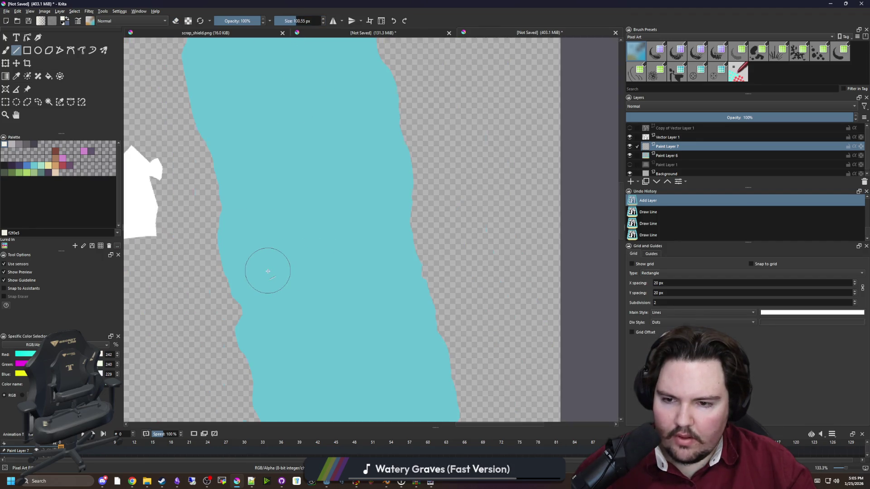
scroll(268, 271, "up", 2)
mouse_move(266, 270)
left_mouse_down()
mouse_move(360, 194)
mouse_move(436, 270)
mouse_move(448, 272)
left_mouse_up()
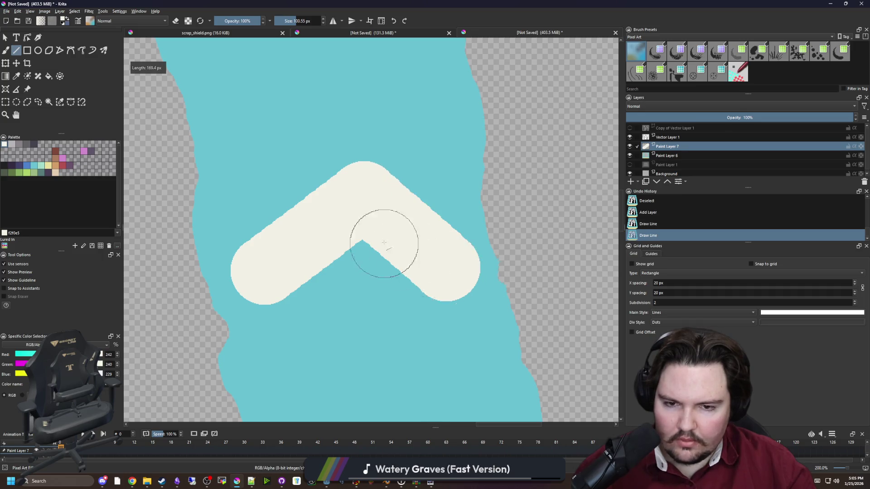
scroll(384, 243, "down", 10)
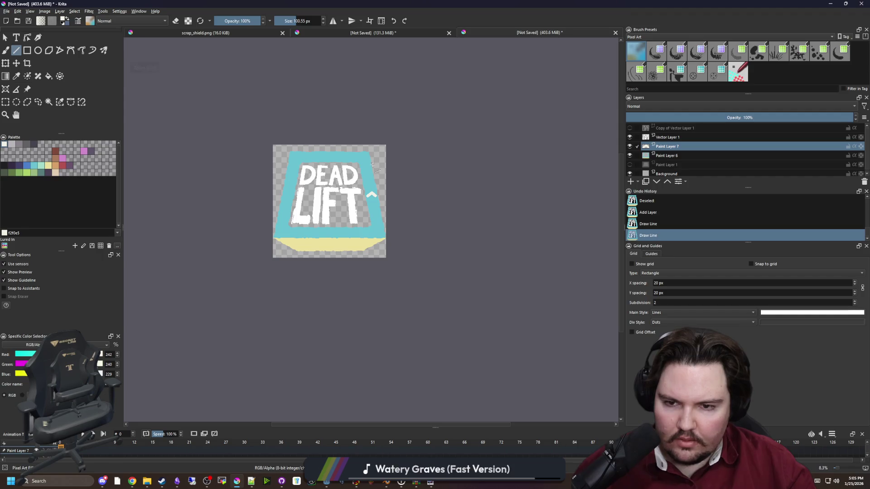
scroll(372, 164, "up", 10)
scroll(340, 237, "down", 3)
scroll(271, 248, "up", 2)
Redraw the chevron arm as a straight line and flood-fill the chevron white.
key("ctrl+z")
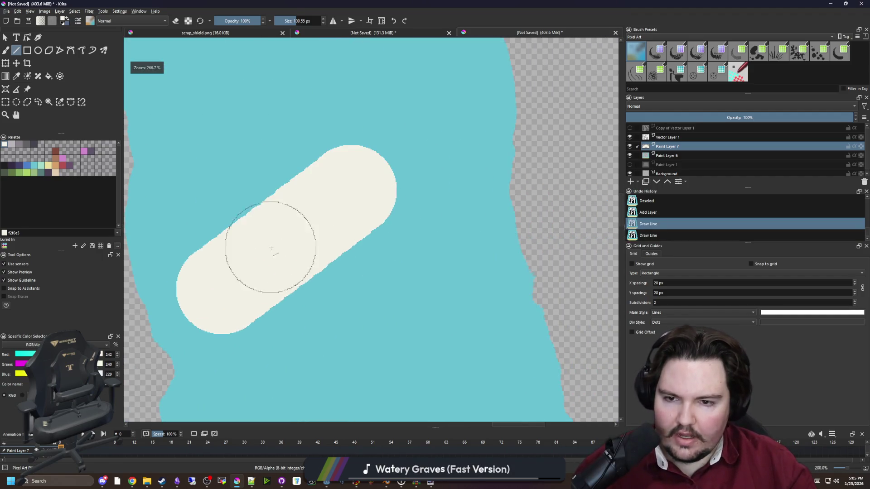
key("ctrl+z")
mouse_move(217, 293)
left_mouse_down()
mouse_move(237, 258)
mouse_move(315, 196)
mouse_move(331, 198)
mouse_move(465, 302)
left_mouse_up()
key("1")
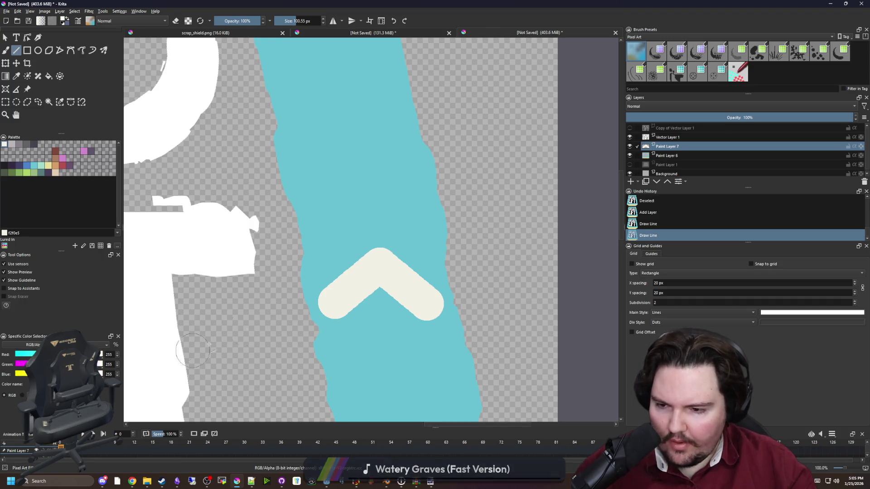
key("f")
left_click(359, 281)
Cut both rounded ends of the white chevron flat with the Line tool's eraser mode.
scroll(336, 264, "up", 1)
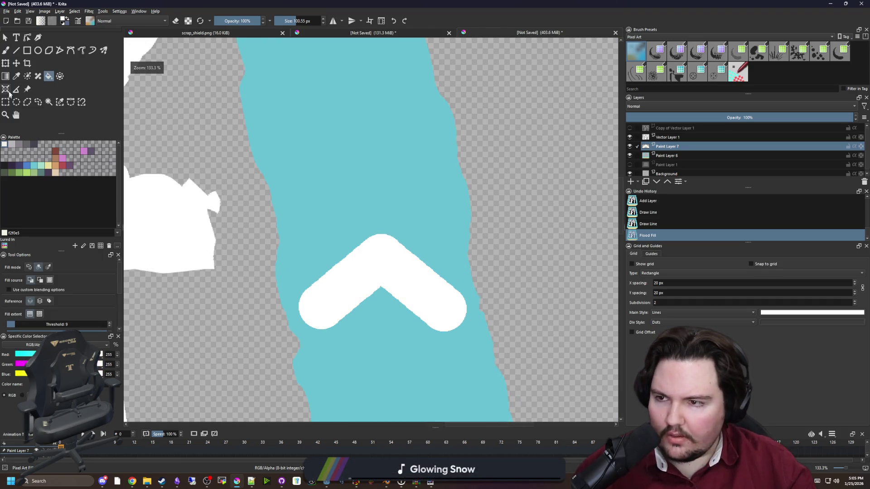
scroll(254, 265, "up", 2)
left_click(16, 50)
scroll(340, 294, "down", 2)
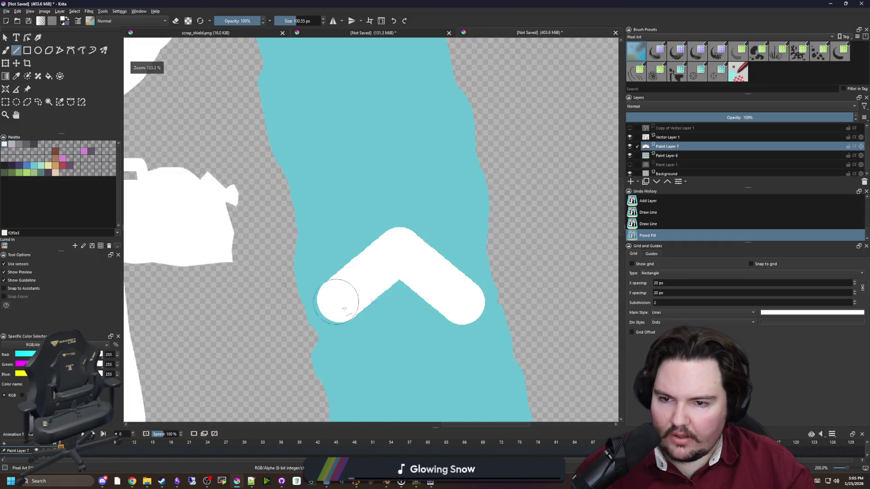
scroll(272, 295, "up", 2)
key("e")
left_click_drag(219, 257, 327, 354)
scroll(534, 301, "down", 1)
scroll(531, 252, "up", 1)
left_click_drag(530, 252, 452, 349)
scroll(431, 347, "down", 5)
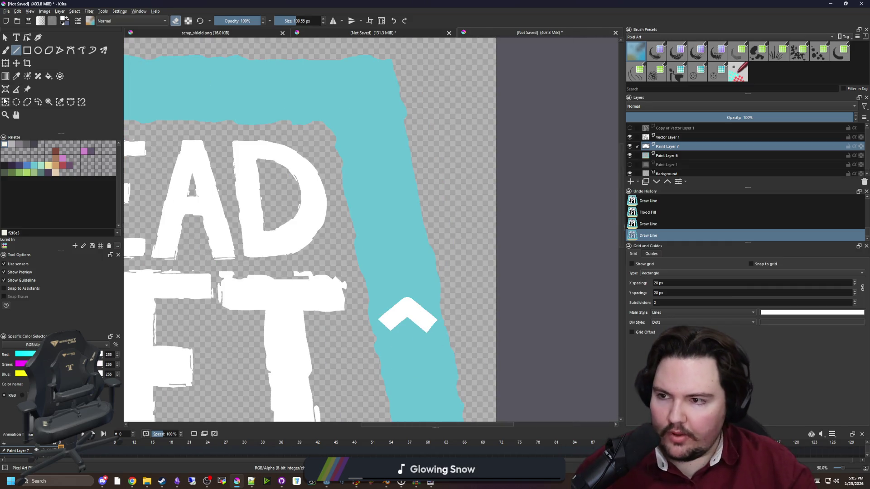
Box-select the white chevron and move it into position on the blue border.
key("ctrl+r")
scroll(453, 355, "up", 4)
left_click_drag(460, 347, 185, 157)
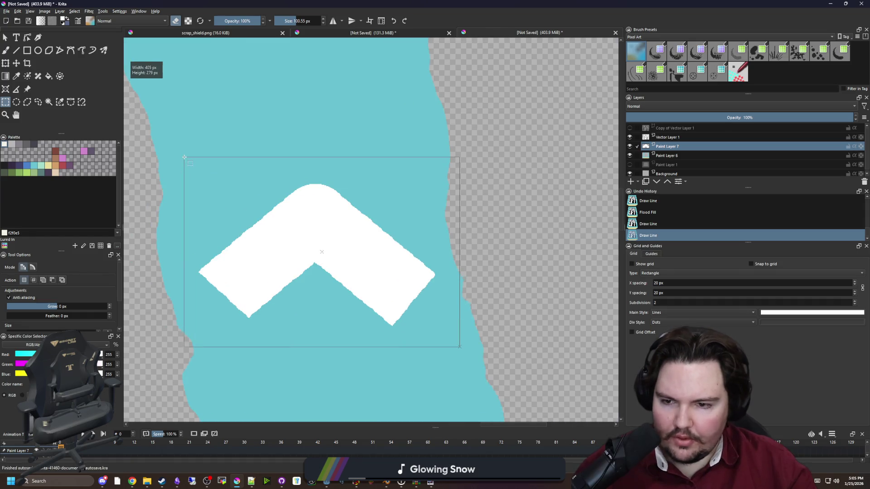
scroll(375, 246, "down", 5)
left_click(17, 63)
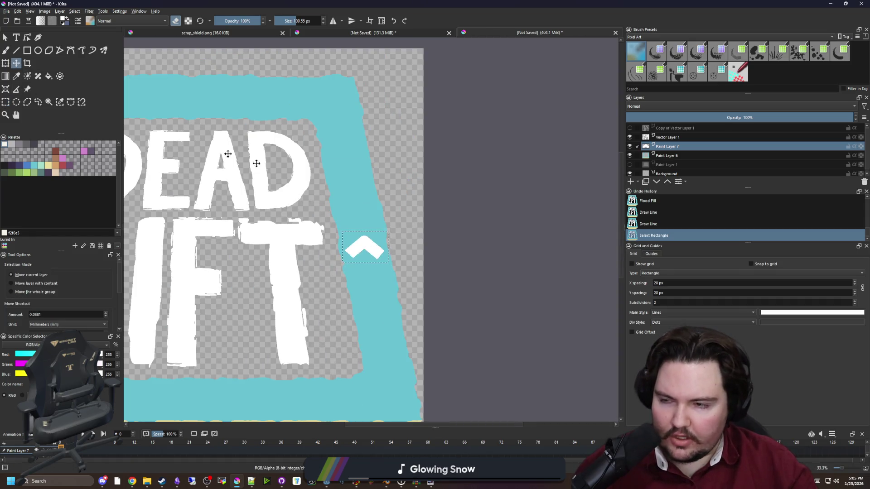
scroll(374, 204, "down", 2)
scroll(375, 223, "up", 3)
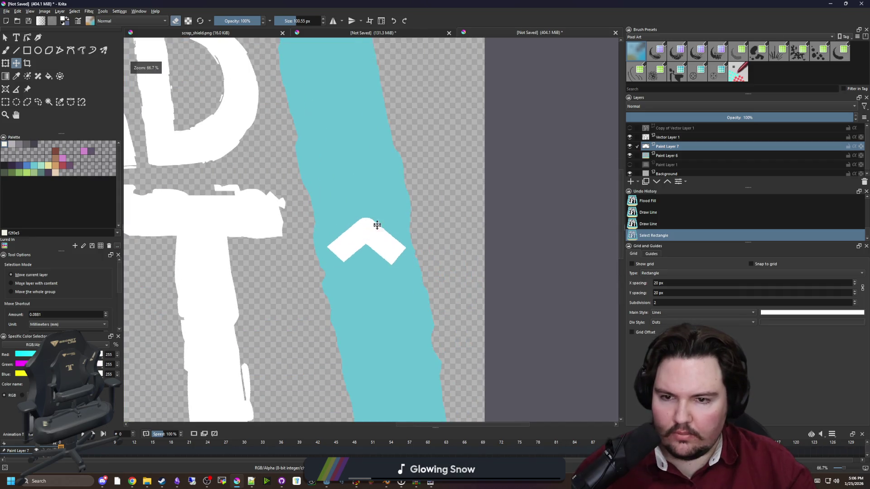
left_click_drag(375, 223, 365, 175)
scroll(388, 192, "down", 2)
scroll(389, 193, "down", 1)
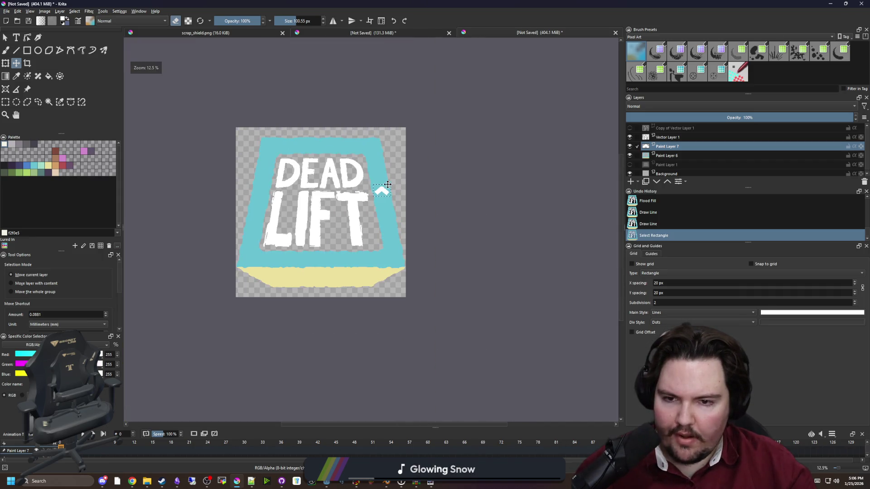
scroll(381, 180, "up", 5)
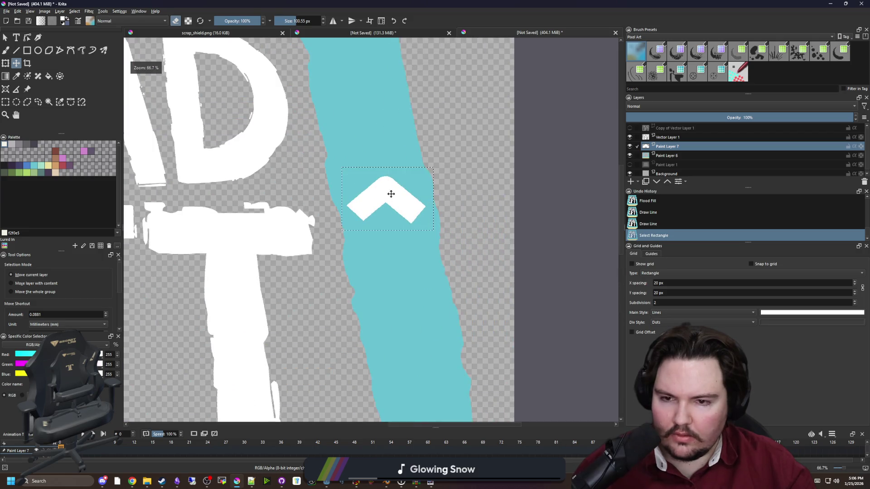
scroll(391, 194, "down", 4)
scroll(388, 198, "up", 5)
left_click_drag(388, 204, 402, 257)
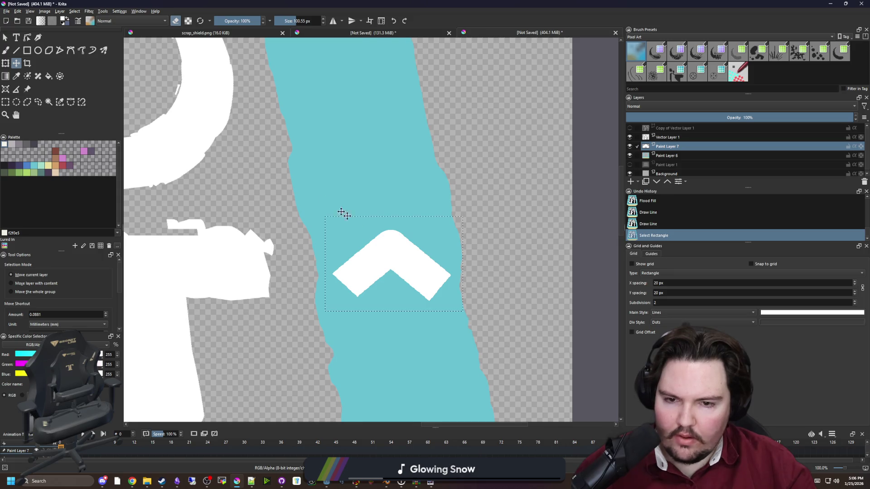
Transform a copy of the chevron and drag it below the original.
scroll(352, 222, "up", 2)
key("ctrl+t")
scroll(351, 204, "down", 3)
mouse_move(352, 199)
left_mouse_down()
mouse_move(363, 264)
mouse_move(335, 328)
mouse_move(288, 284)
left_mouse_up()
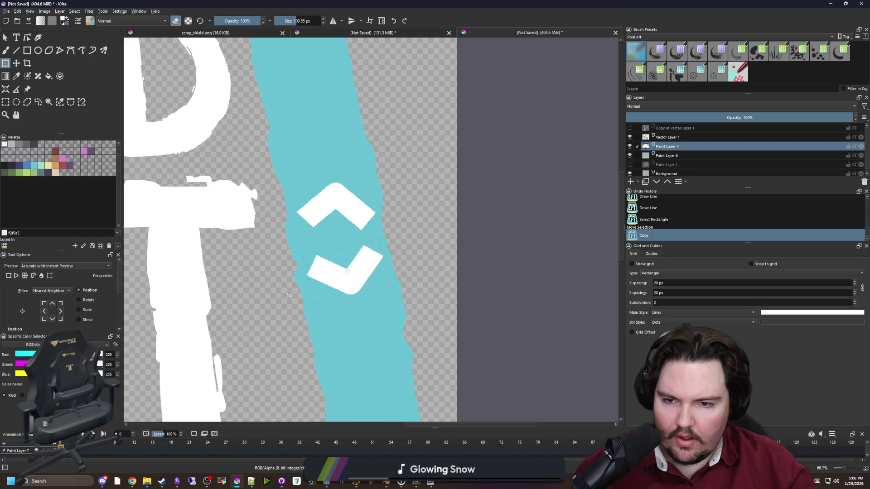
Mirror the chevron copy horizontally and vertically so it points down, apply, and deselect.
scroll(288, 295, "up", 3)
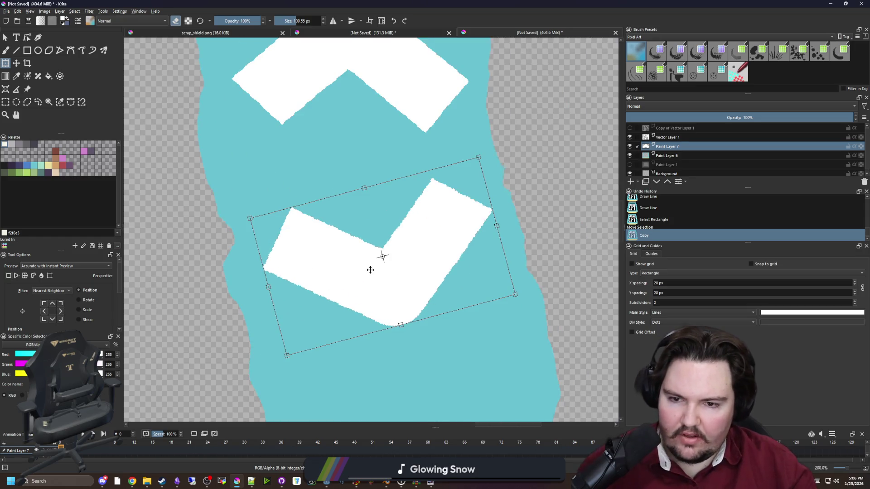
key("ctrl+z")
right_click(356, 255)
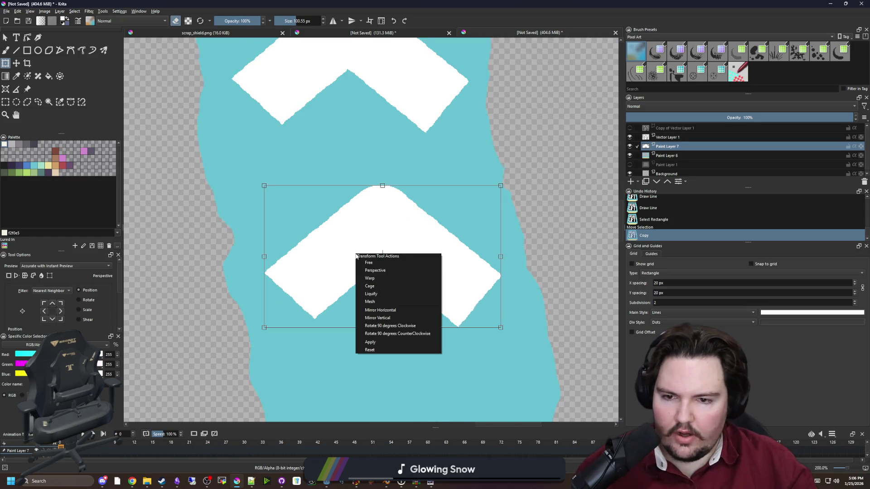
left_click(385, 310)
right_click(368, 258)
left_click(391, 320)
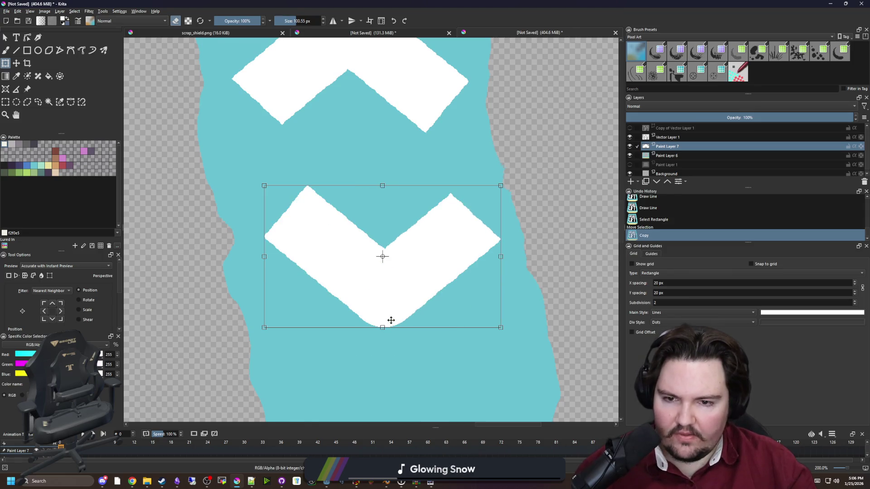
scroll(404, 280, "down", 2)
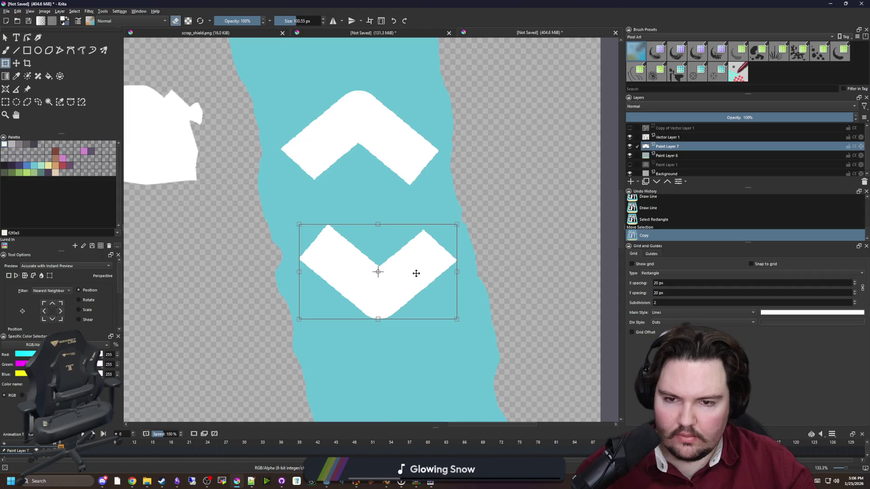
scroll(416, 272, "up", 1)
left_click_drag(421, 274, 421, 272)
key("Return")
key("ctrl+shift+a")
Shift the lower downward chevron about 10 px left.
scroll(419, 275, "down", 9)
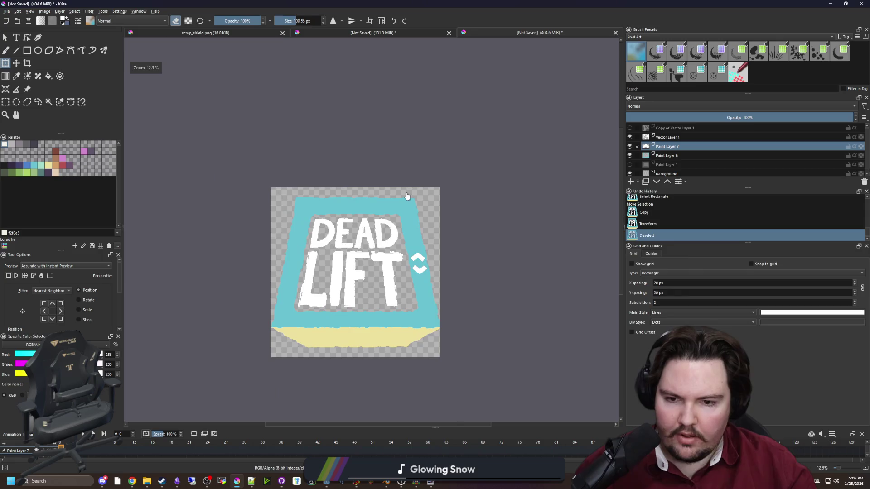
scroll(424, 227, "up", 10)
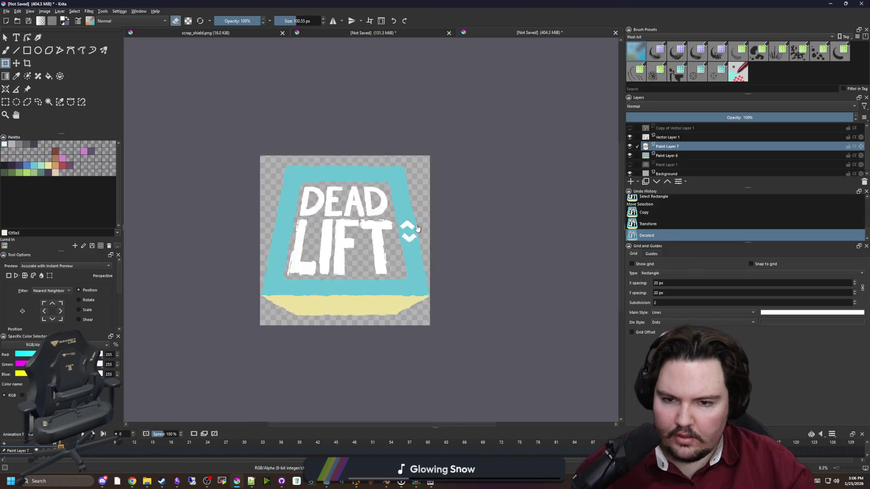
scroll(372, 304, "down", 2)
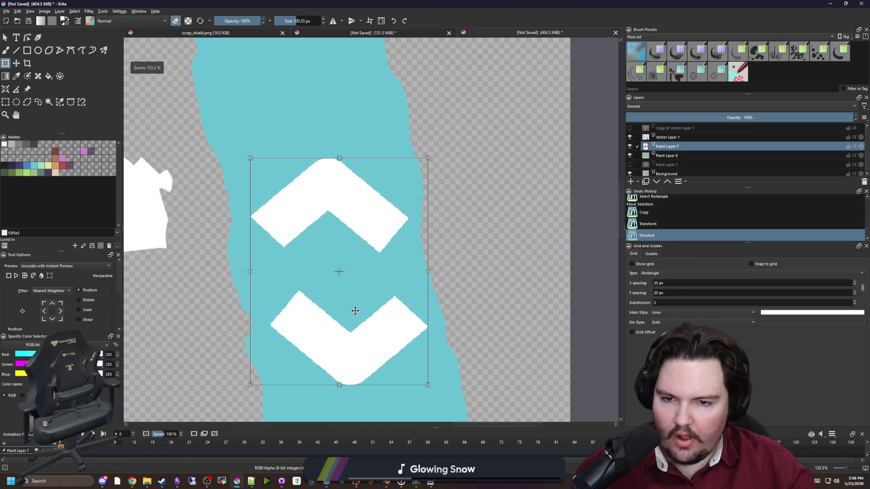
scroll(354, 311, "up", 2)
key("ctrl+r")
scroll(415, 309, "down", 2)
left_click_drag(467, 334, 236, 224)
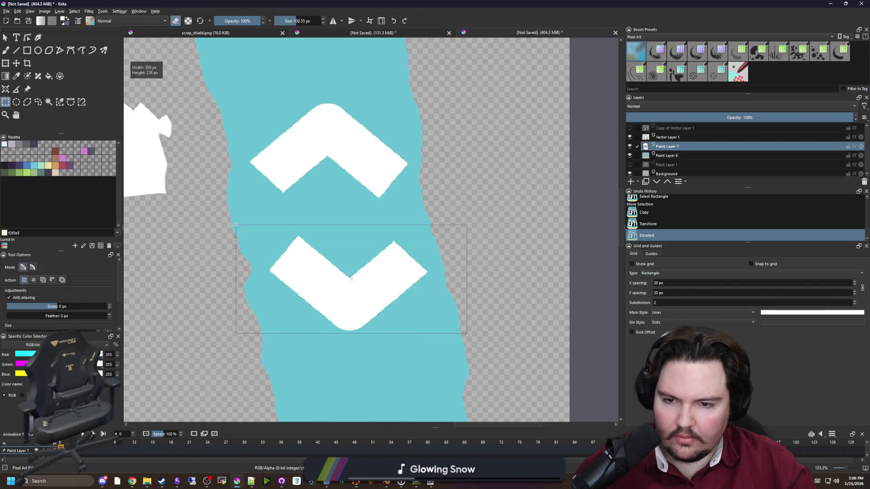
key("t")
left_click_drag(339, 281, 334, 281)
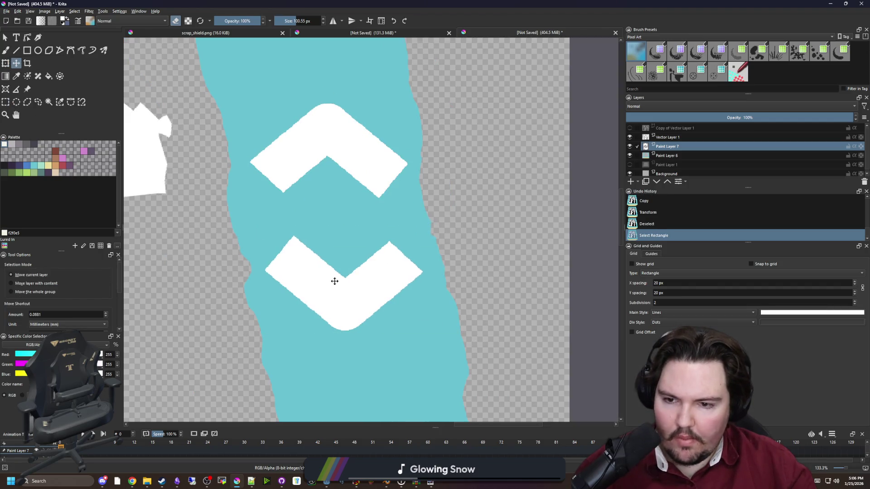
Shift the upper chevron slightly right and clear the selection.
key("ctrl+r")
left_click_drag(430, 207, 202, 89)
key("t")
left_click_drag(325, 155, 327, 156)
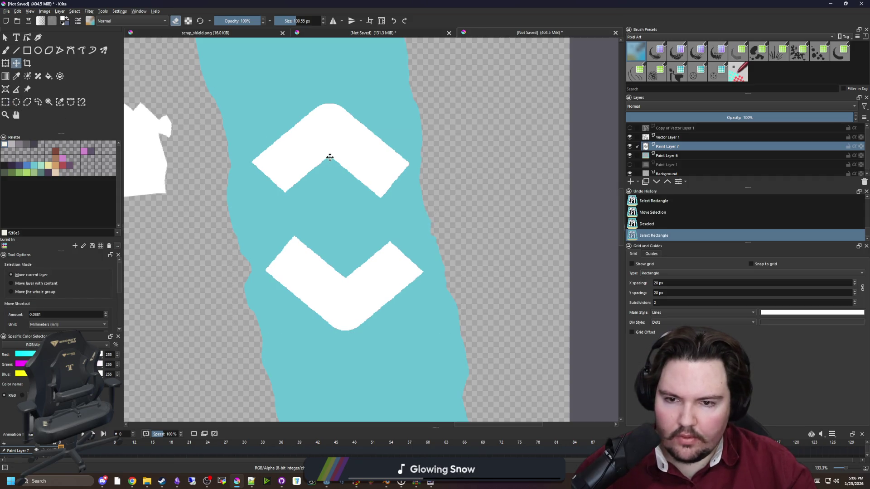
key("ctrl+z")
left_click(49, 101)
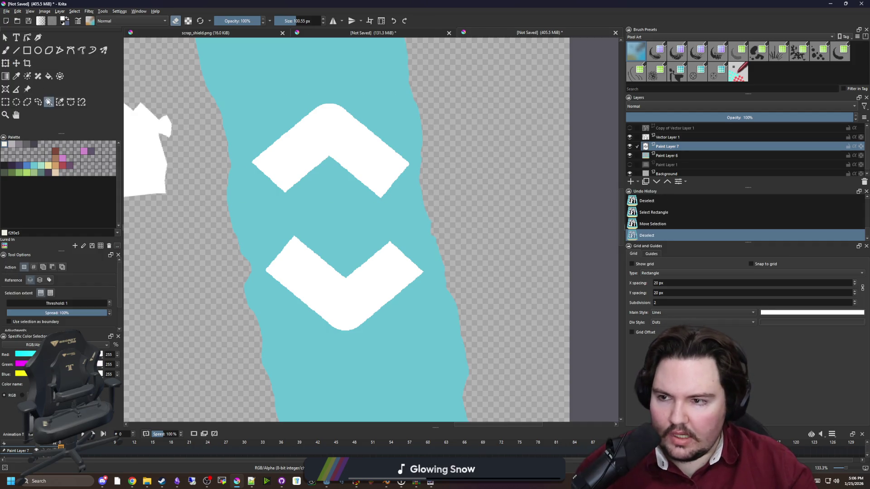
Select both white chevrons, delete the old Paint Layer 7, and clear the selection.
left_click(331, 136)
left_click(370, 302, "shift")
left_click(652, 156)
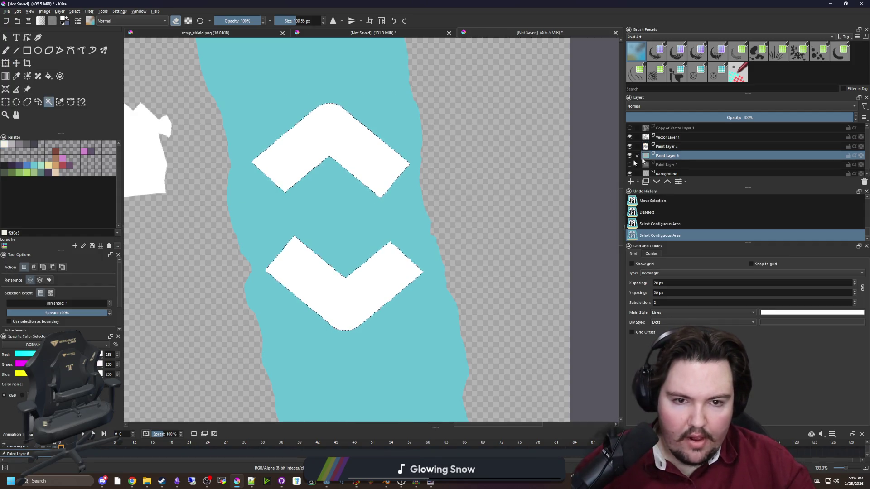
right_click(677, 148)
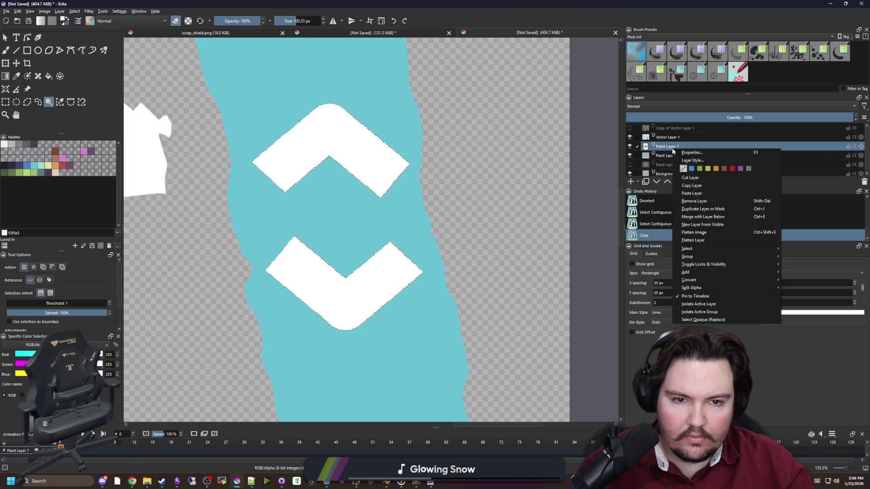
left_click(700, 196)
key("ctrl+shift+a")
Select the teal shield band and add a new empty layer above Paint Layer 6.
scroll(410, 210, "down", 7)
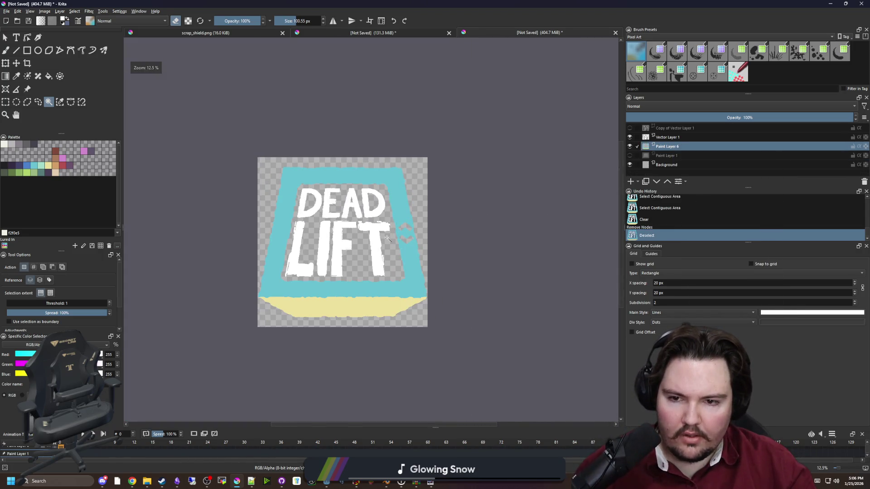
scroll(327, 227, "up", 2)
scroll(394, 236, "down", 1)
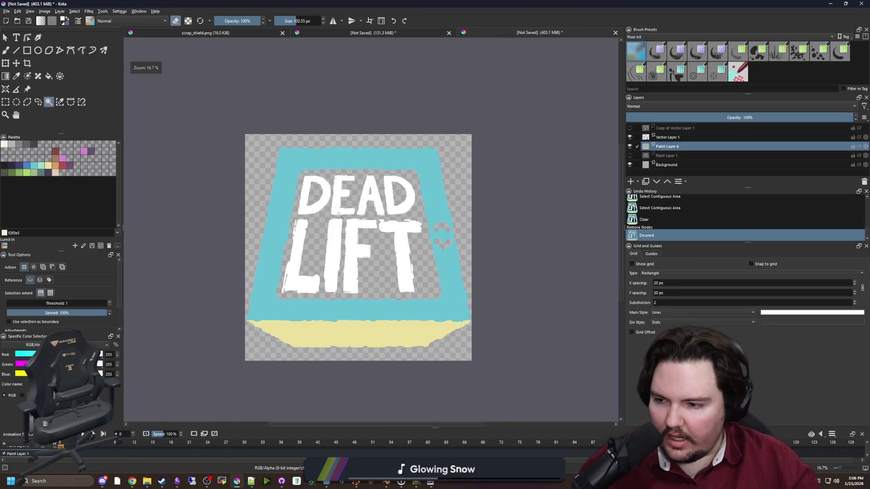
scroll(331, 217, "up", 2)
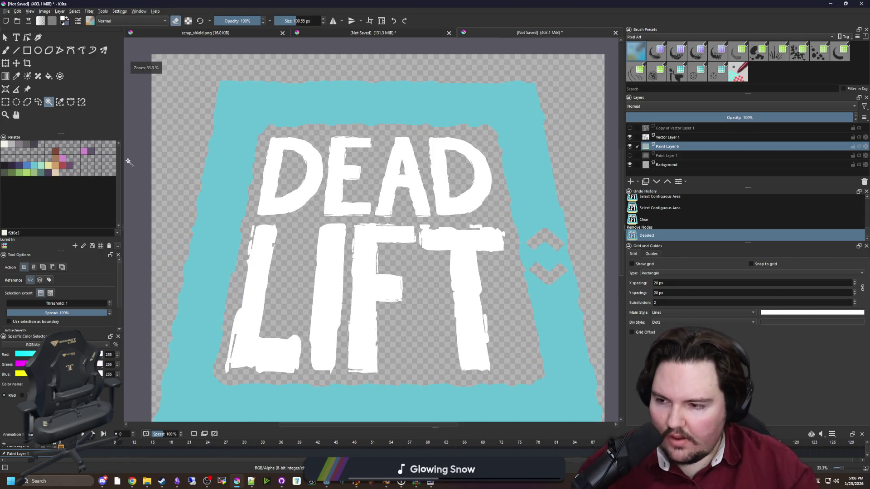
left_click(272, 92)
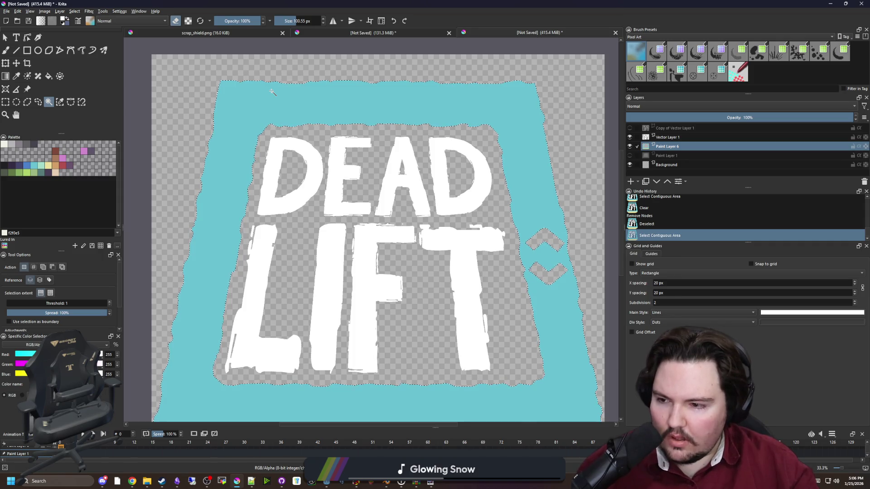
scroll(302, 138, "down", 1)
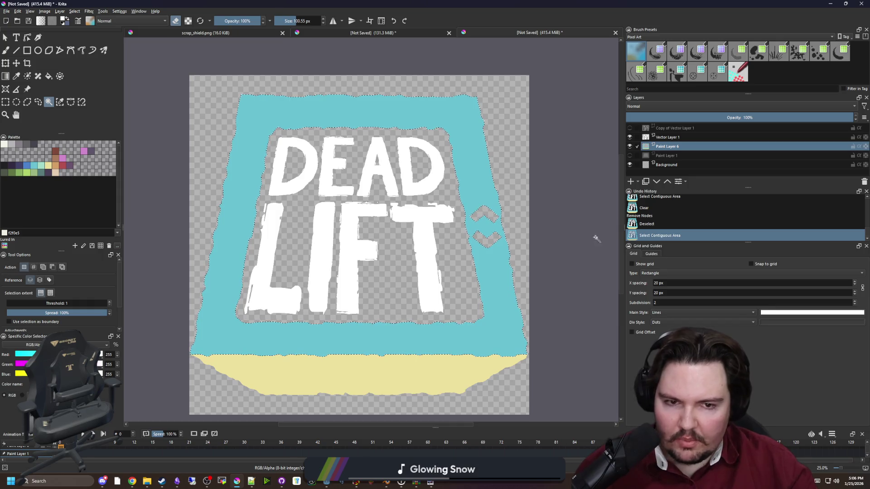
left_click(630, 182)
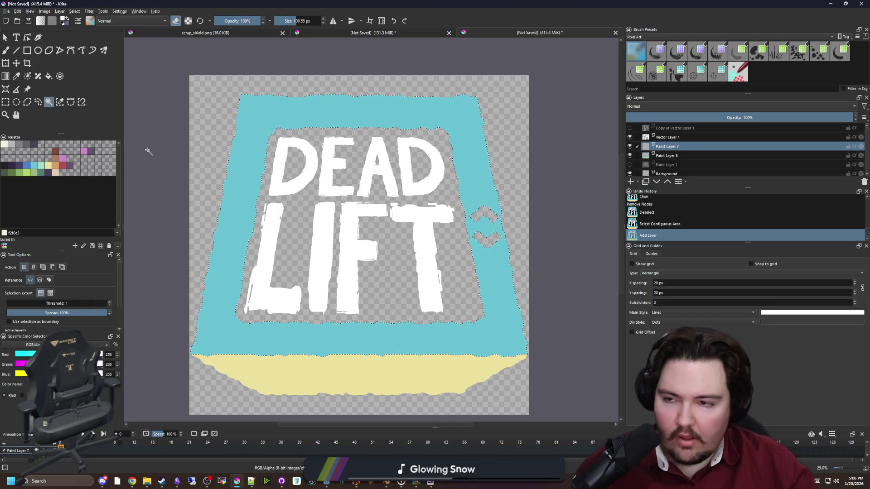
Try two linear gradients down the teal band, undoing both attempts.
left_click(6, 75)
scroll(363, 93, "up", 4)
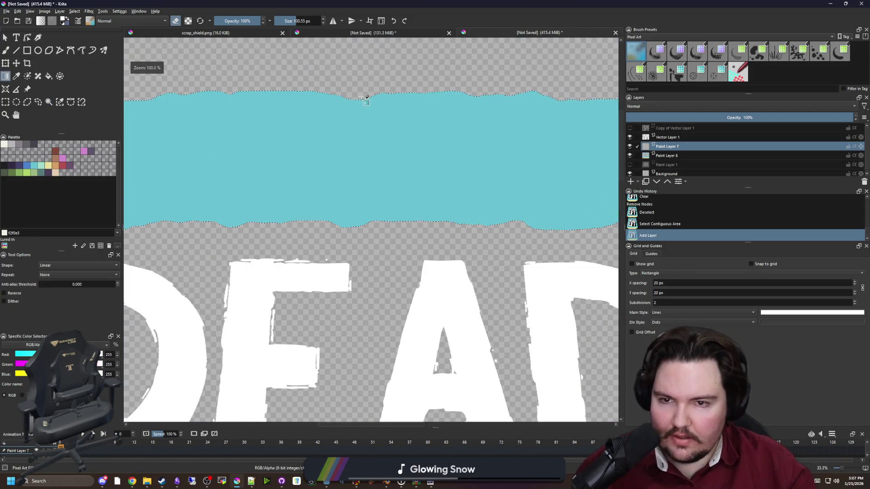
scroll(376, 97, "down", 2)
mouse_move(376, 95)
left_mouse_down()
mouse_move(368, 408)
mouse_move(374, 252)
left_mouse_up()
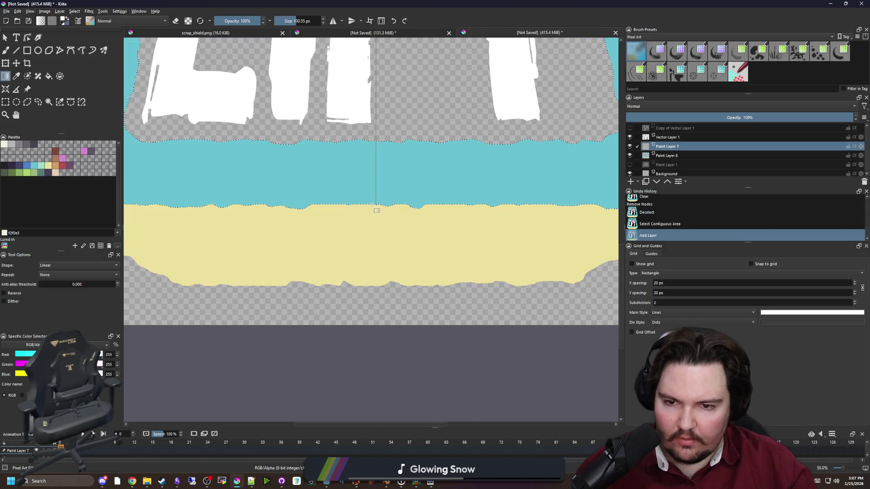
left_click_drag(376, 210, 377, 210)
scroll(366, 242, "down", 3)
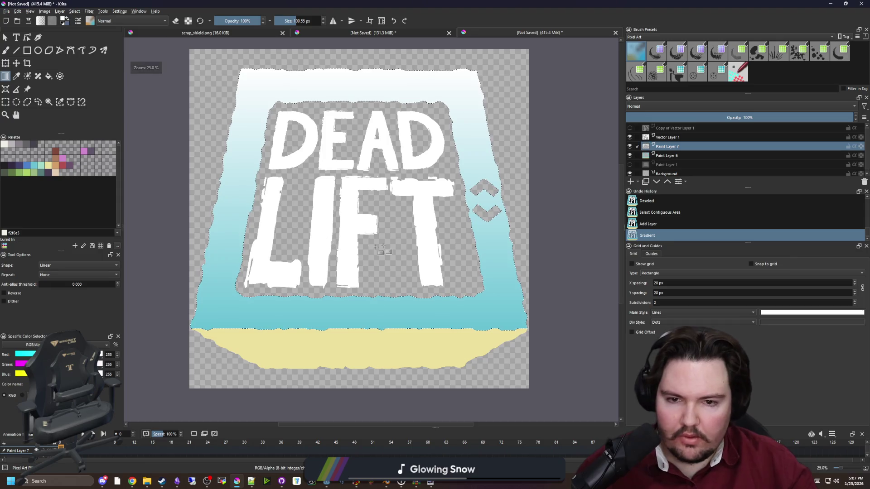
scroll(363, 87, "up", 6)
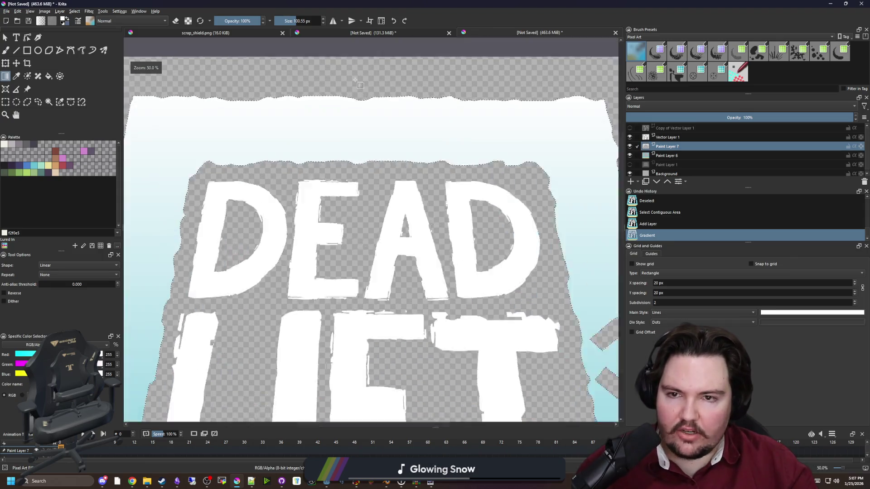
key("ctrl+z")
mouse_move(430, 169)
left_mouse_down()
mouse_move(433, 420)
mouse_move(426, 247)
mouse_move(436, 4)
mouse_move(429, 191)
mouse_move(422, 189)
left_mouse_up()
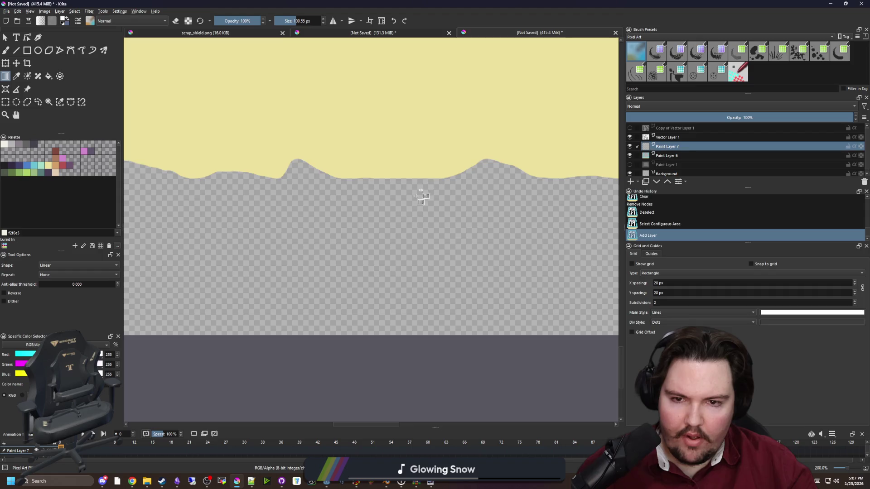
scroll(333, 247, "down", 6)
scroll(330, 245, "down", 1)
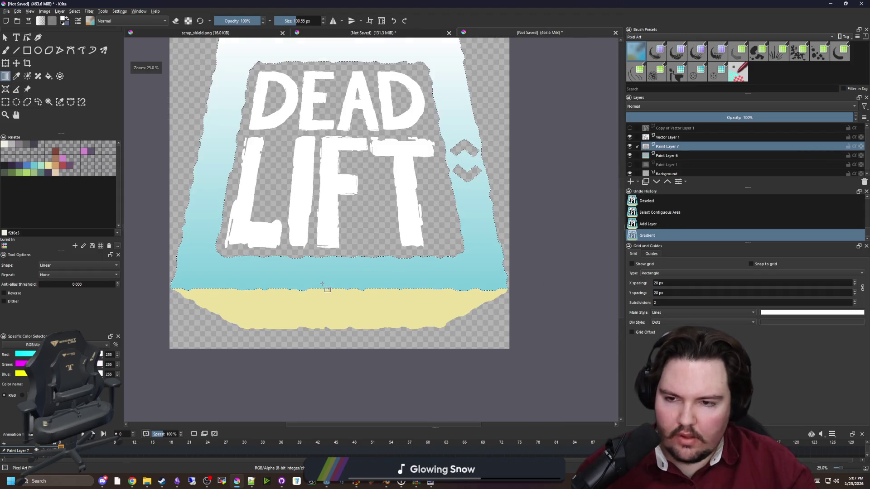
key("ctrl+z")
Reselect the teal band from Paint Layer 6 with the contiguous selection tool, then return to Paint Layer 7.
left_click(50, 102)
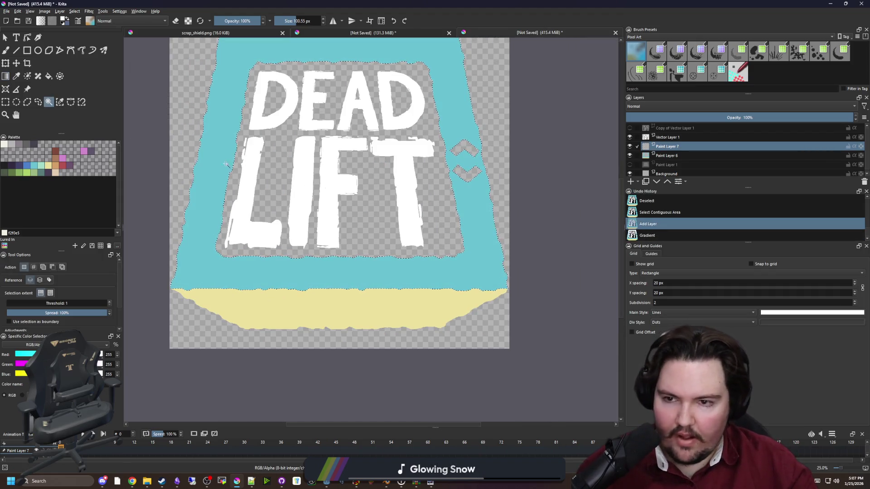
left_click(416, 291)
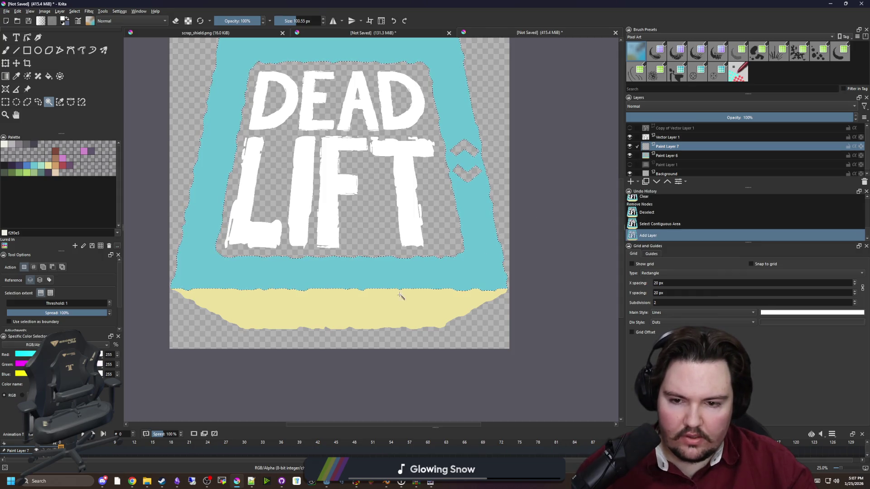
left_click(359, 305)
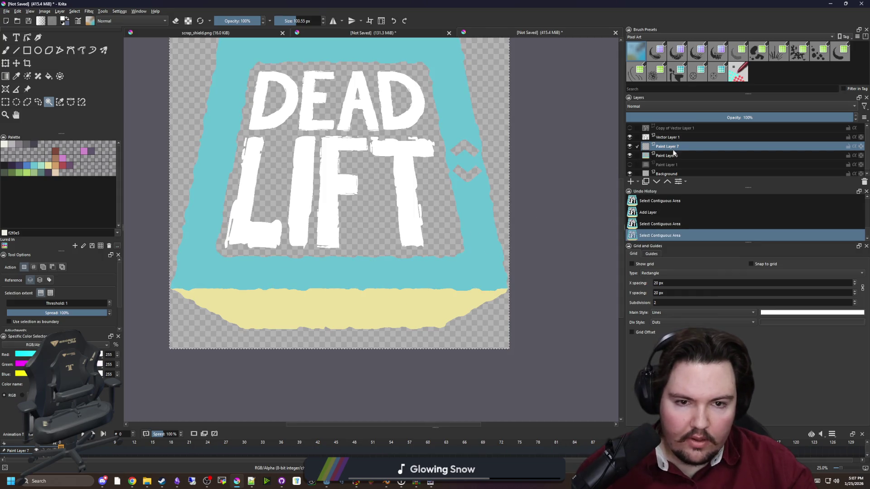
left_click(659, 155)
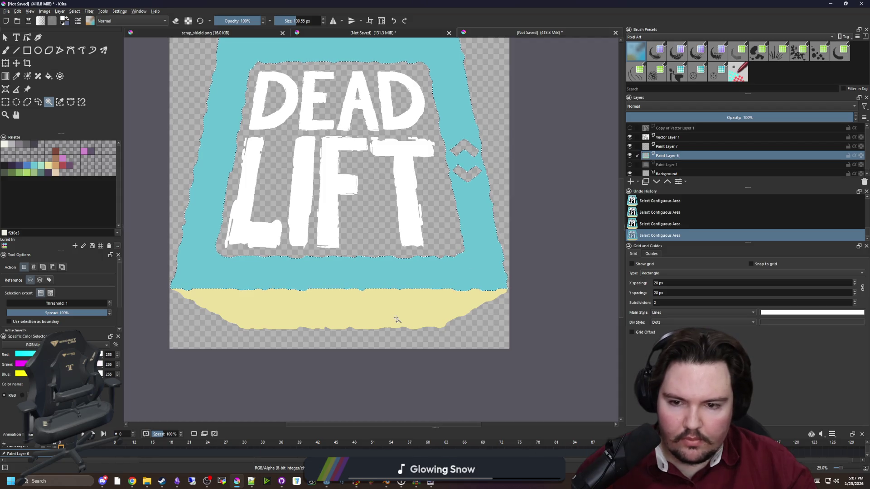
left_click(672, 149)
scroll(253, 205, "down", 2)
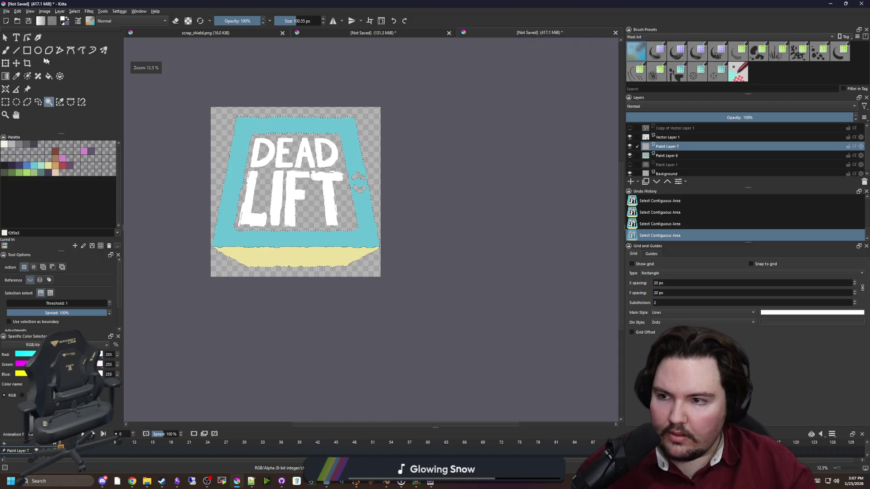
Drag a white-to-teal gradient down the selected band and hide Paint Layer 6 to check it.
key("g")
scroll(291, 102, "up", 5)
scroll(353, 170, "up", 1)
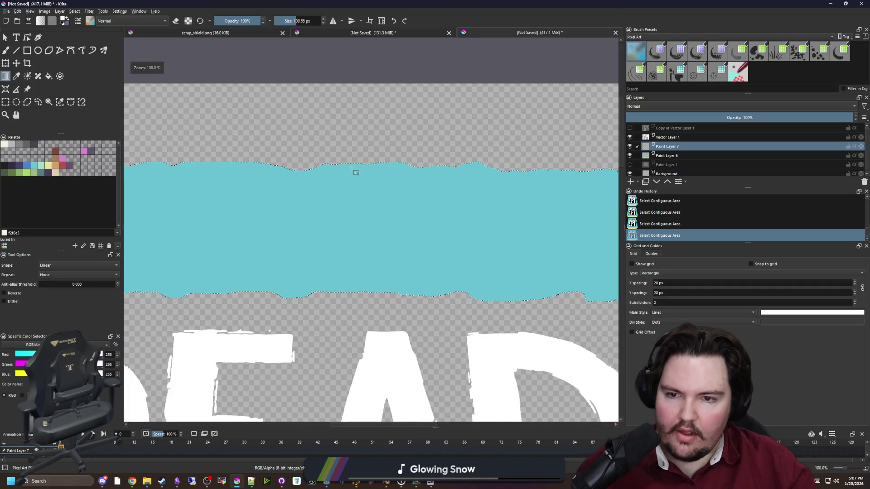
mouse_move(351, 164)
left_mouse_down()
mouse_move(350, 420)
mouse_move(397, 53)
mouse_move(350, 222)
mouse_move(355, 239)
left_mouse_up()
scroll(379, 340, "down", 5)
scroll(379, 340, "up", 1)
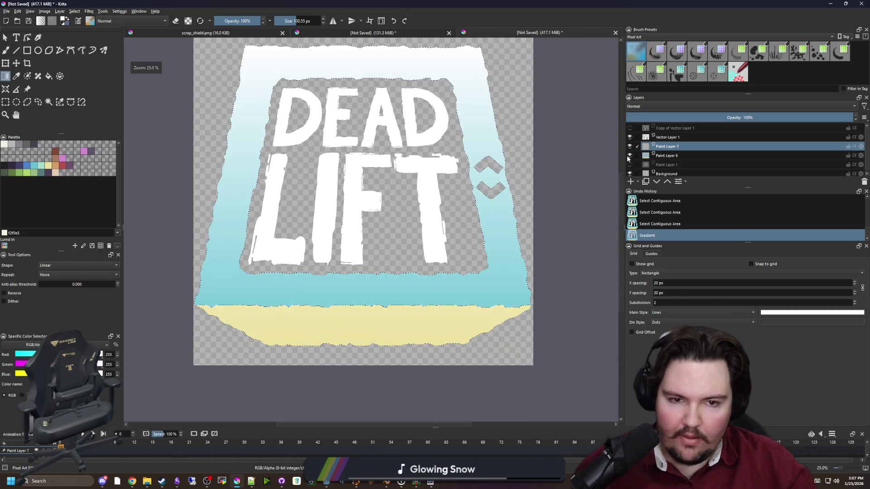
left_click(630, 155)
scroll(422, 262, "down", 3)
Keep the applied gradient, switch to the fill tool, and clear the selection.
key("ctrl+shift+a")
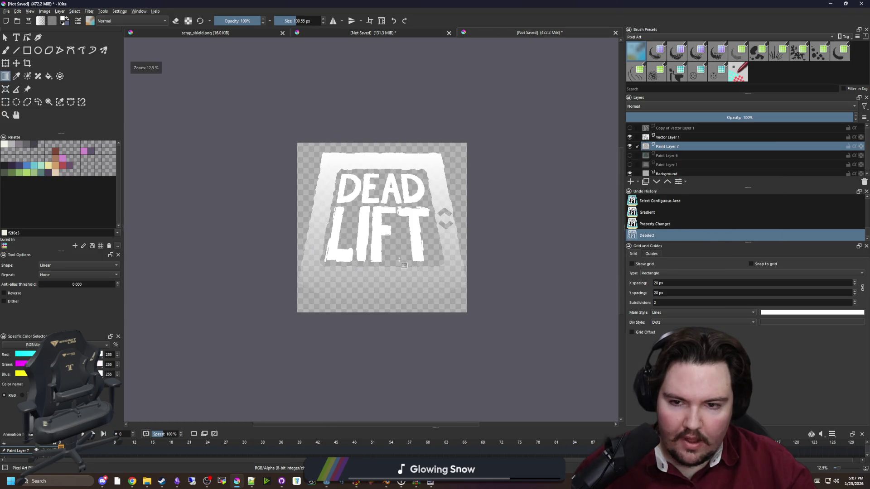
scroll(423, 308, "up", 4)
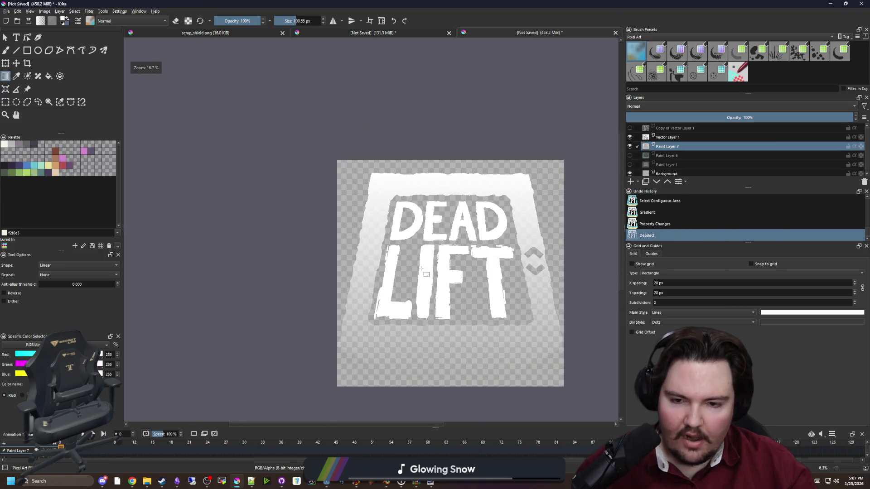
scroll(341, 310, "down", 1)
scroll(387, 289, "up", 1)
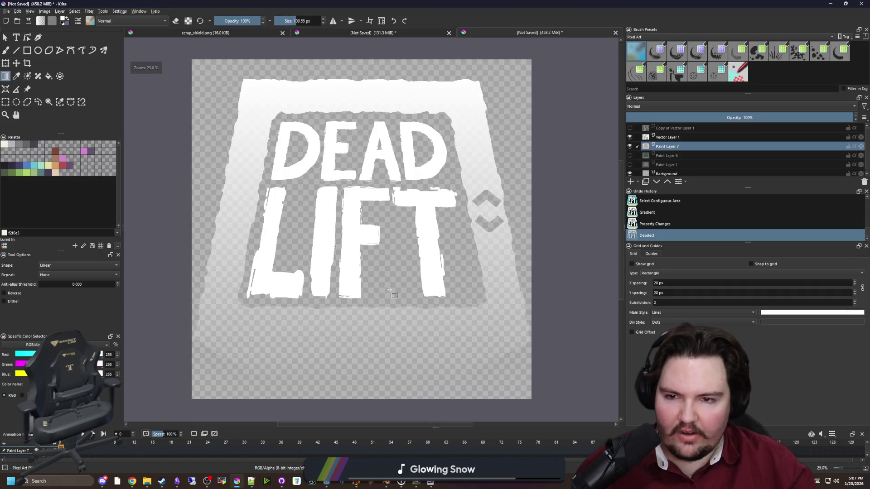
key("ctrl+z")
key("ctrl+z")
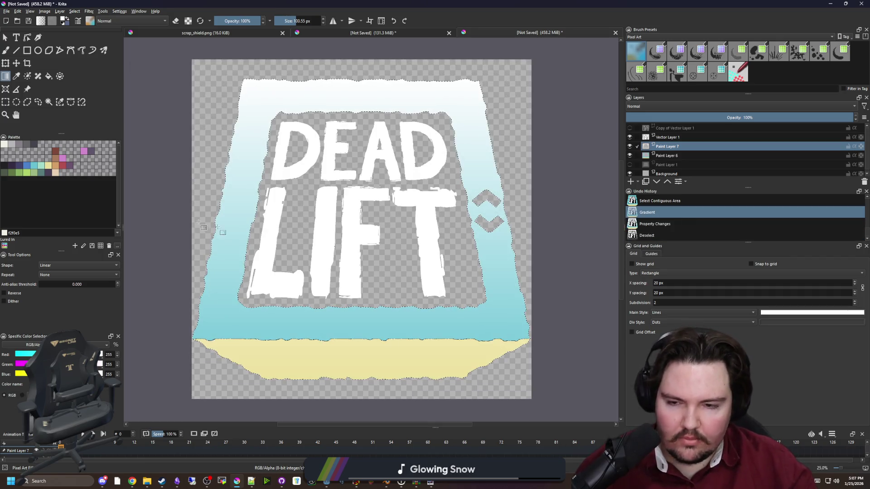
key("f")
key("ctrl+shift+a")
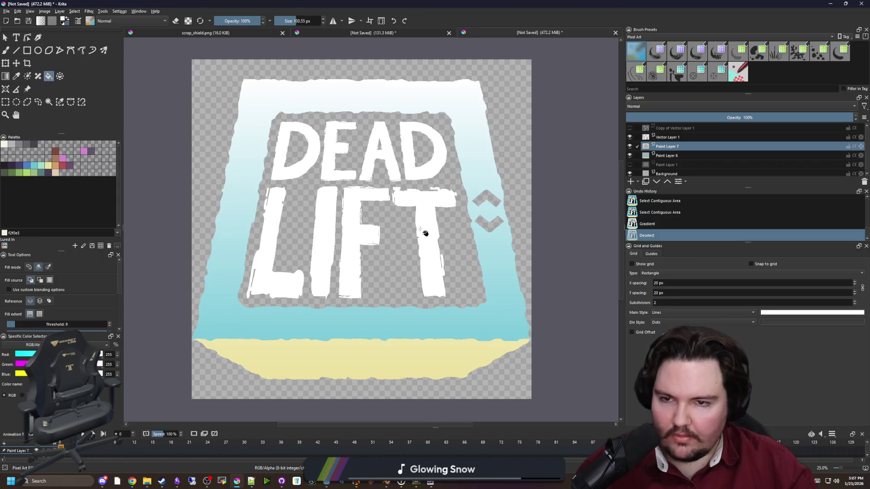
Hide the gradient on Paint Layer 7 and fill the teal band white on Paint Layer 6.
left_click(629, 146)
left_click(654, 159)
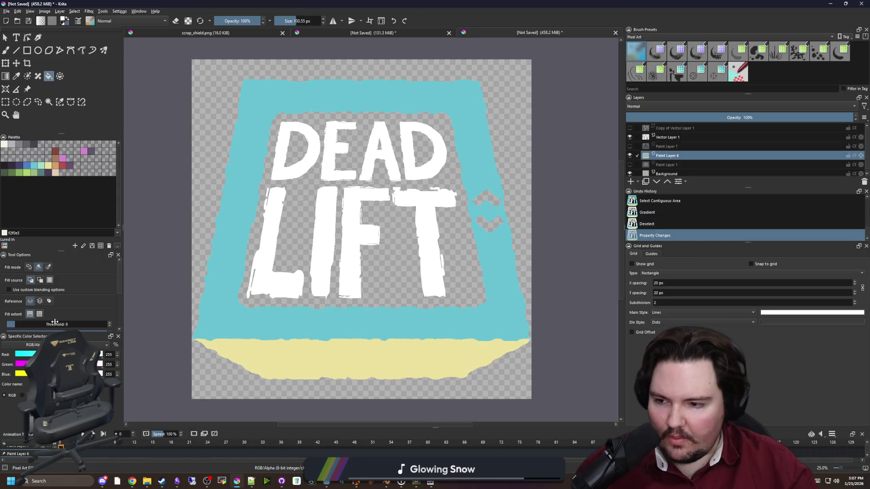
left_click(239, 281)
scroll(342, 272, "down", 4)
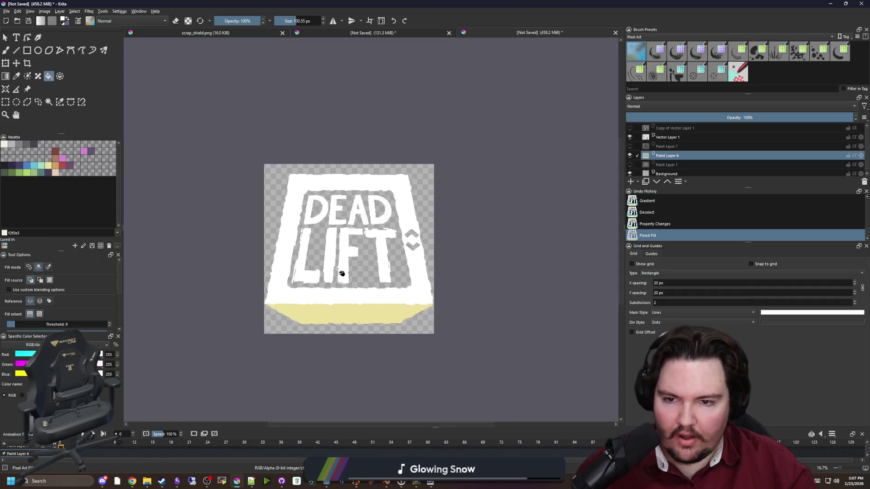
scroll(345, 295, "up", 5)
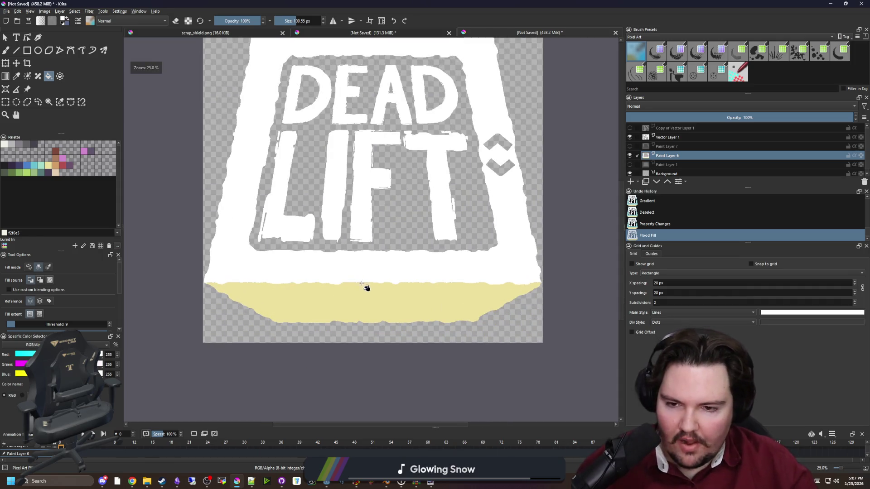
scroll(343, 301, "down", 2)
scroll(317, 295, "up", 2)
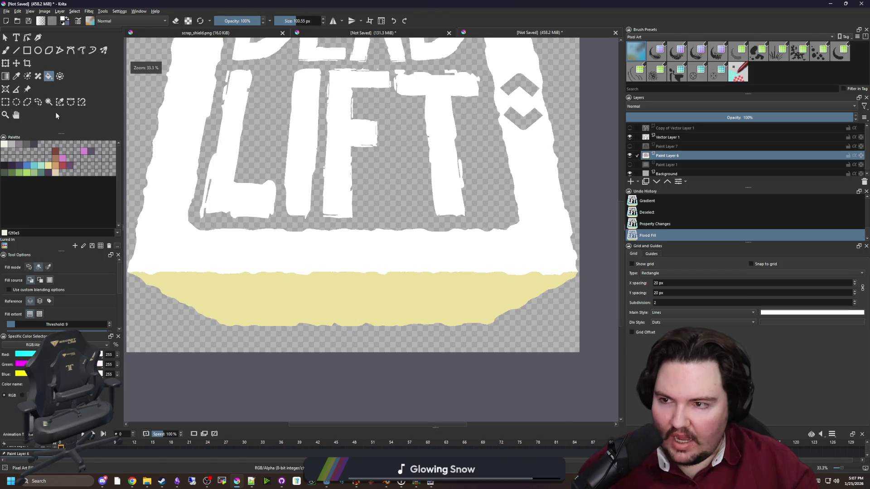
Select the yellow bottom band and erase its fill with a 1,000 px brush.
left_click(48, 102)
left_click(252, 285)
scroll(253, 285, "down", 1)
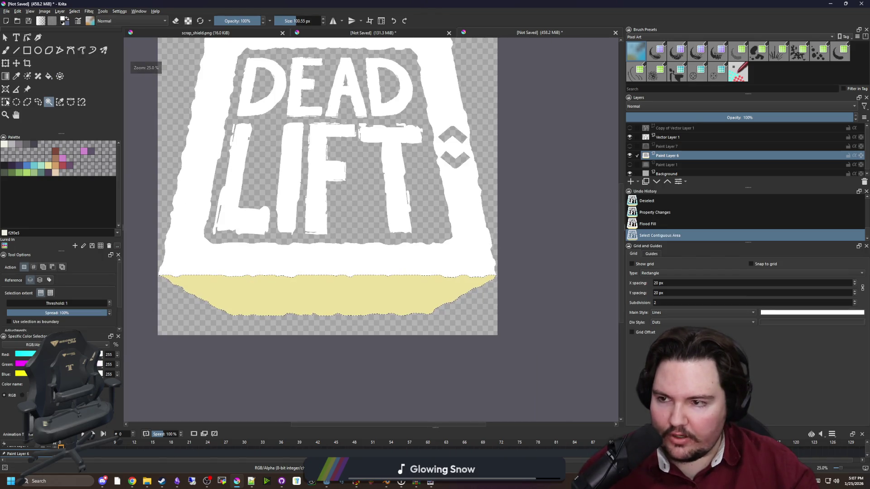
key("b")
key("bracketright")
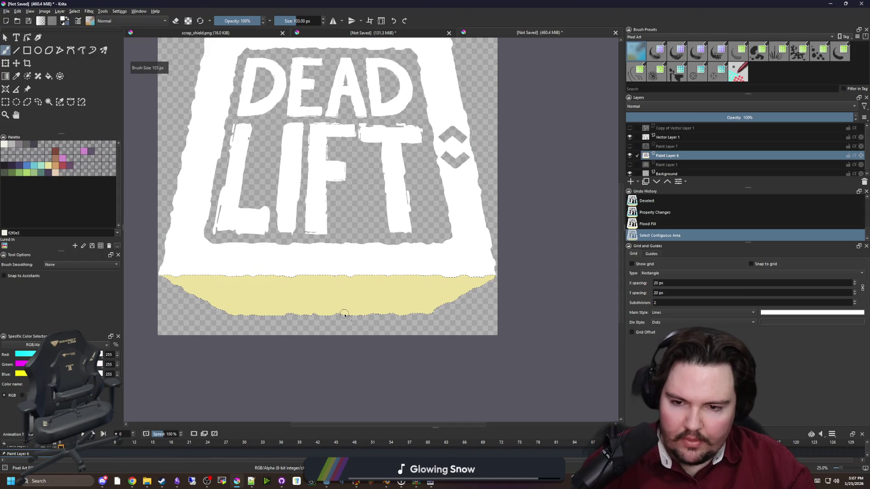
key("bracketright")
key("bracketright")
key("bracketright")
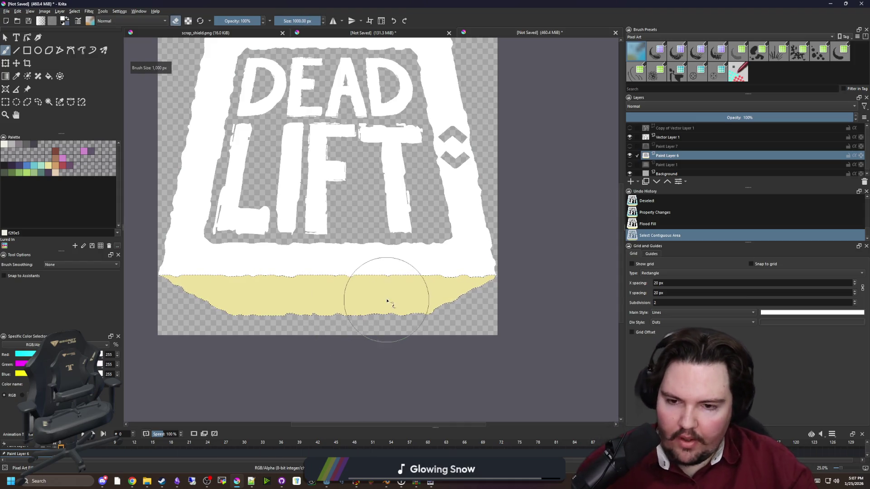
mouse_move(387, 302)
left_mouse_down()
mouse_move(399, 290)
mouse_move(154, 295)
left_mouse_up()
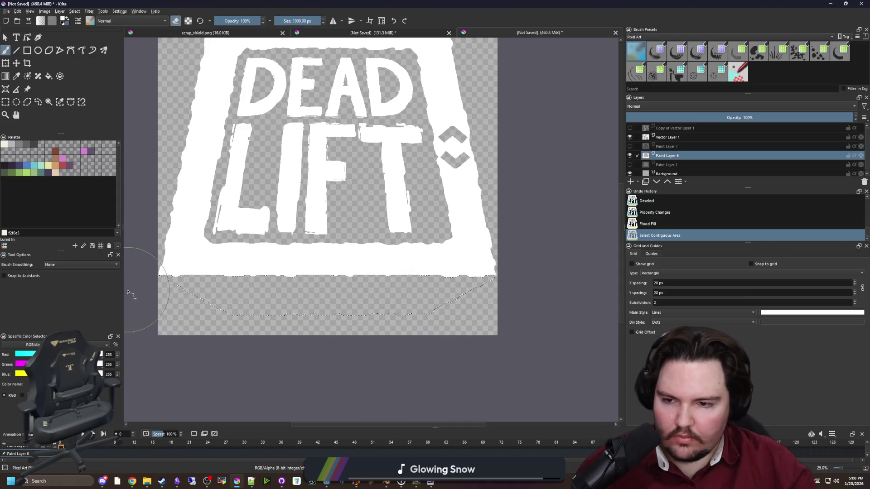
Paint the bottom band light grey b8b5b9 and deselect.
left_click(14, 147)
key("e")
left_click_drag(291, 350, 350, 277)
key("ctrl+shift+a")
key("minus")
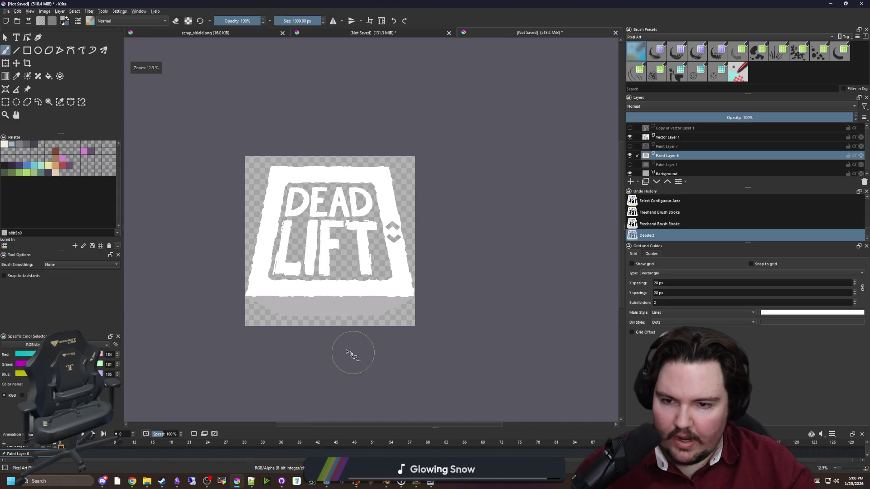
scroll(376, 312, "down", 4)
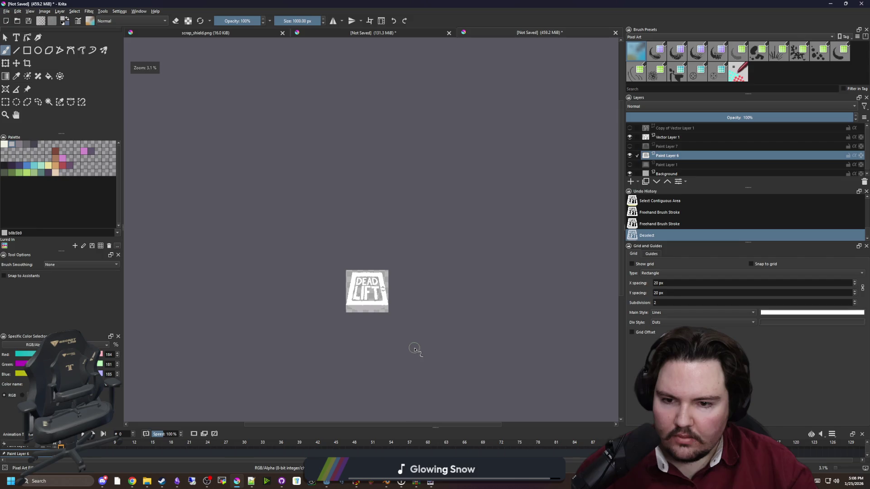
scroll(415, 349, "up", 6)
Undo the grey fill and brush translucent white at 50% opacity into the band.
key("ctrl+z")
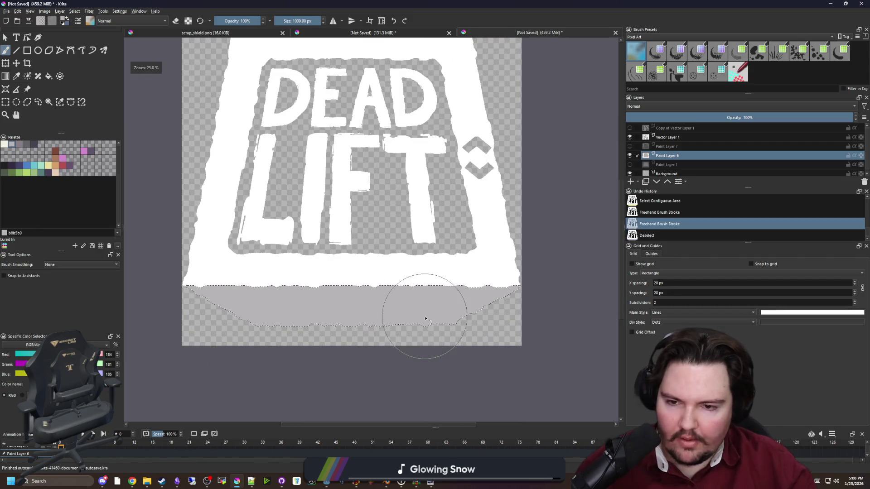
key("ctrl+z")
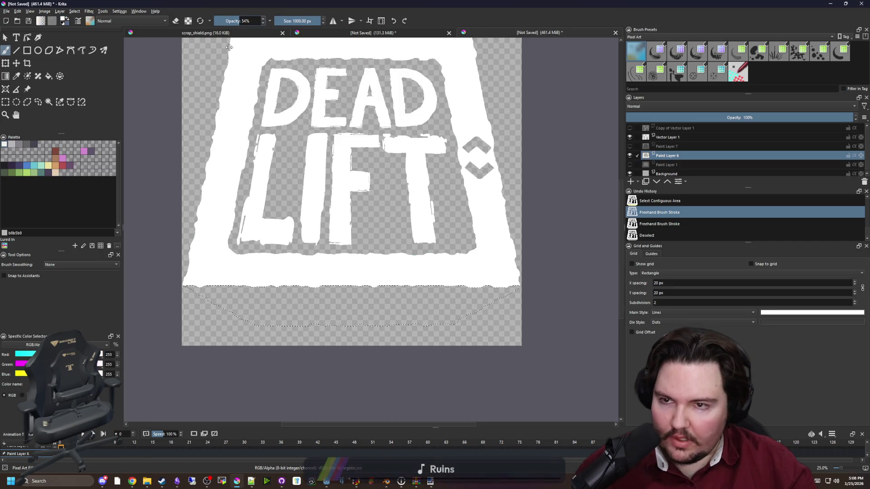
key("i")
left_click_drag(287, 235, 199, 295)
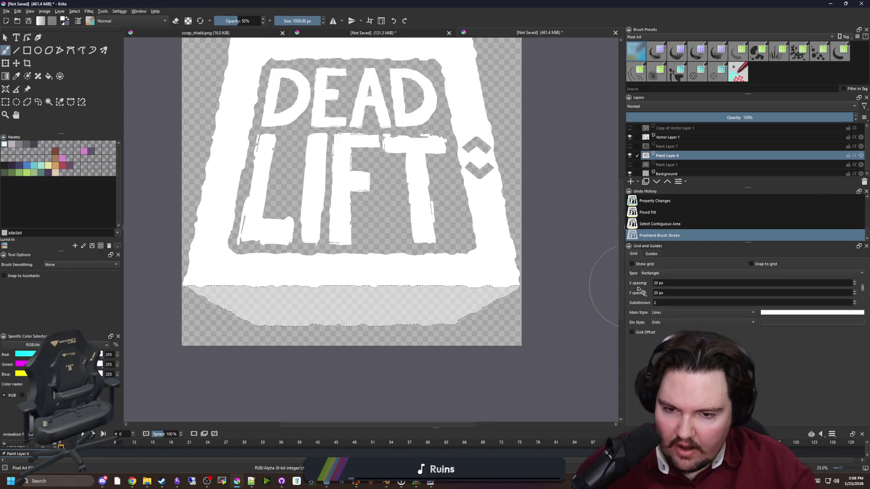
left_click_drag(233, 323, 440, 354)
key("ctrl+shift+a")
Select the white shield shape with the contiguous selection tool.
scroll(440, 355, "down", 2)
scroll(392, 289, "up", 2)
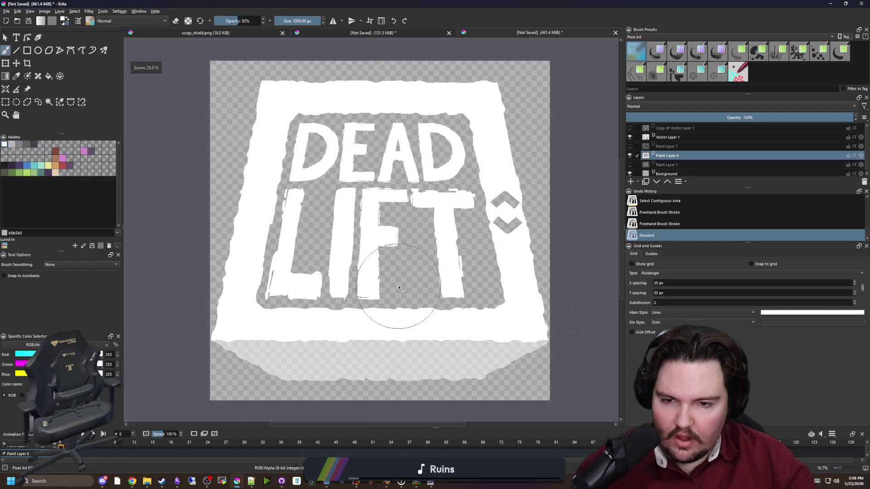
scroll(325, 182, "up", 1)
scroll(324, 181, "down", 1)
scroll(325, 181, "down", 1)
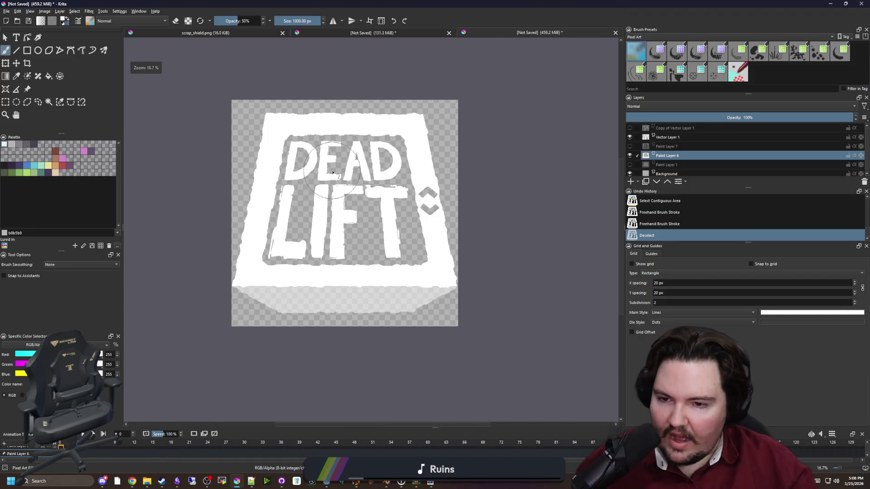
scroll(331, 182, "up", 1)
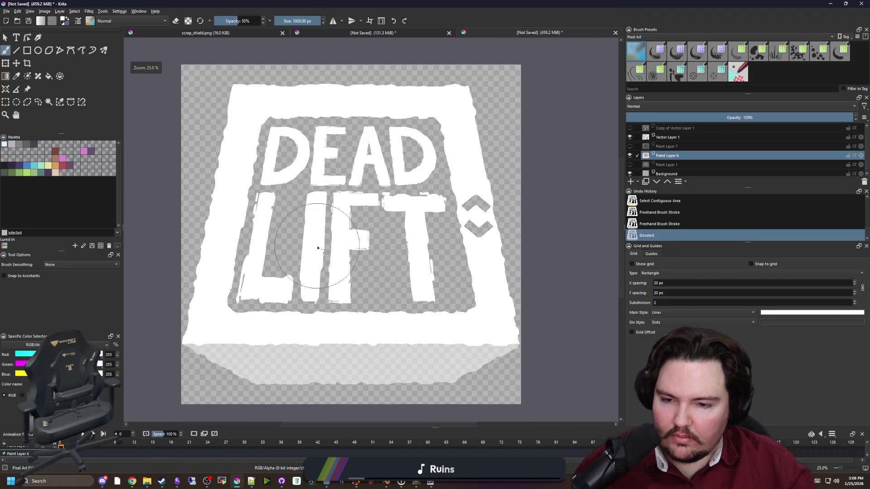
left_click(48, 102)
left_click(271, 328)
Paint solid b45252 red at 100% opacity with a ~474 px brush along the shield's lower-left edge.
key("b")
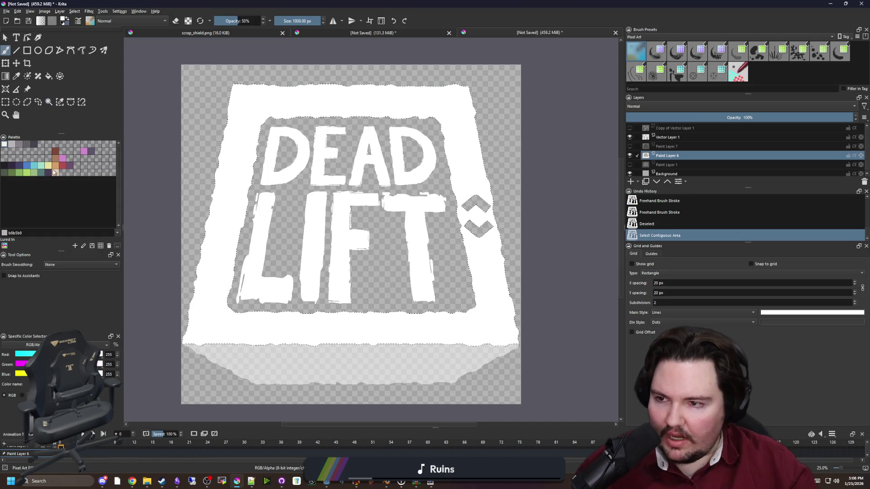
left_click(62, 166)
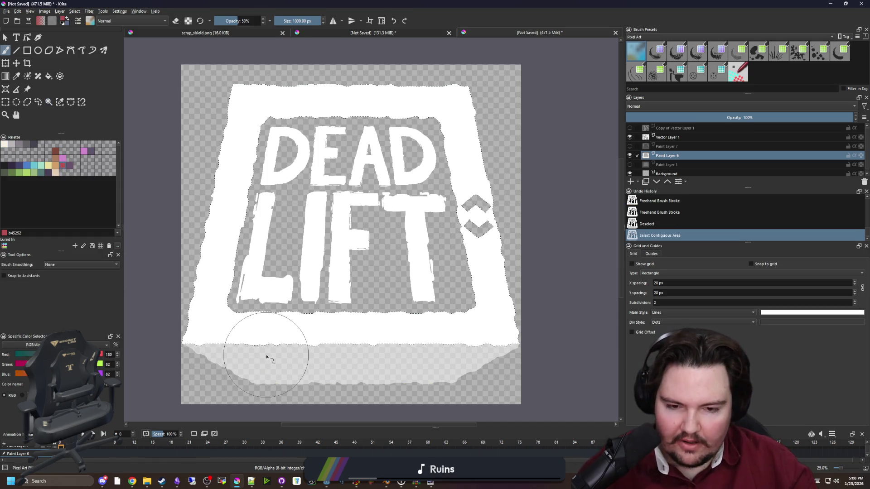
mouse_move(268, 354)
left_mouse_down()
mouse_move(233, 348)
mouse_move(243, 330)
mouse_move(267, 343)
left_mouse_up()
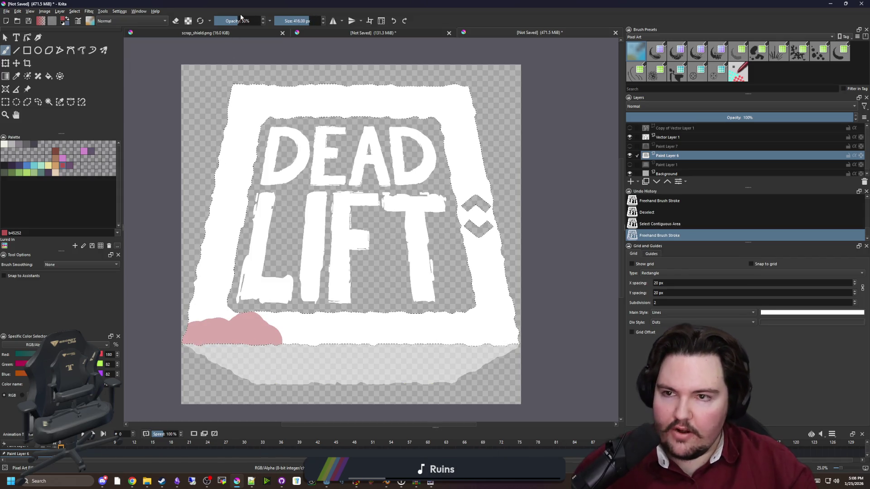
left_click_drag(240, 21, 265, 21)
mouse_move(271, 341)
left_mouse_down()
mouse_move(257, 324)
mouse_move(362, 344)
left_mouse_up()
scroll(271, 337, "up", 1)
scroll(331, 365, "down", 1)
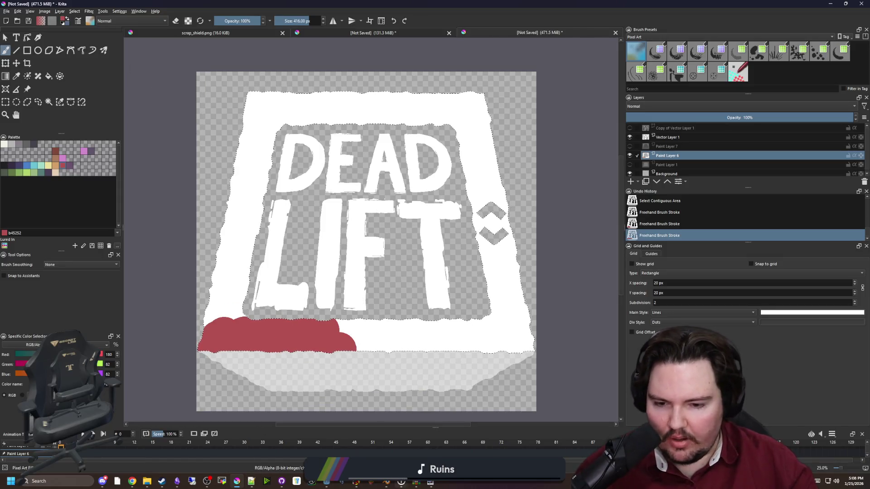
left_click(430, 482)
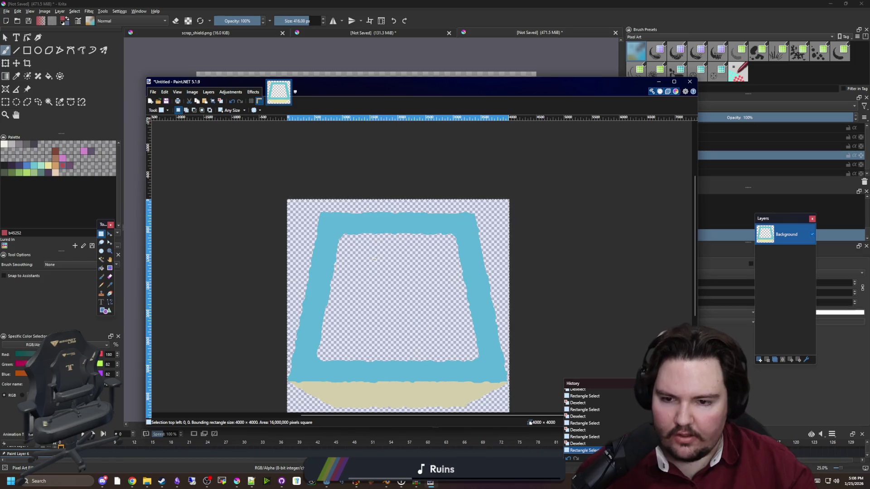
Clear the canvas selection in Paint.NET and test a pencil mark, then undo it.
left_click(329, 213)
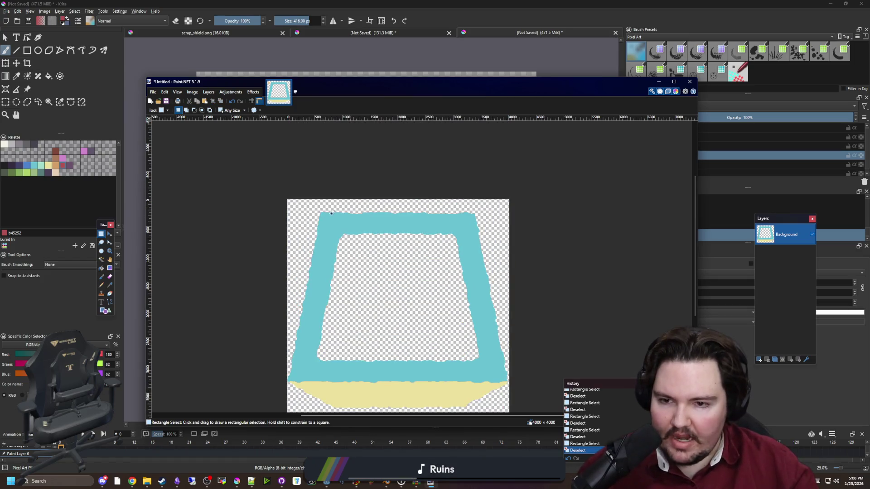
key("p")
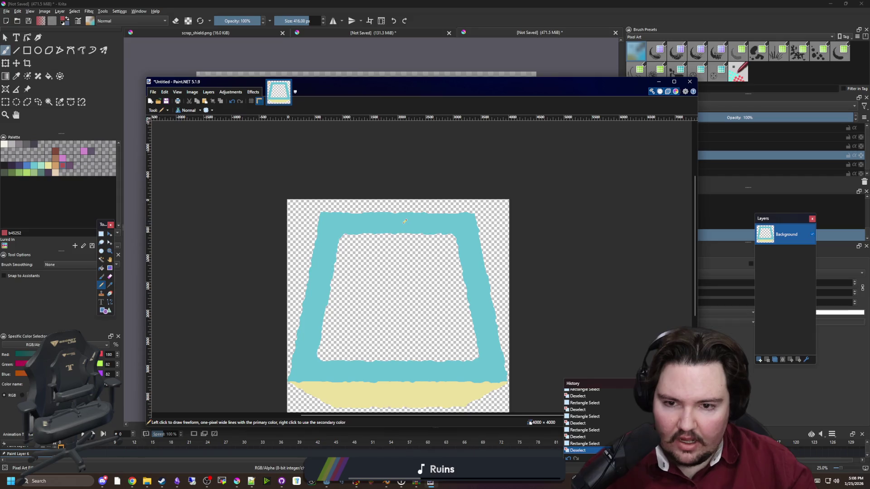
left_click(405, 221)
key("ctrl+z")
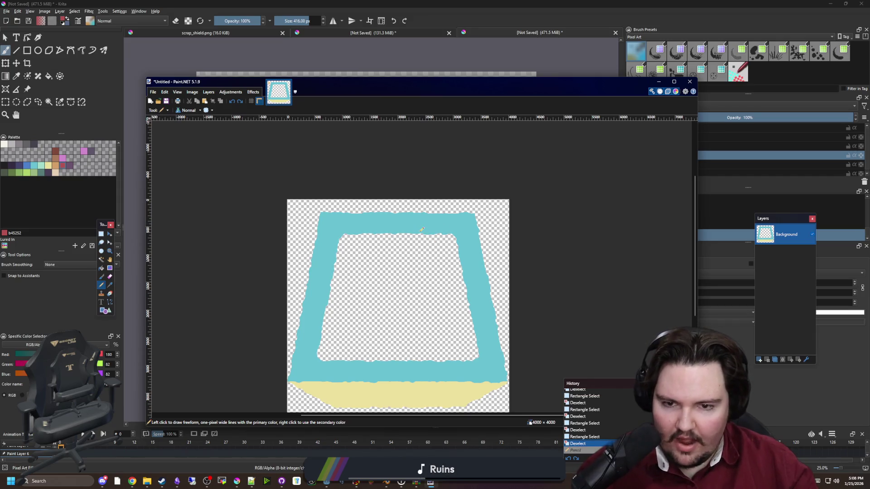
key("b")
key("h")
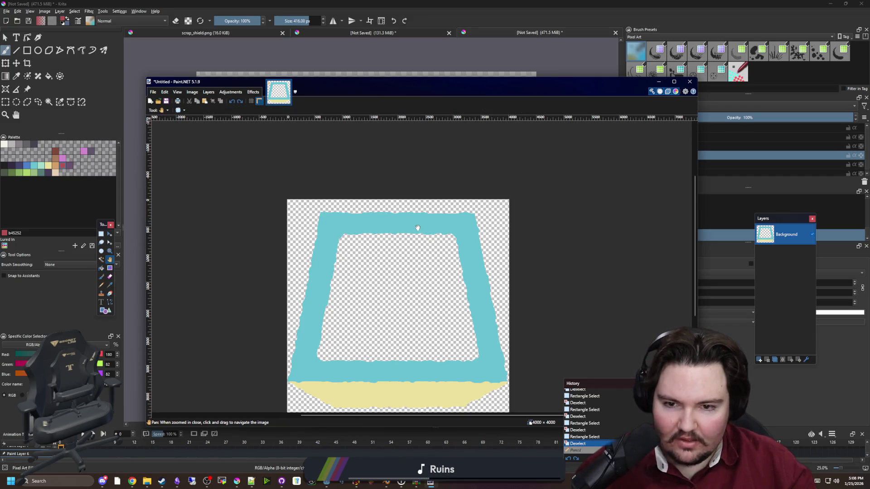
key("s")
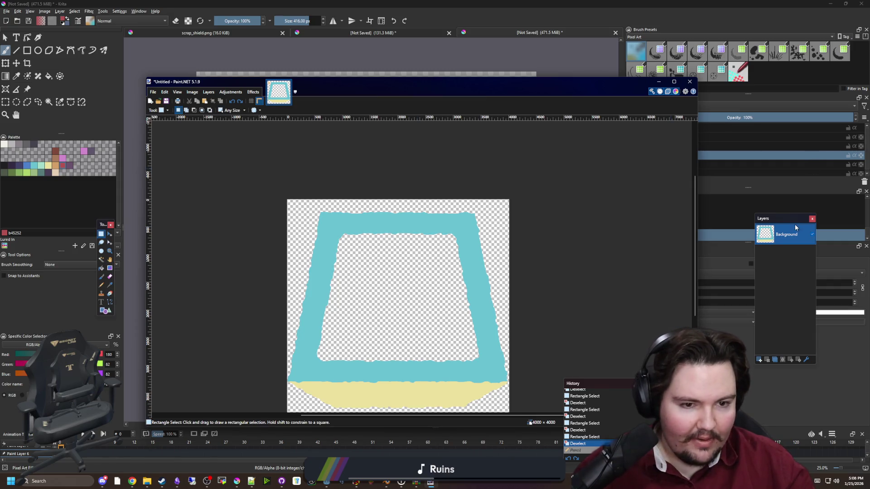
left_click(111, 284)
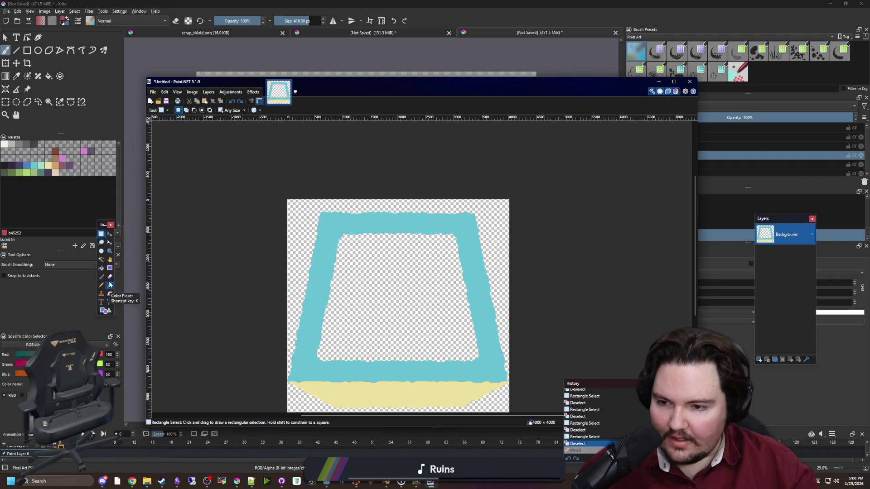
Set the primary colour to red D10006 and paint a red looped splatter inside the frame.
key("F8")
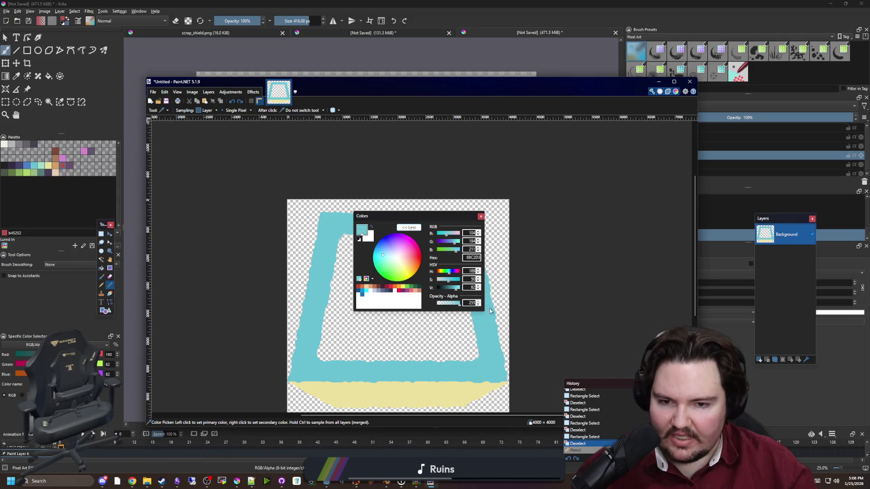
left_click_drag(428, 216, 212, 226)
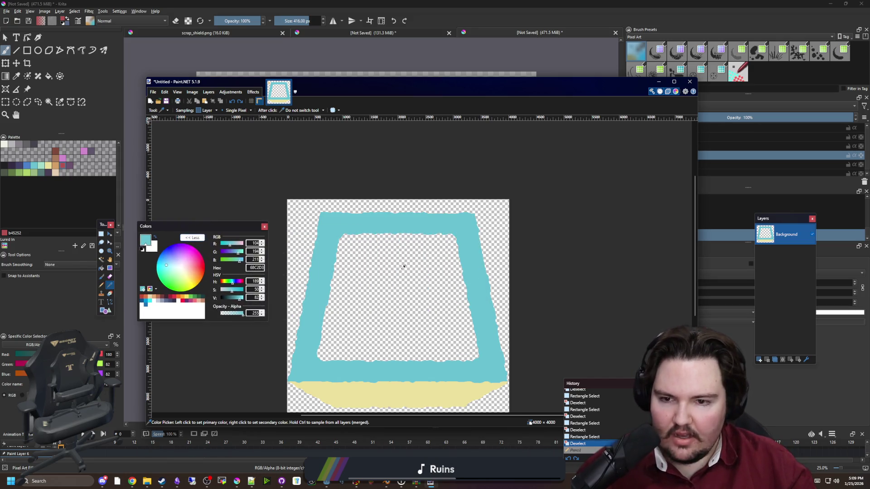
scroll(376, 276, "up", 3)
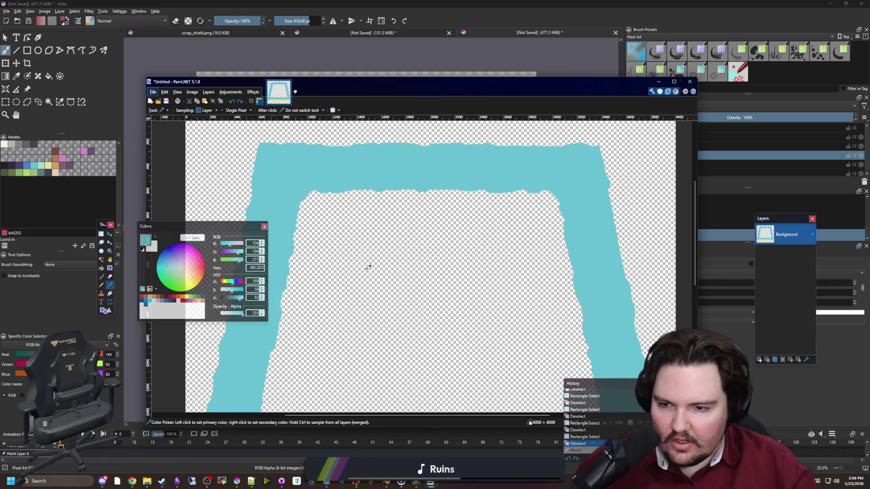
left_click_drag(192, 266, 218, 267)
key("b")
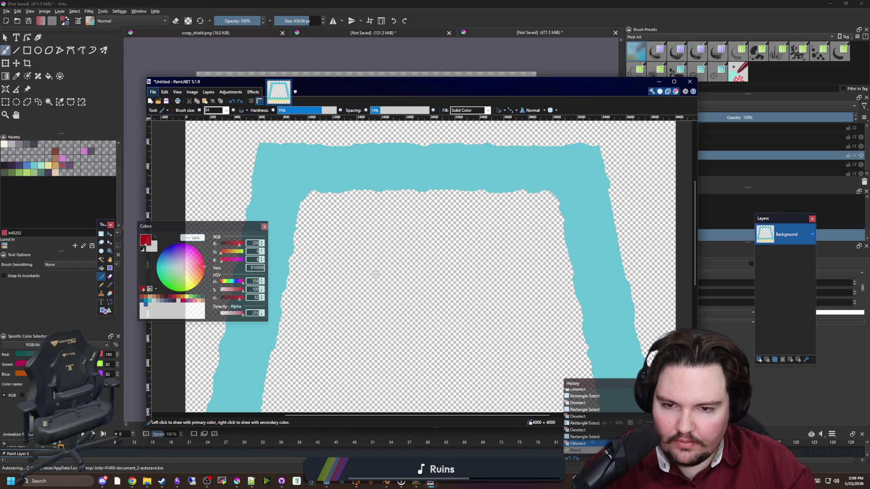
left_click_drag(388, 291, 395, 296)
Make the red translucent and paint two pink strokes below the red loop.
scroll(394, 299, "up", 2)
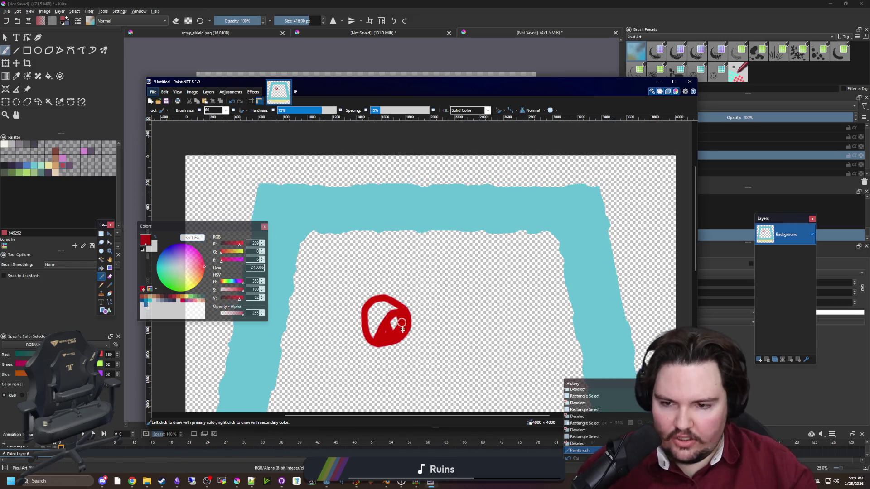
scroll(397, 349, "up", 4)
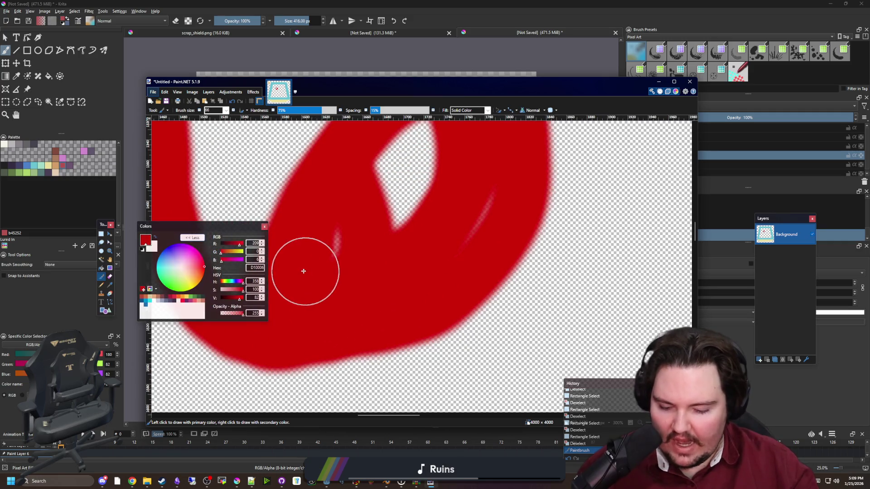
key("k")
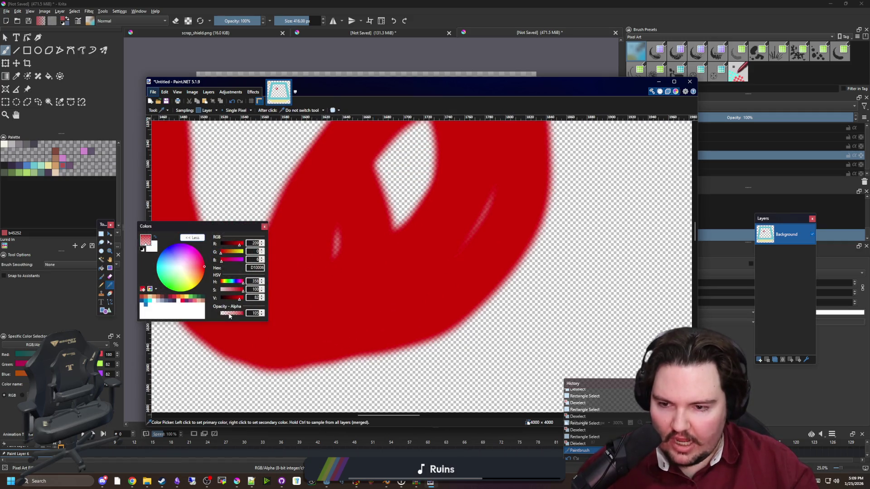
left_click(229, 315)
key("b")
scroll(340, 275, "down", 2)
mouse_move(424, 382)
left_mouse_down()
mouse_move(564, 265)
mouse_move(499, 317)
left_mouse_up()
left_click_drag(607, 254, 399, 376)
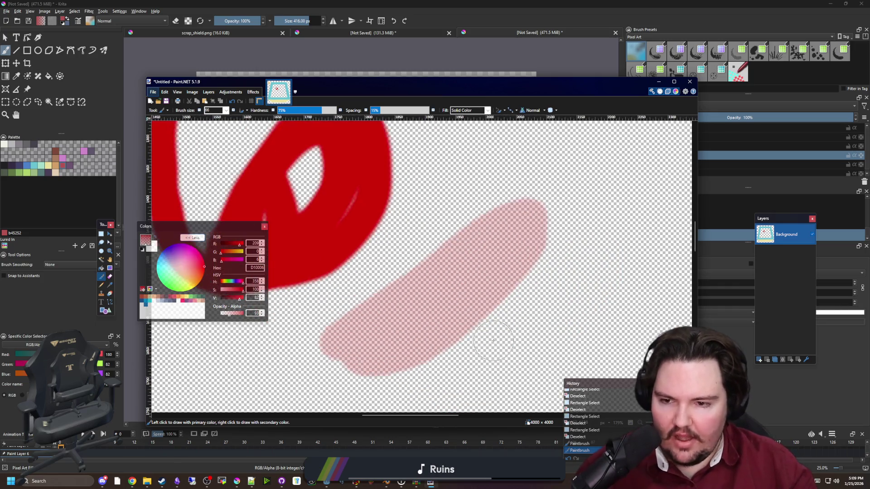
Resample the solid red, set its alpha to 93, and minimize Paint.NET back to Krita.
key("k")
left_click(292, 229)
left_click(349, 220)
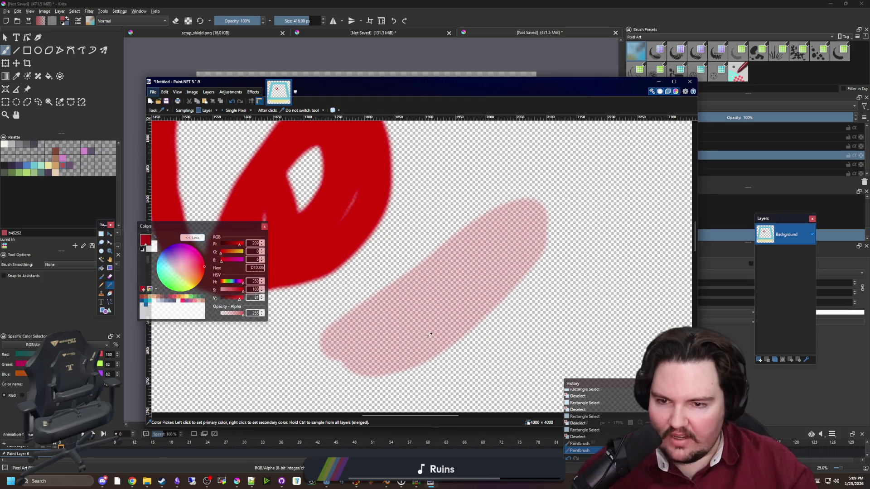
left_click(322, 256)
left_click(429, 316)
left_click(295, 244)
left_click(338, 144)
left_click(659, 81)
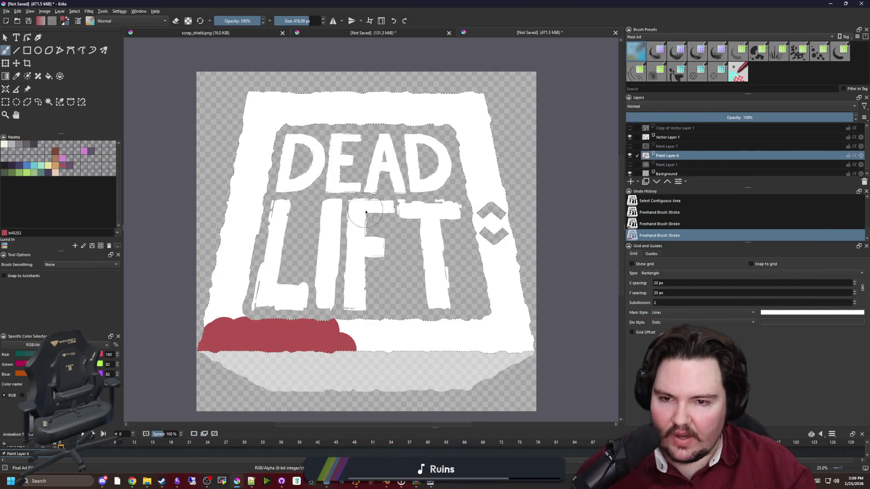
Lower the brush opacity to about 42%, try a translucent red stroke near the bottom, then undo it.
scroll(337, 301, "down", 1)
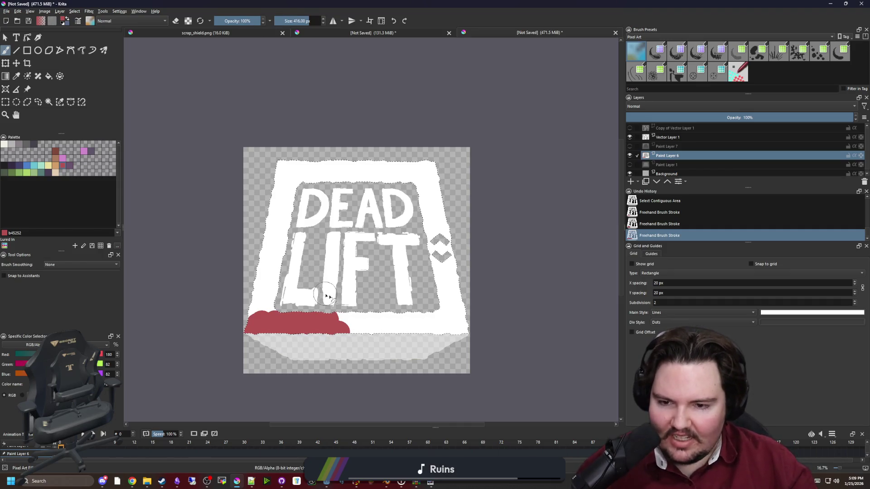
scroll(326, 297, "up", 2)
left_click(234, 21)
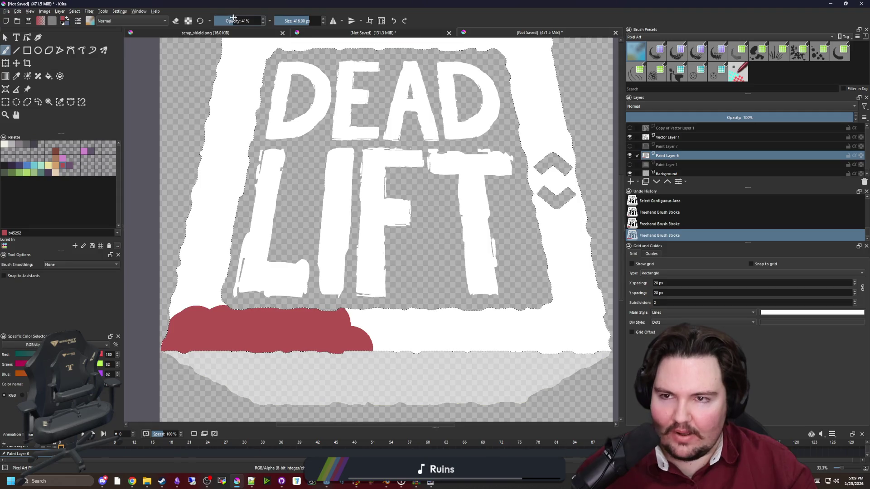
left_click_drag(484, 170, 477, 180)
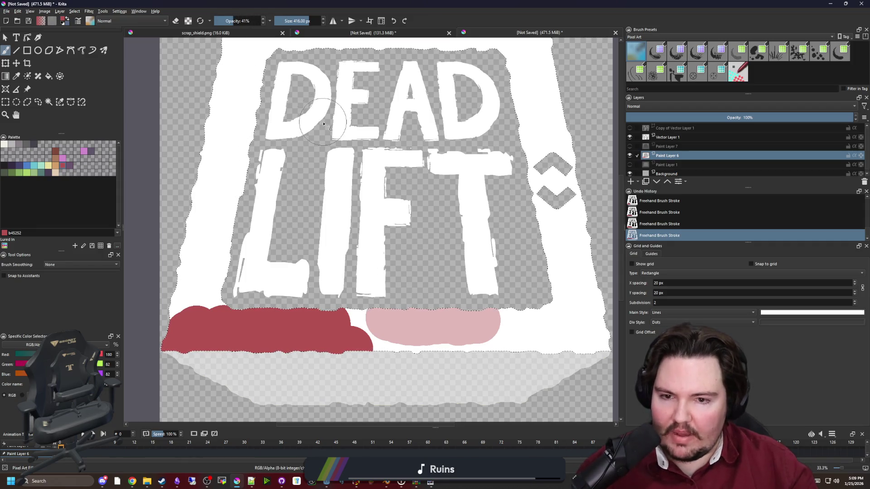
key("ctrl+z")
Restore the brush opacity to 100%, test a red dab on the shield, and undo it.
left_click(254, 22)
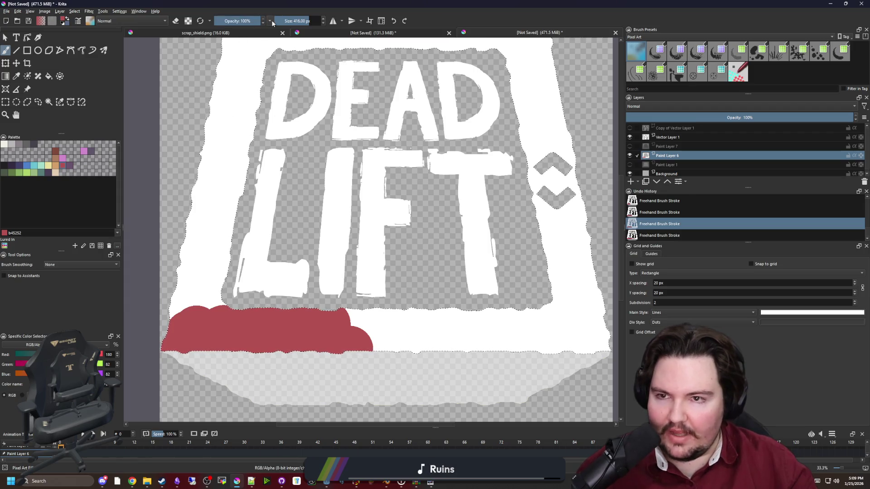
left_click(271, 21)
left_click(210, 20)
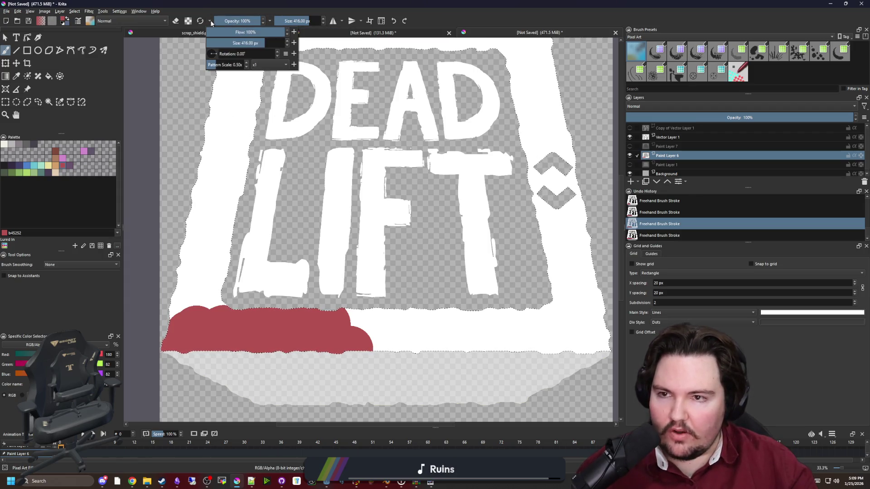
left_click(211, 21)
right_click(245, 21)
left_click(238, 22)
left_click(246, 82)
key("ctrl+z")
Undo the remaining red brush strokes along the shield's lower-left edge.
scroll(330, 252, "down", 2)
scroll(334, 312, "up", 2)
scroll(333, 312, "up", 2)
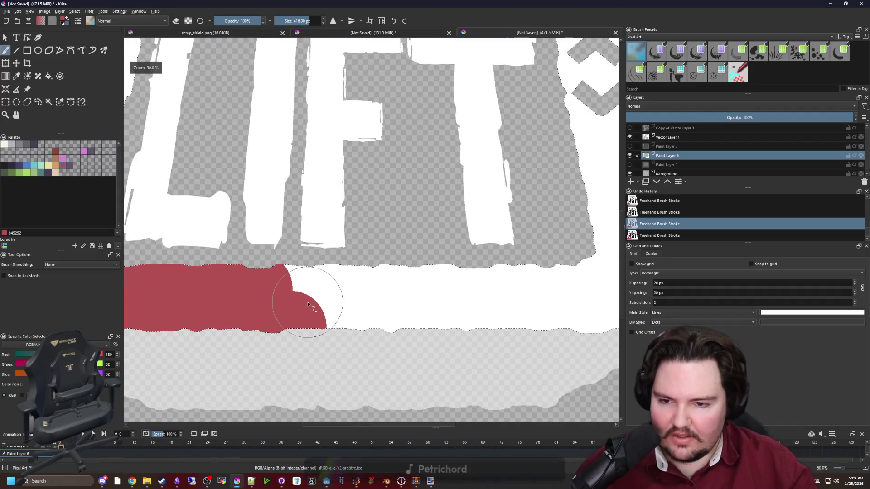
scroll(358, 309, "down", 3)
scroll(360, 310, "up", 2)
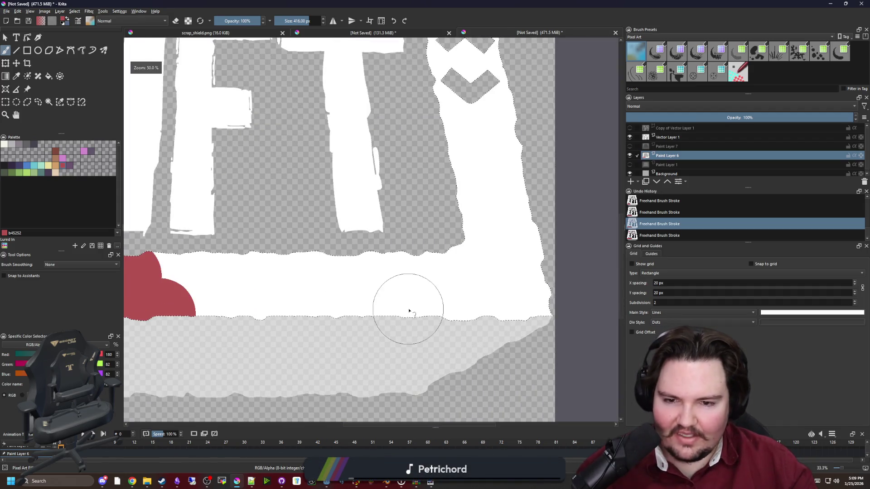
scroll(408, 307, "down", 1)
scroll(418, 288, "up", 1)
scroll(404, 286, "down", 3)
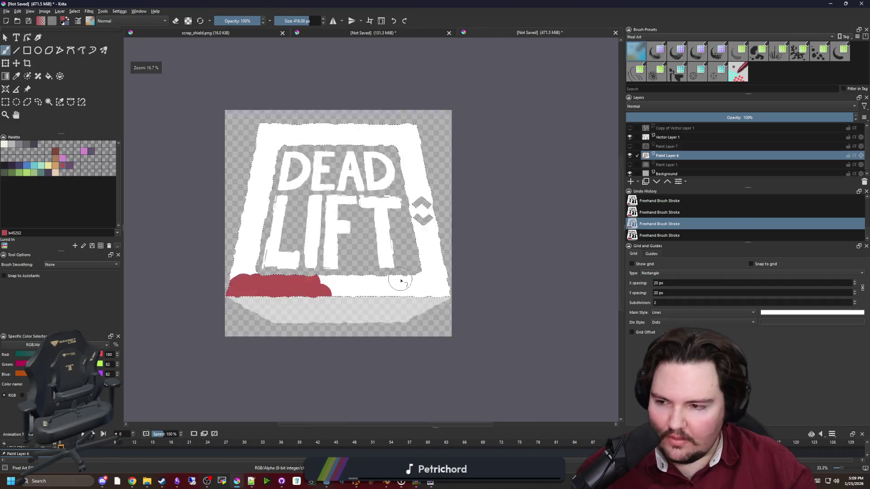
scroll(398, 281, "up", 1)
key("ctrl+z")
key("ctrl+z")
key("ctrl+z")
key("ctrl+z")
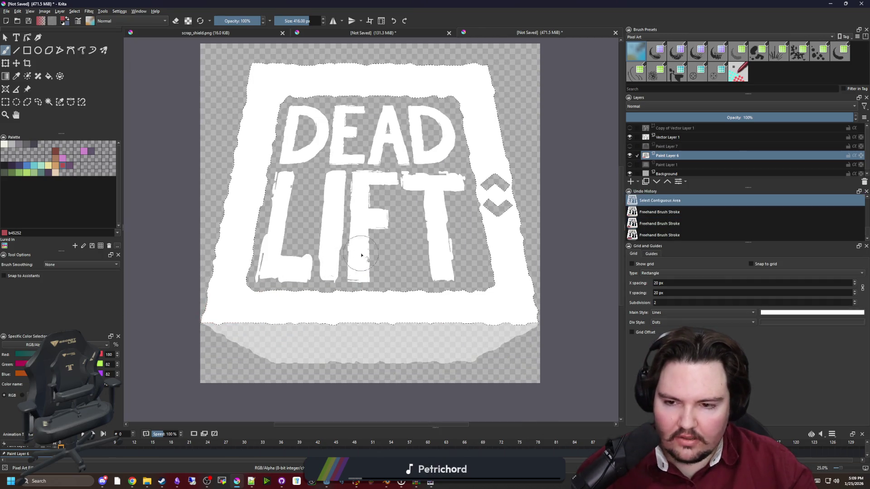
Move Vector Layer 1 down and merge it into Paint Layer 6.
left_click_drag(669, 137, 663, 151)
right_click(663, 151)
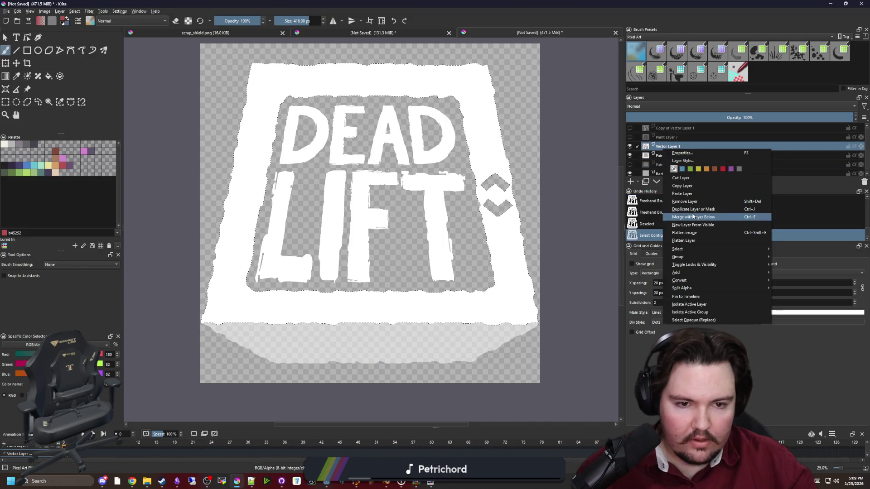
left_click(693, 217)
Rectangle-select the whole shield image and copy it.
left_click(5, 102)
left_click(225, 141)
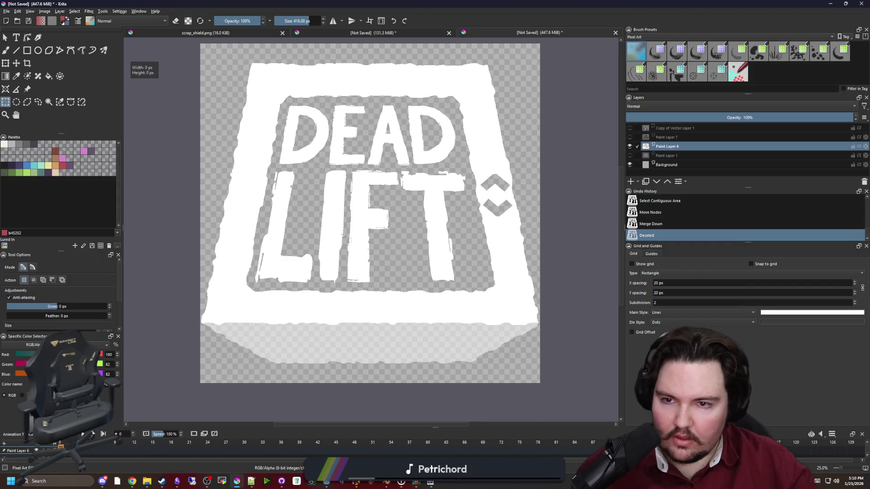
scroll(224, 141, "down", 1)
left_click_drag(210, 78, 523, 373)
key("ctrl+c")
In Paint.NET, create a new image, paste the copied shield into it, and deselect.
key("alt+Tab")
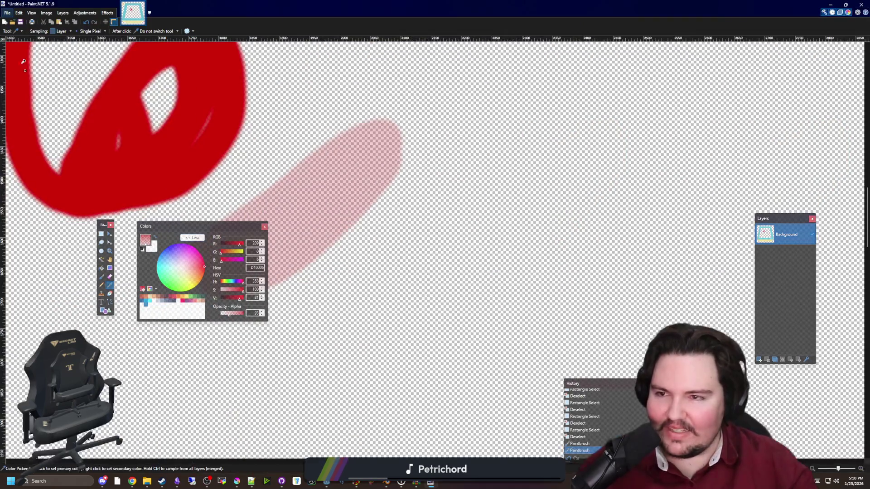
key("Escape")
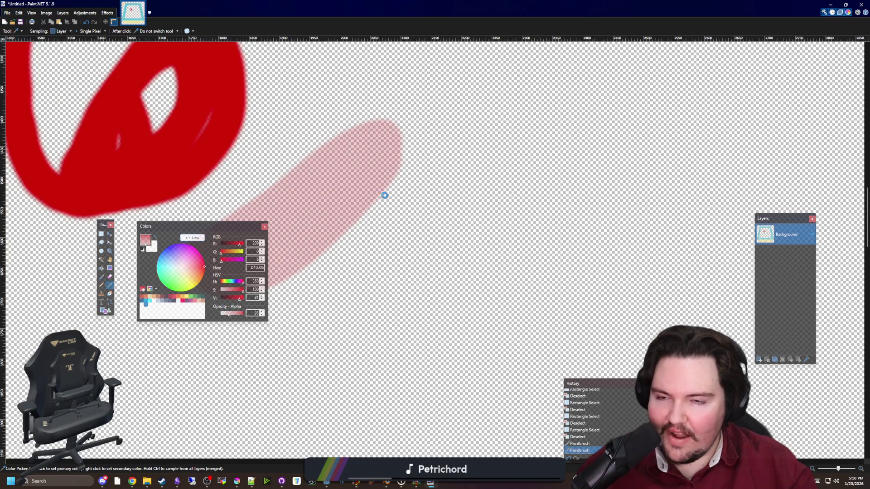
key("ctrl+n")
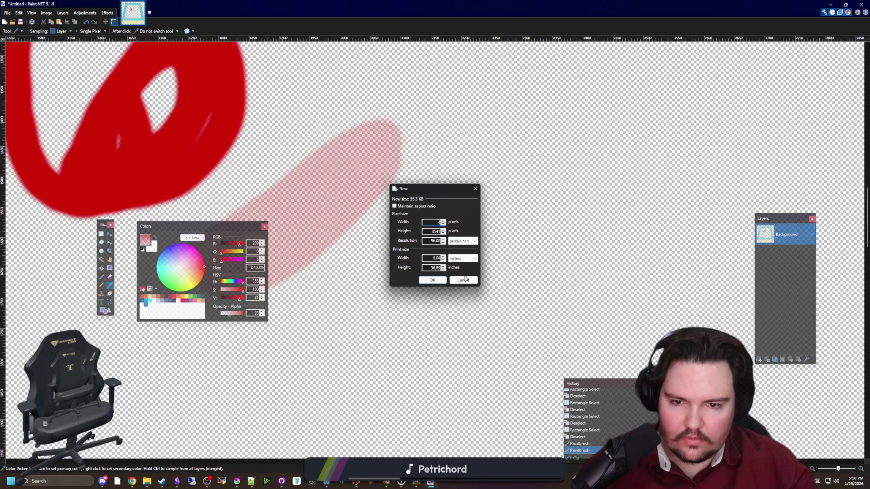
left_click(464, 280)
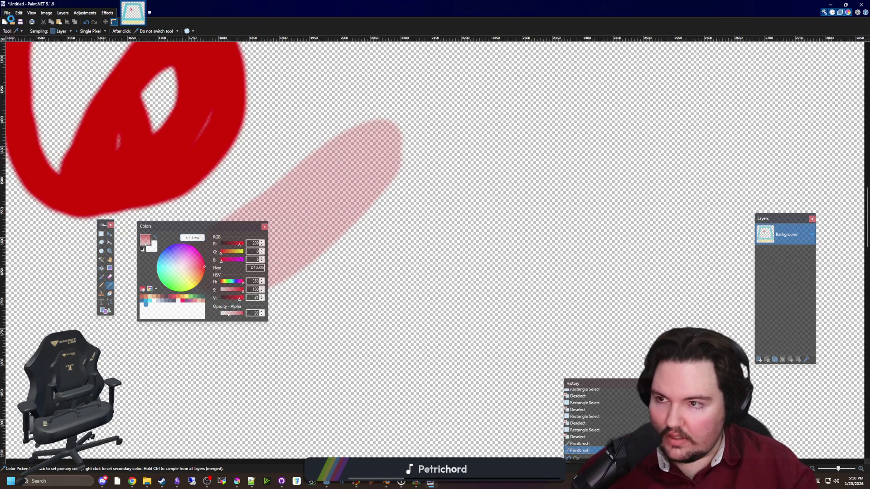
left_click(440, 281)
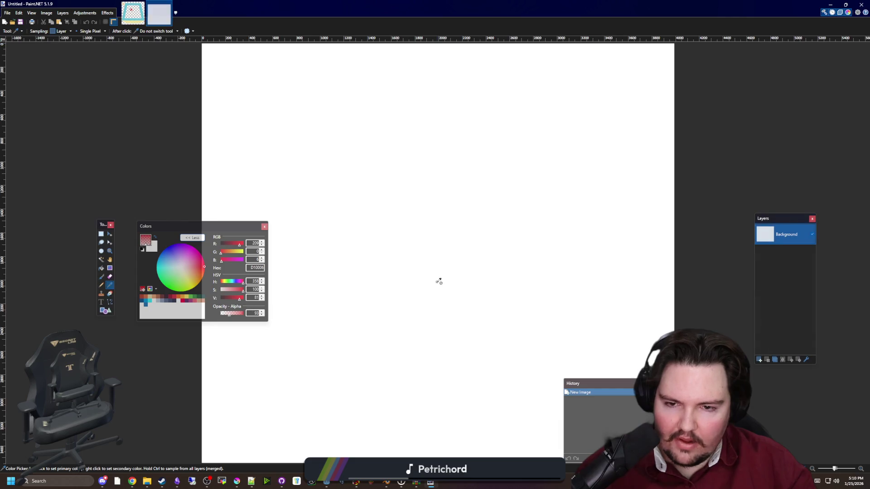
key("ctrl+v")
key("ctrl+d")
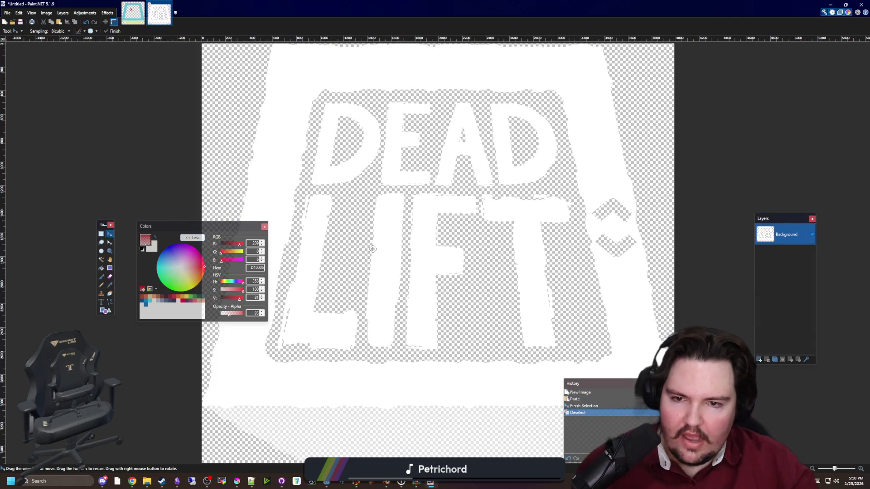
scroll(372, 249, "down", 3, "ctrl")
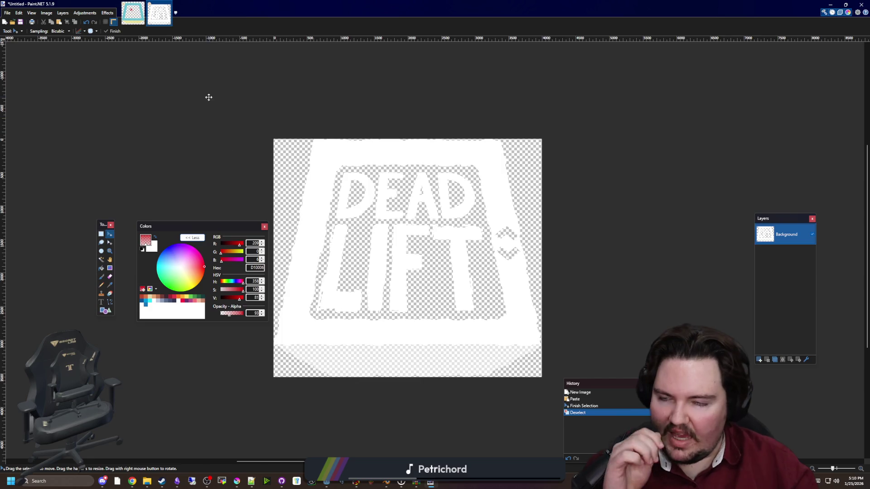
Resize the canvas to 4000 × 4000 px and set the primary colour to red E43B44.
left_click(53, 15)
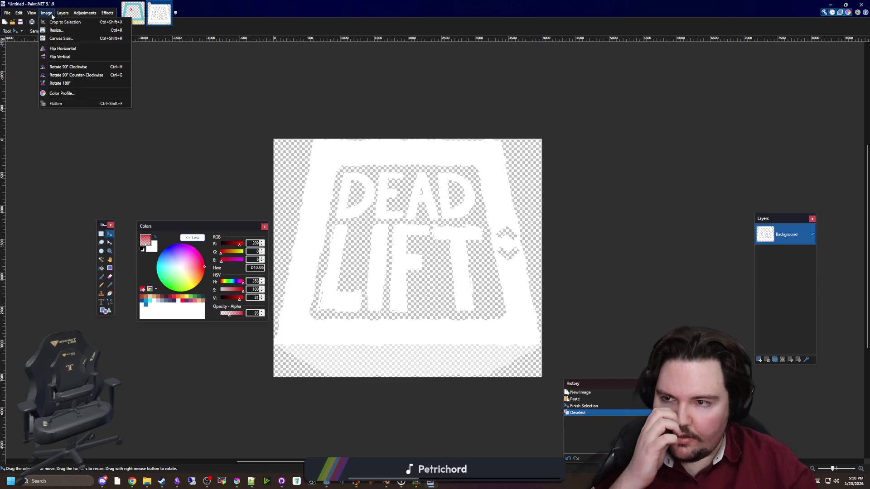
left_click(64, 40)
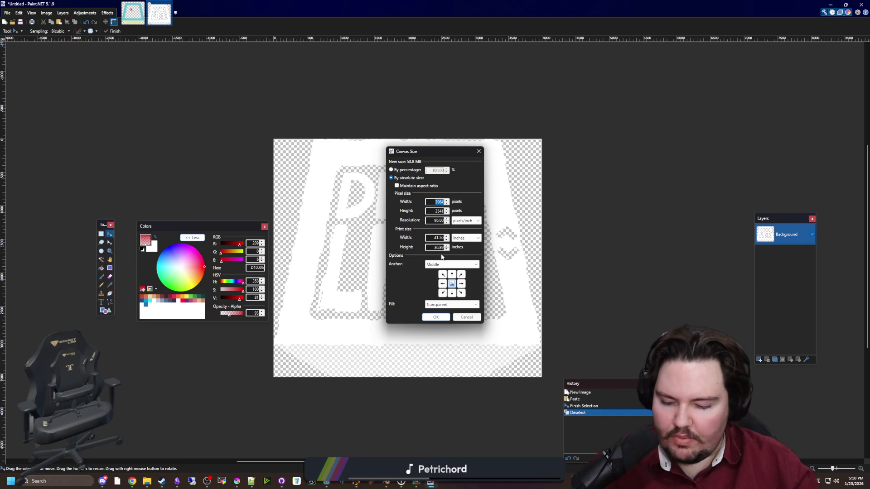
type("4000")
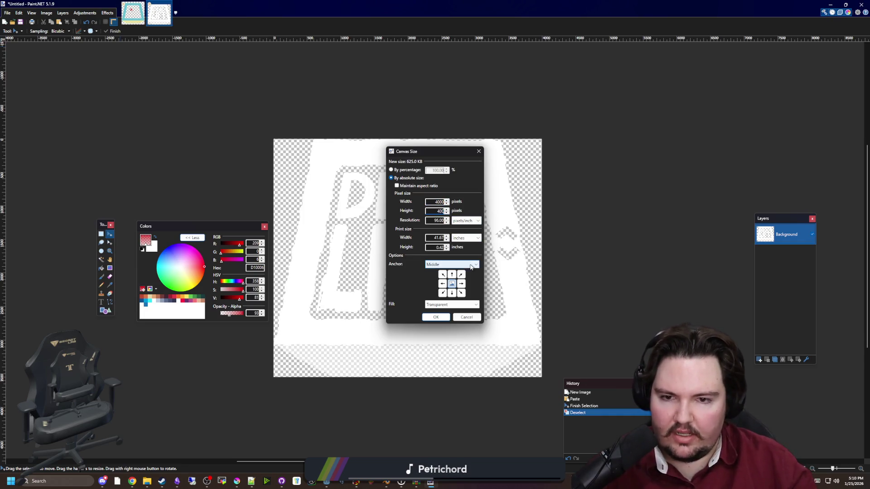
left_click(436, 317)
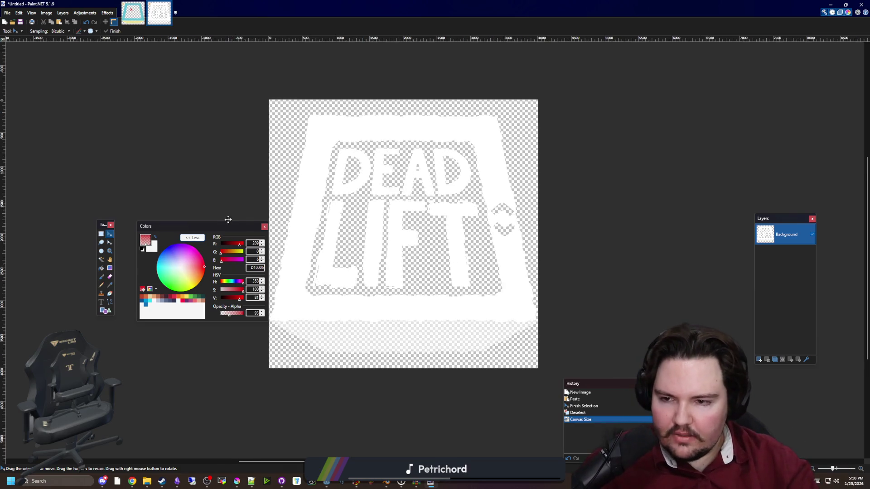
left_click_drag(220, 226, 179, 121)
left_click(137, 195)
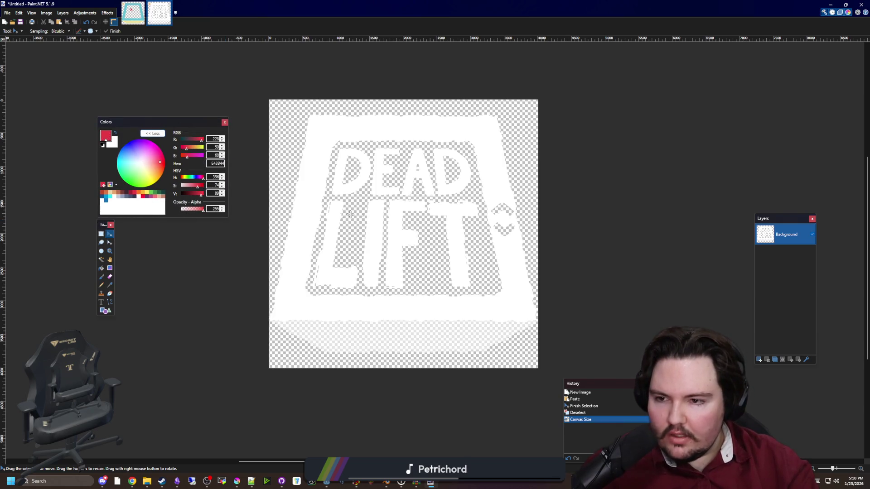
Add a new empty layer, Layer 2, above the Background.
scroll(428, 233, "up", 2)
scroll(343, 296, "down", 2)
key("b")
scroll(387, 278, "up", 1)
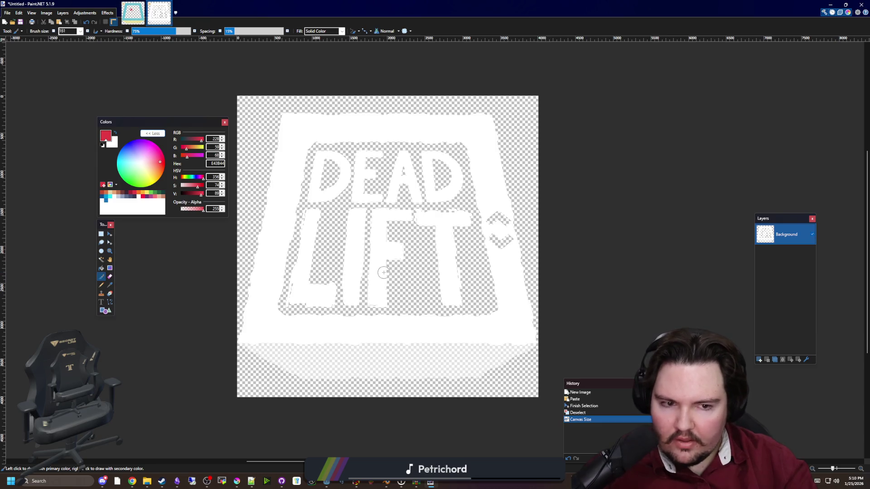
left_click(760, 360)
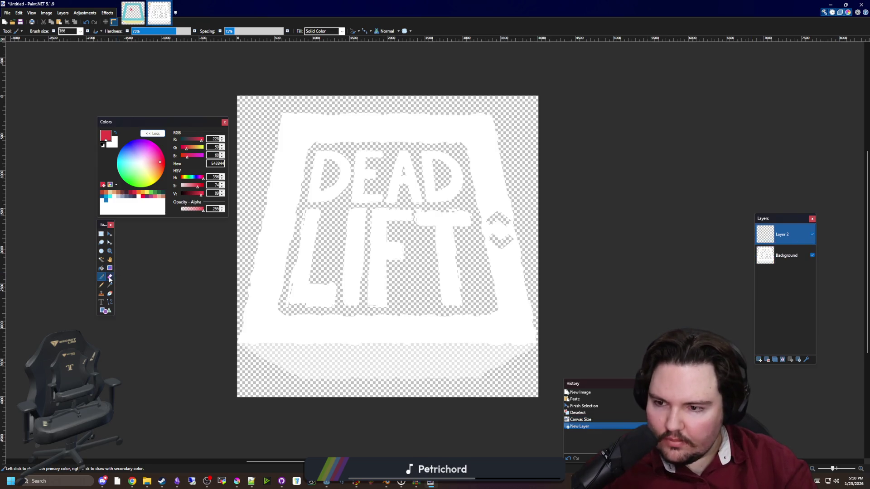
Magic Wand all white areas of the shield on Background with global flood mode and 0% tolerance.
left_click(101, 259)
left_click(337, 334)
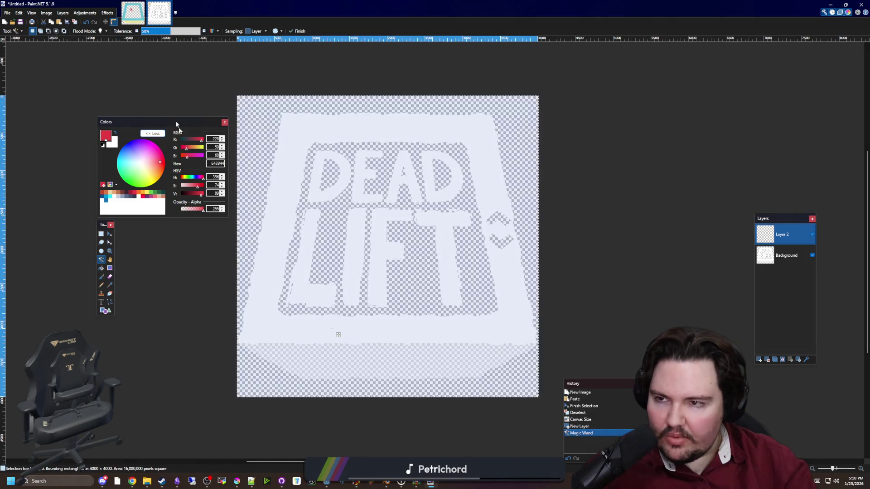
left_click(101, 31)
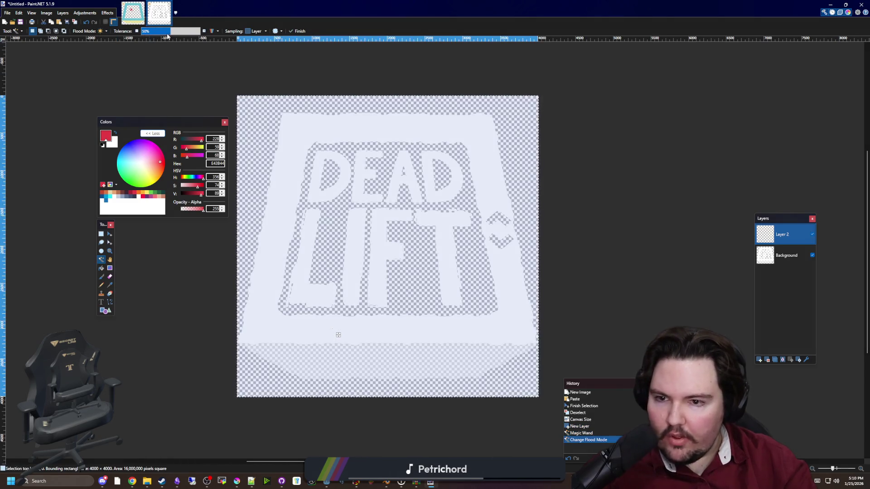
left_click_drag(166, 34, 128, 37)
left_click(338, 335)
left_click(784, 258)
left_click(505, 334)
Add Layer 3 and paint a short test red brush stroke near the bottom.
key("b")
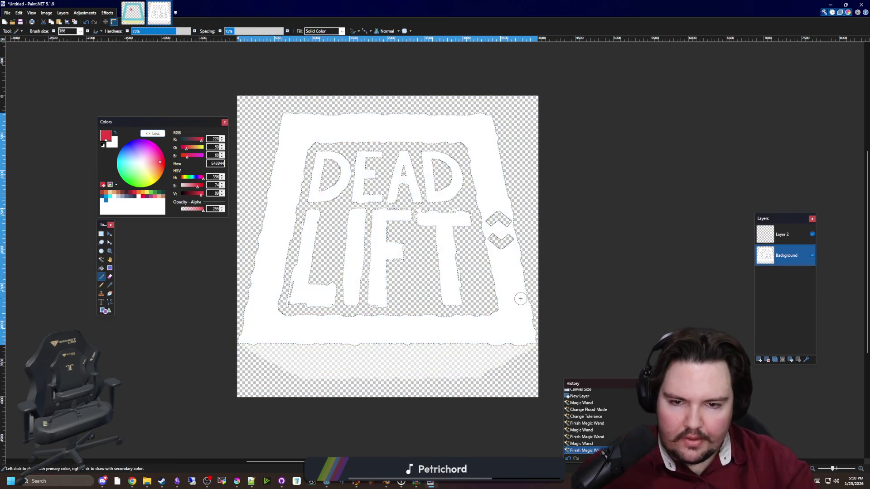
left_click(760, 360)
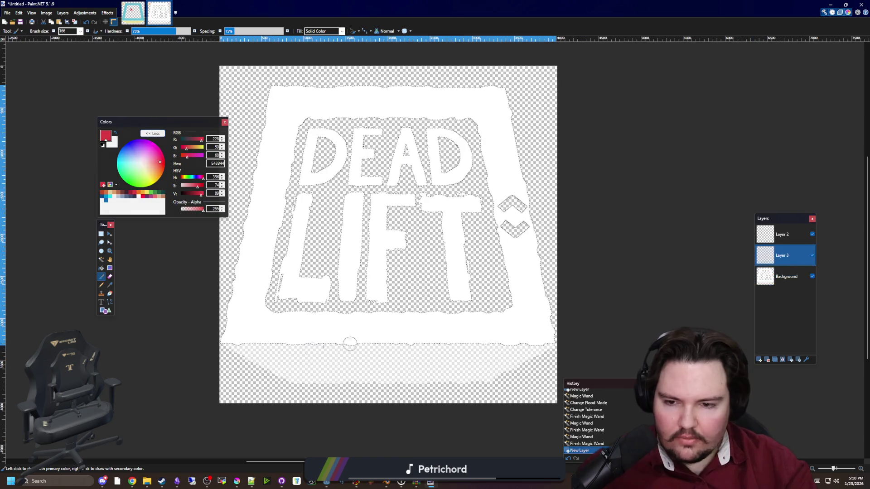
scroll(384, 348, "up", 1)
left_click_drag(227, 300, 269, 300)
At 100% brush hardness, paint a solid red band across the shield's bottom inside the selection.
key("ctrl+z")
left_click_drag(163, 30, 130, 31)
left_click_drag(240, 284, 261, 292)
key("ctrl+z")
left_click_drag(133, 31, 191, 30)
left_click_drag(234, 292, 261, 294)
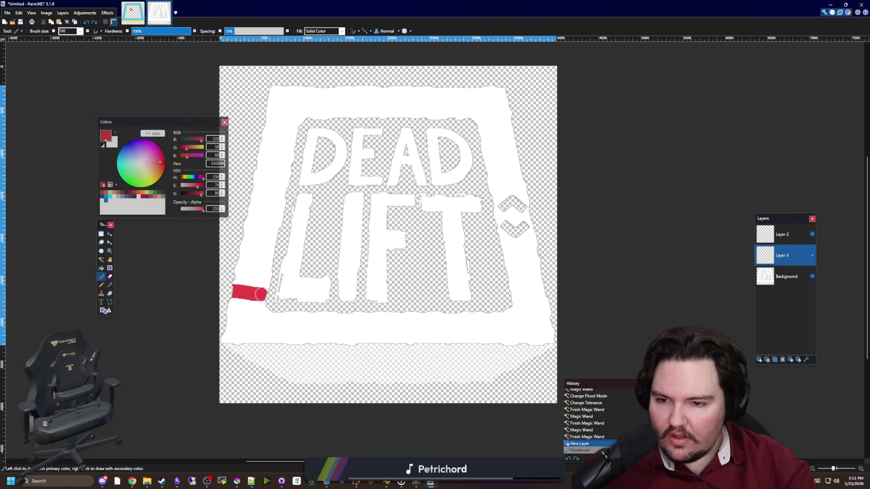
key("ctrl+z")
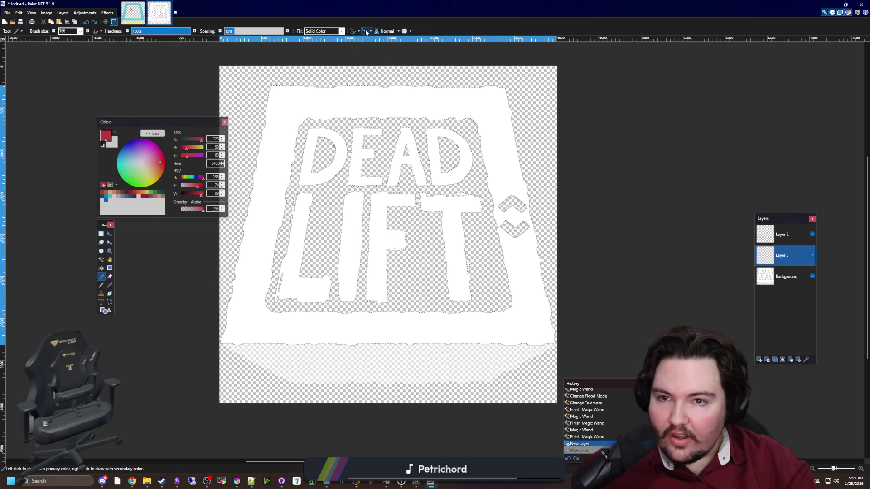
left_click_drag(215, 298, 250, 291)
mouse_move(299, 313)
left_mouse_down()
mouse_move(340, 340)
mouse_move(429, 314)
mouse_move(460, 285)
mouse_move(562, 340)
mouse_move(448, 342)
left_mouse_up()
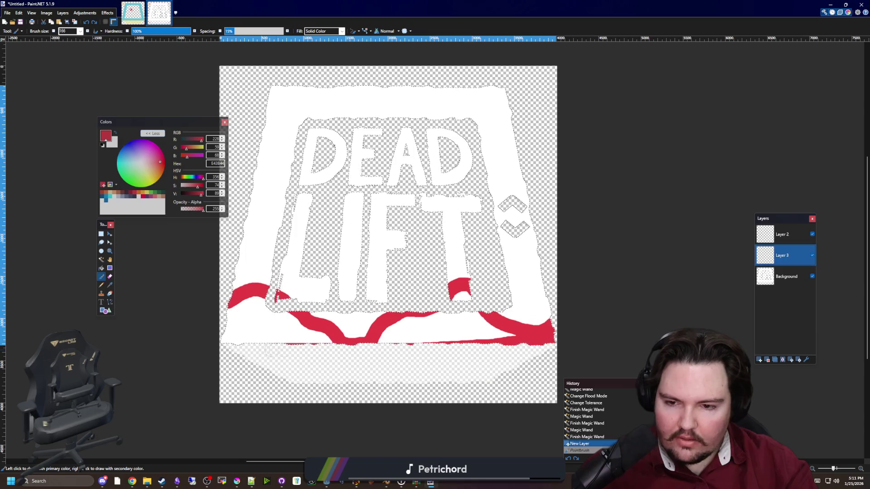
left_click_drag(277, 348, 239, 340)
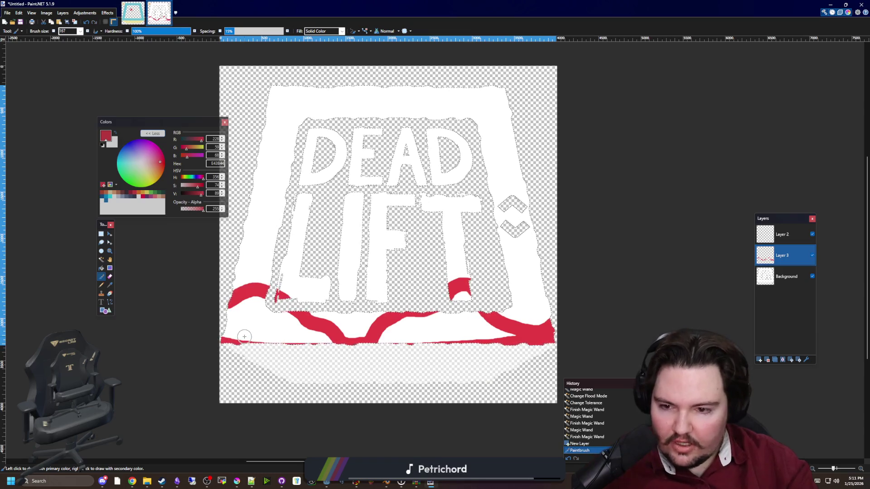
mouse_move(236, 335)
left_mouse_down()
mouse_move(247, 297)
mouse_move(312, 339)
mouse_move(558, 335)
mouse_move(480, 331)
mouse_move(462, 301)
mouse_move(470, 313)
mouse_move(403, 321)
mouse_move(436, 321)
left_mouse_up()
mouse_move(318, 336)
left_mouse_down()
mouse_move(277, 318)
mouse_move(248, 320)
left_mouse_up()
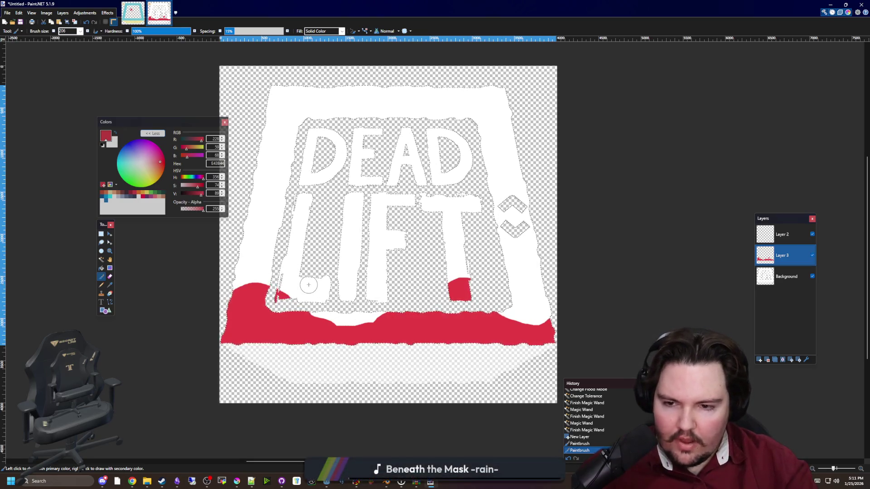
Deselect, widen the red band, and add red blobs and dabs on the left and right sides.
key("ctrl+d")
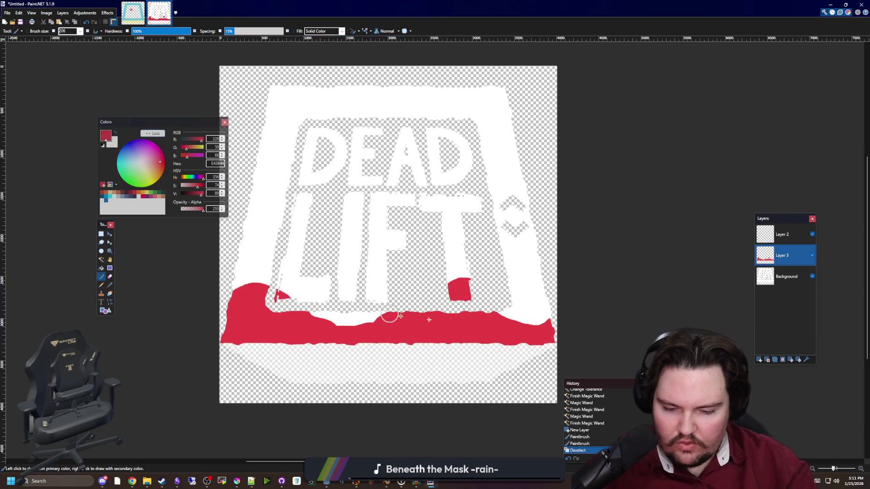
mouse_move(557, 345)
left_mouse_down()
mouse_move(209, 346)
mouse_move(233, 313)
mouse_move(267, 292)
mouse_move(297, 305)
mouse_move(263, 297)
mouse_move(334, 311)
mouse_move(350, 326)
mouse_move(445, 311)
mouse_move(544, 330)
mouse_move(564, 322)
left_mouse_up()
mouse_move(440, 309)
left_mouse_down()
mouse_move(465, 291)
mouse_move(471, 307)
mouse_move(451, 291)
mouse_move(532, 342)
mouse_move(529, 328)
mouse_move(521, 340)
left_mouse_up()
mouse_move(254, 254)
left_mouse_down()
mouse_move(236, 249)
mouse_move(272, 250)
mouse_move(244, 238)
left_mouse_up()
left_click_drag(525, 241, 533, 267)
left_click(514, 290)
left_click(282, 178)
left_click(490, 164)
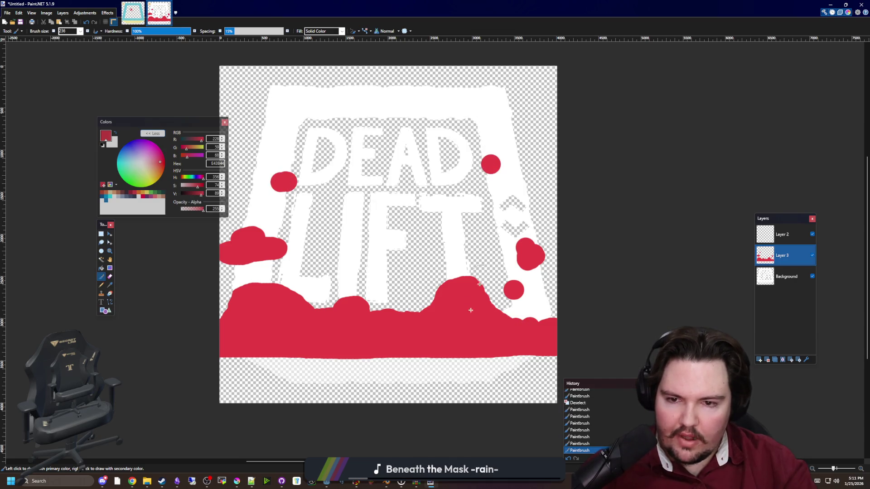
Apply Dents with Scale 200, Detail about 61, Turbulence reset to 10 and Refraction about 18.
left_click(85, 13)
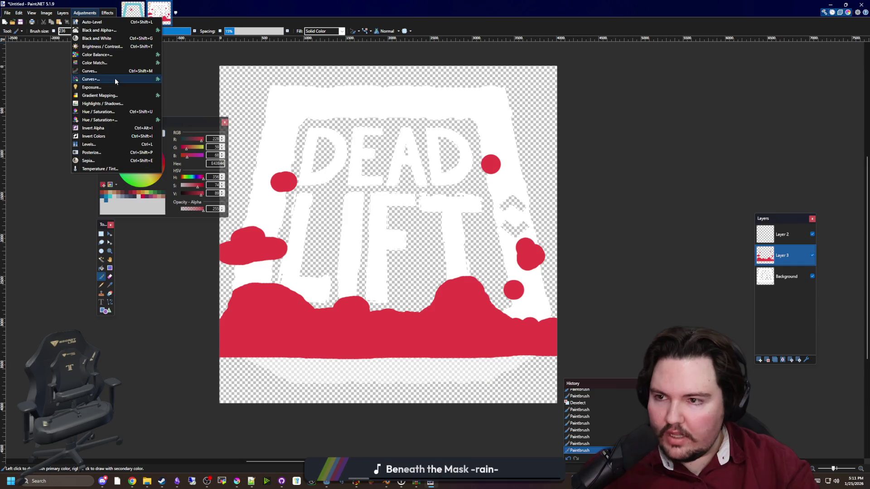
left_click(108, 13)
mouse_move(143, 58)
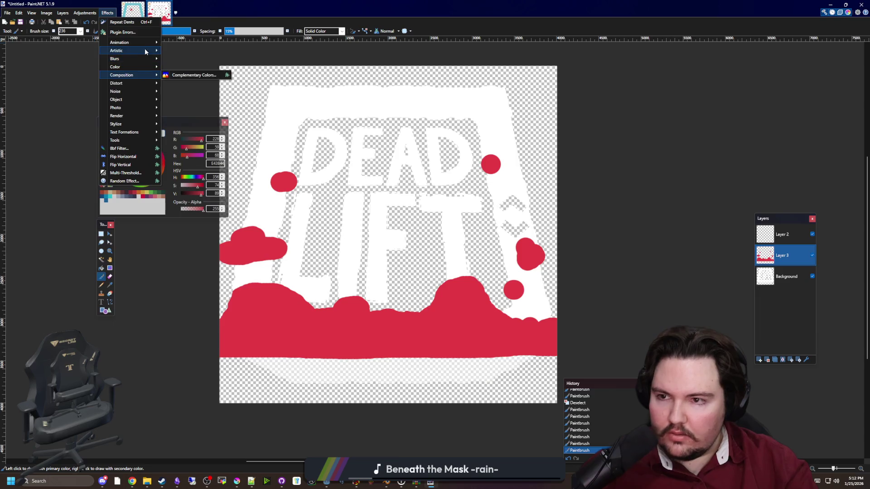
mouse_move(143, 75)
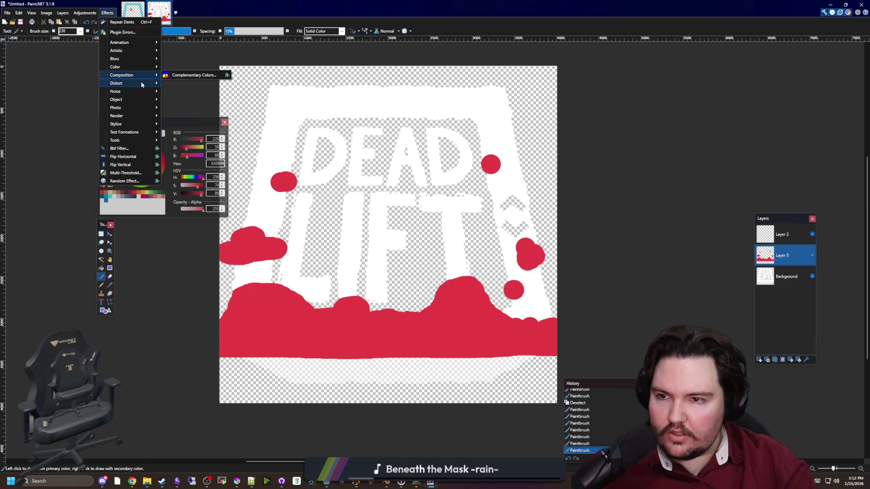
left_click(194, 112)
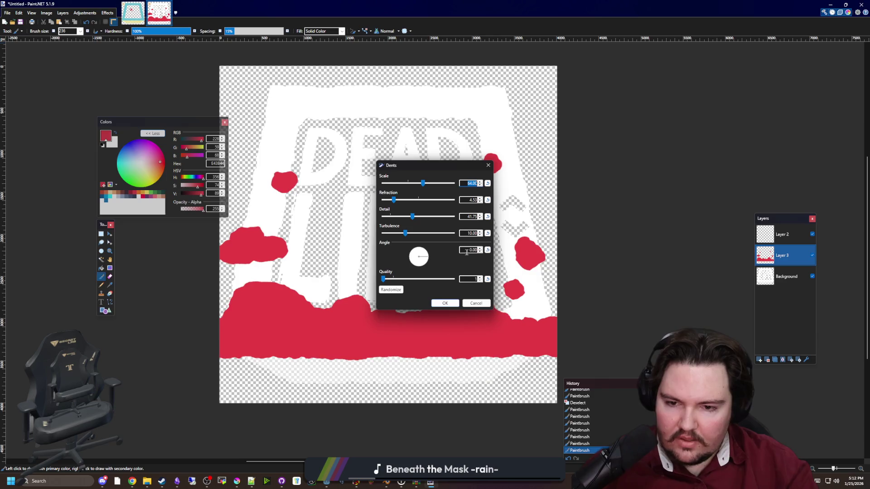
mouse_move(426, 171)
left_mouse_down()
mouse_move(541, 177)
mouse_move(538, 194)
left_mouse_up()
left_click_drag(527, 223, 552, 224)
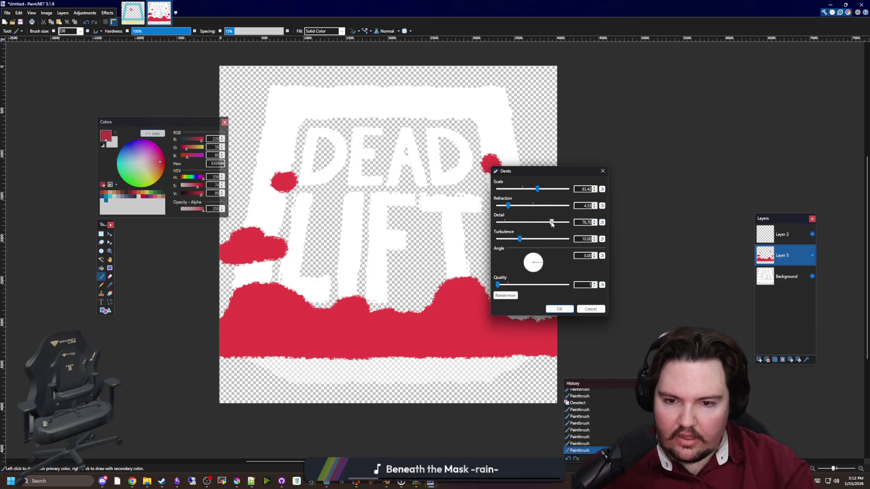
left_click_drag(538, 193, 579, 194)
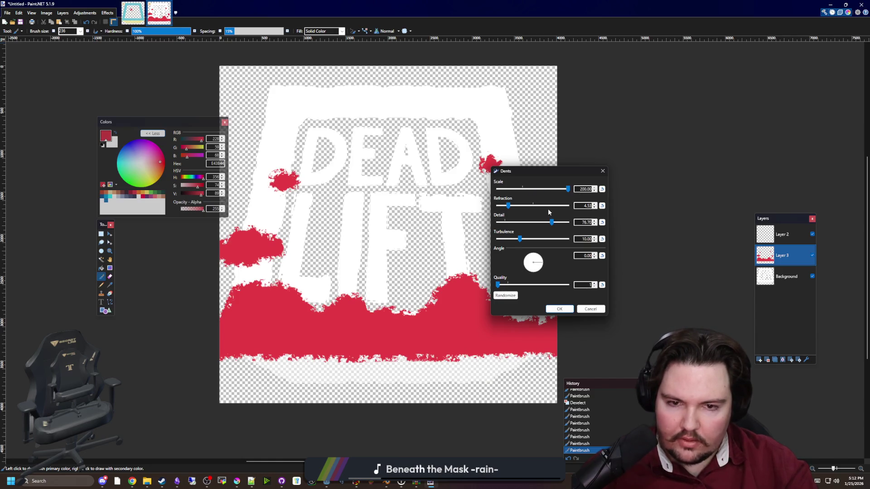
left_click_drag(552, 224, 517, 242)
left_click(603, 241)
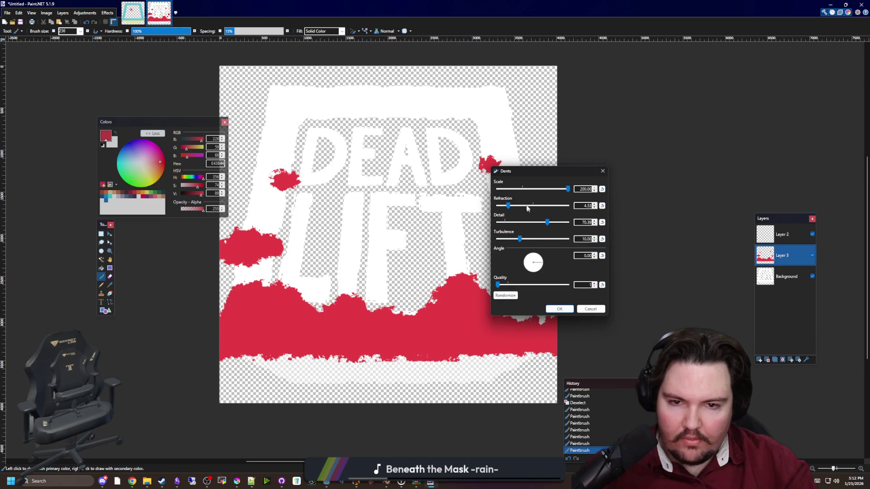
mouse_move(508, 206)
left_mouse_down()
mouse_move(529, 206)
mouse_move(517, 207)
left_mouse_up()
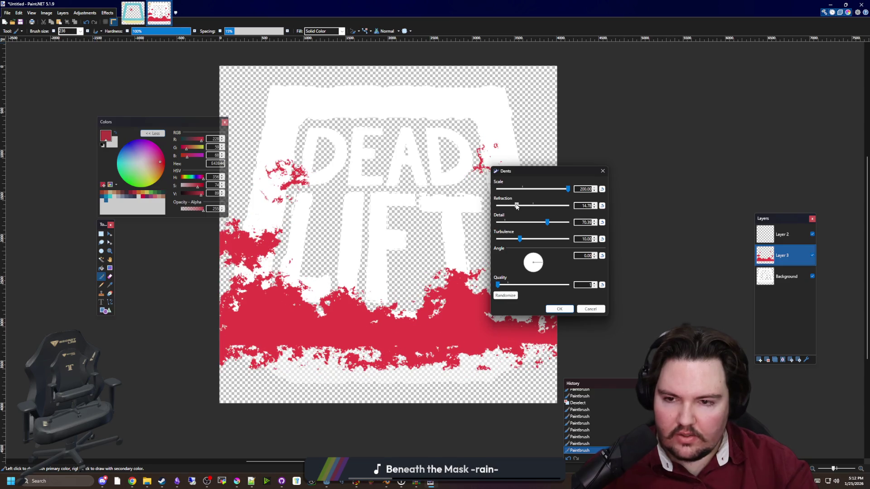
left_click(551, 311)
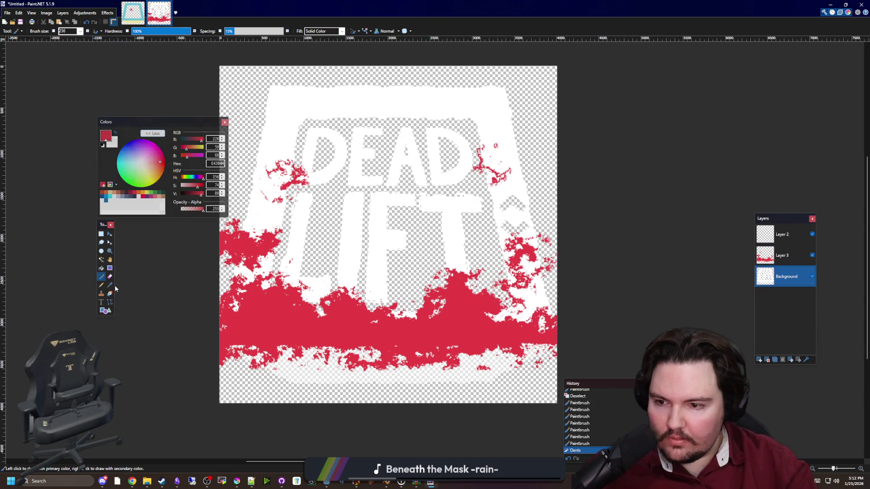
Magic Wand the inner shield area on Background at 0% tolerance, then delete that red from Layer 3.
left_click(101, 259)
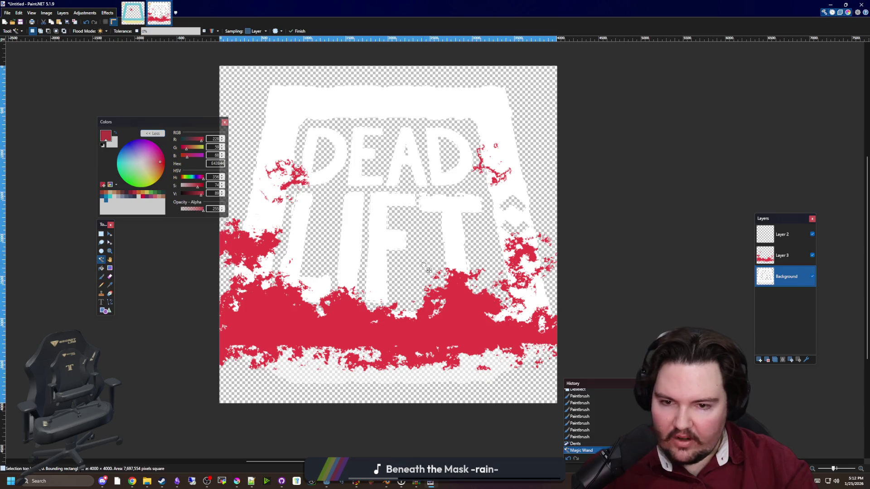
left_click(429, 352)
scroll(429, 352, "up", 2)
scroll(429, 322, "up", 8)
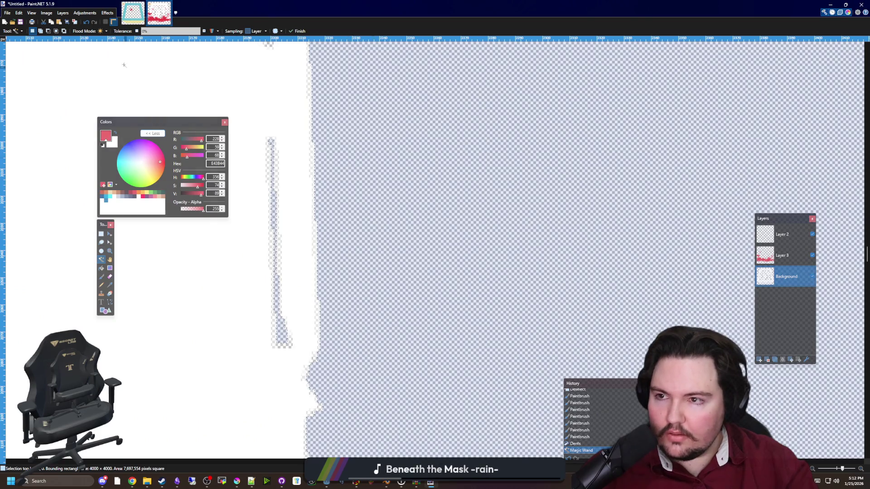
left_click(458, 160)
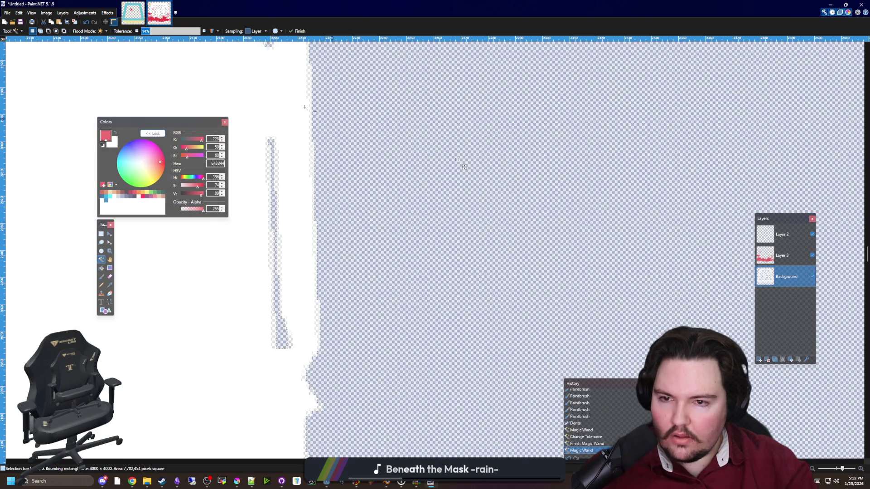
left_click(426, 140)
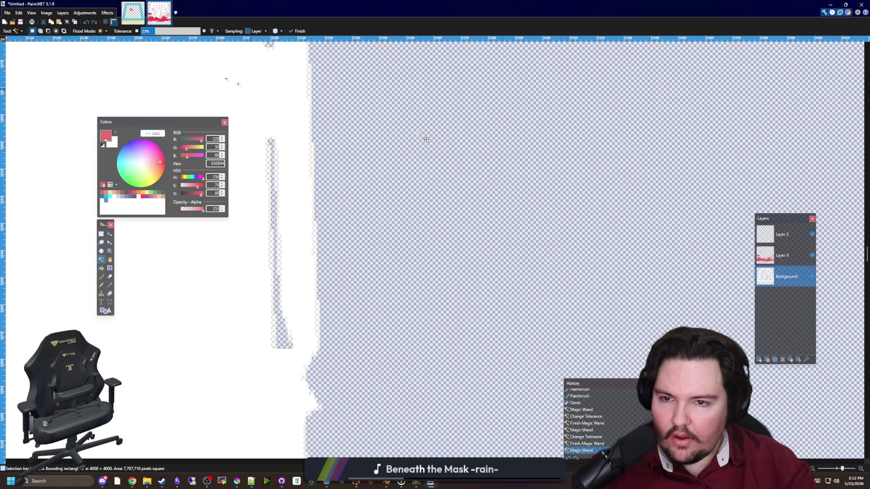
left_click_drag(155, 34, 142, 34)
left_click(460, 169)
scroll(430, 204, "down", 6)
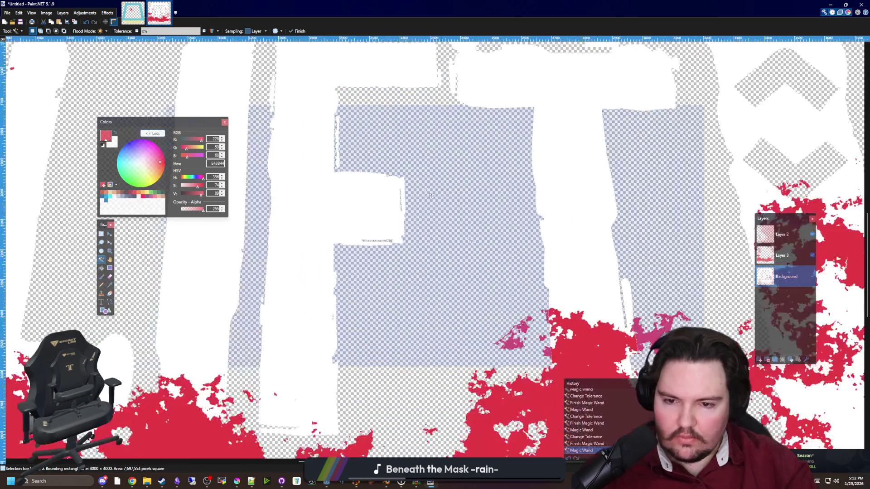
left_click(784, 255)
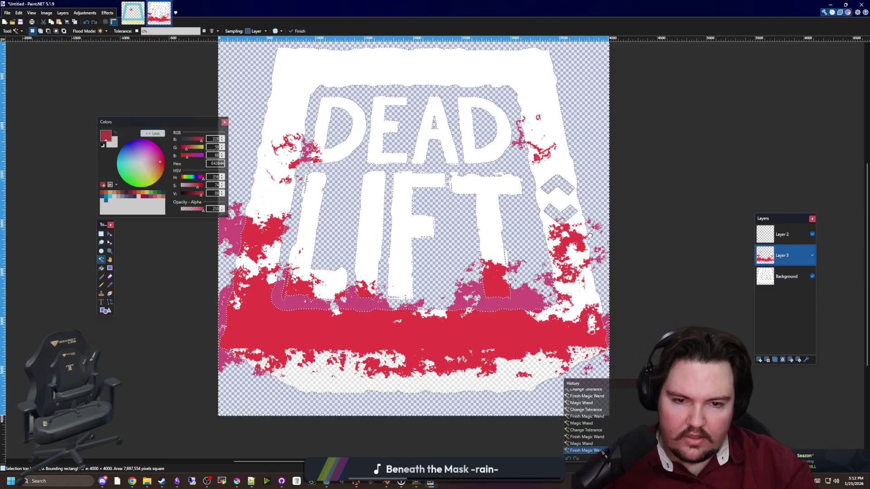
key("Delete")
Add the bottom smear area to the selection and erase its red from Layer 3.
scroll(453, 272, "down", 3)
scroll(453, 272, "up", 3)
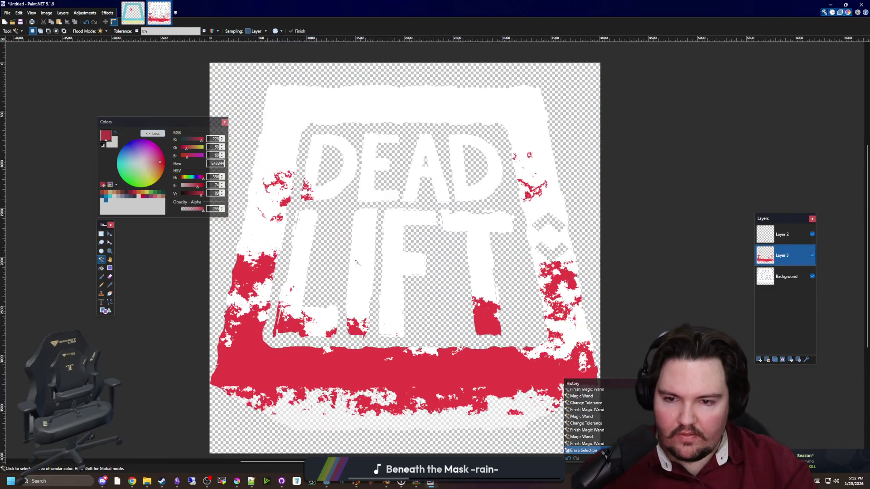
scroll(436, 341, "down", 2)
left_click(406, 381)
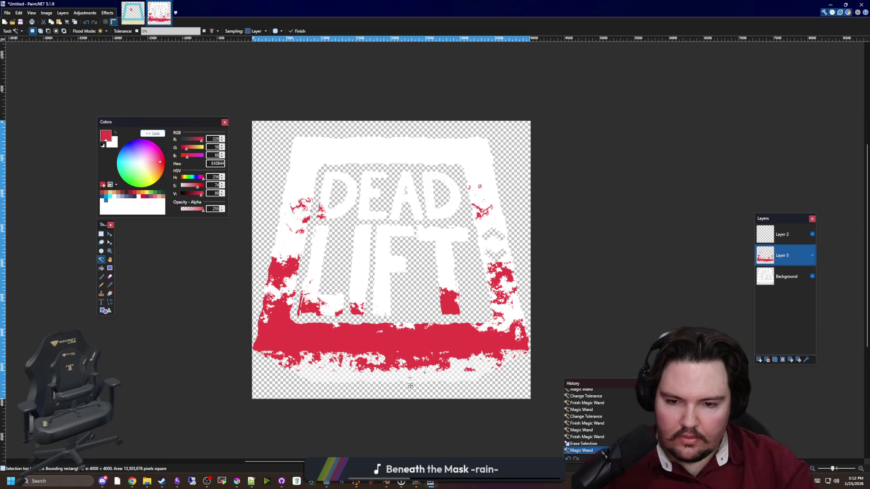
left_click(786, 277)
left_click(436, 376)
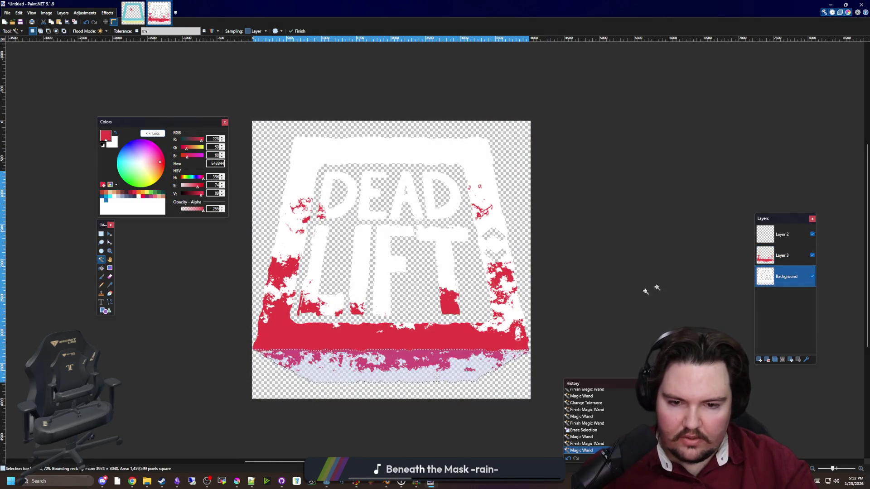
key("alt+Page_Up")
key("Delete")
Undo the bottom-smear erase and clear the selection.
scroll(411, 295, "down", 2)
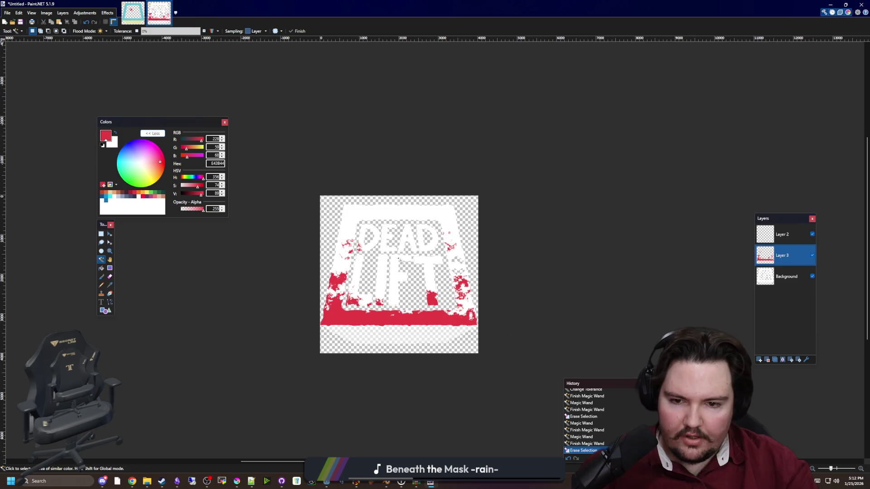
scroll(386, 241, "down", 1)
scroll(387, 272, "up", 4)
key("ctrl+z")
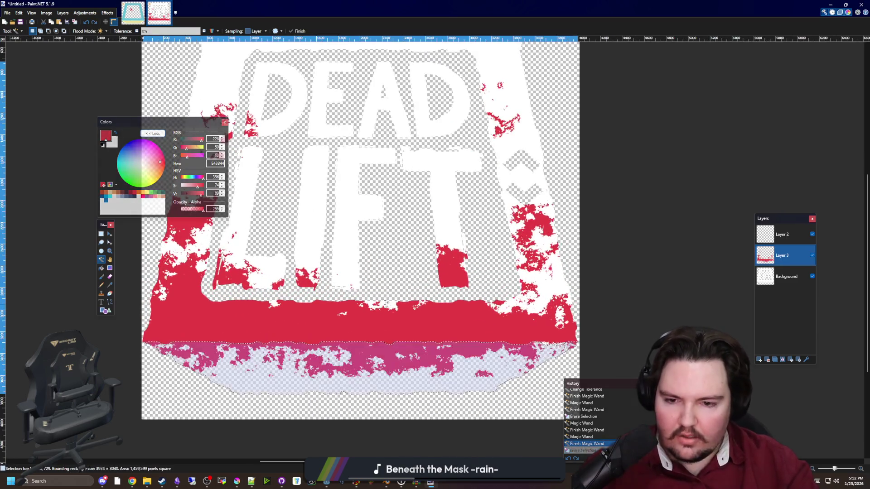
scroll(435, 324, "down", 3)
key("ctrl+d")
scroll(435, 324, "up", 3)
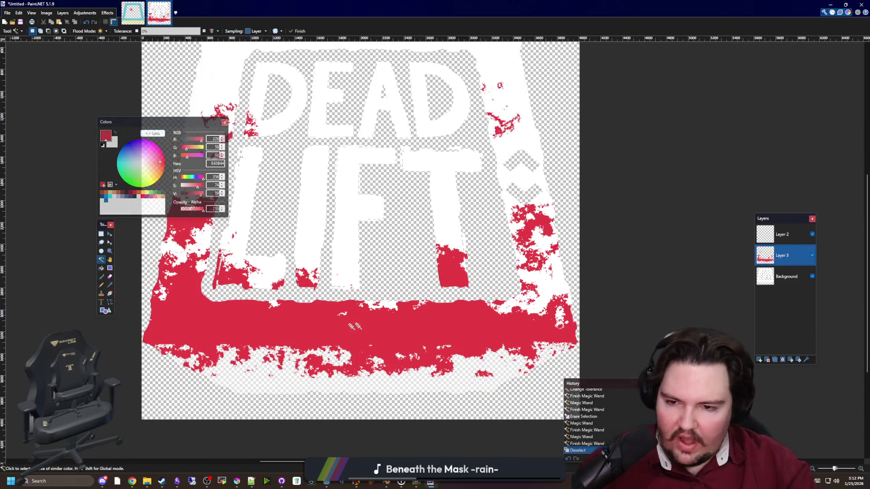
scroll(363, 272, "down", 2)
scroll(342, 268, "up", 1)
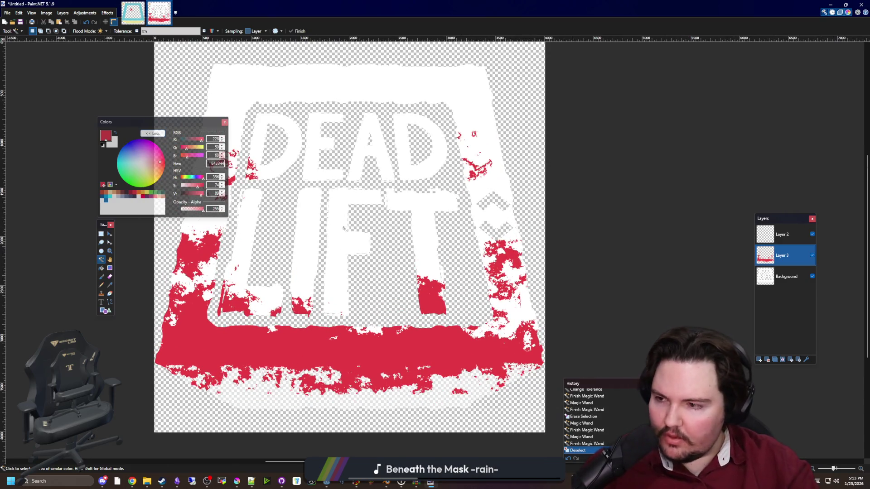
scroll(419, 277, "down", 1)
scroll(399, 245, "up", 2)
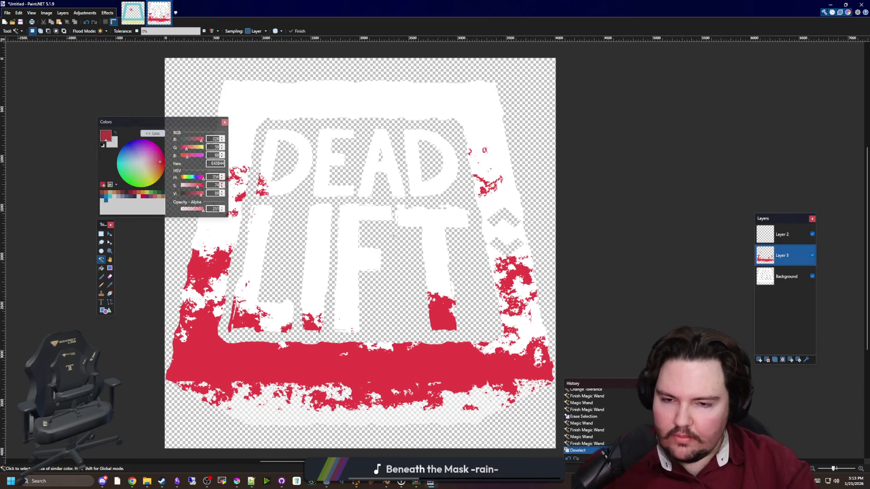
scroll(443, 263, "down", 1)
scroll(331, 276, "up", 1)
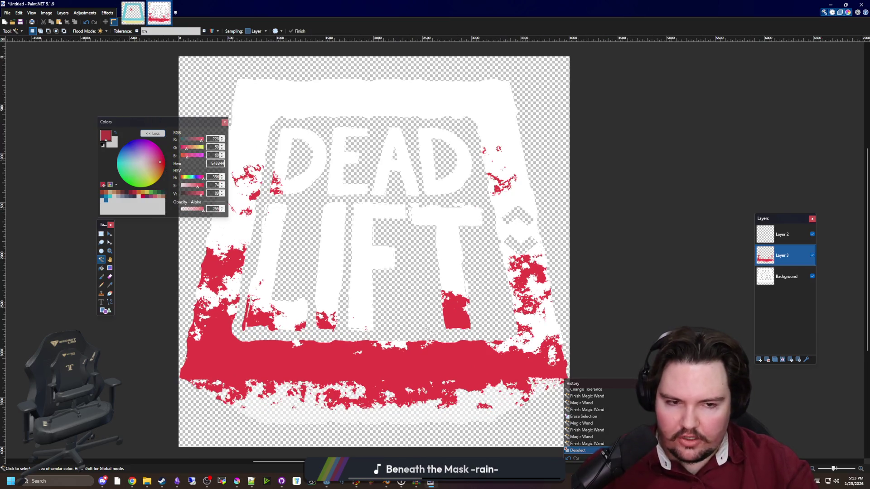
Try a grey-blue bucket fill on Layer 3, then on the Background shield, undoing both.
left_click(101, 268)
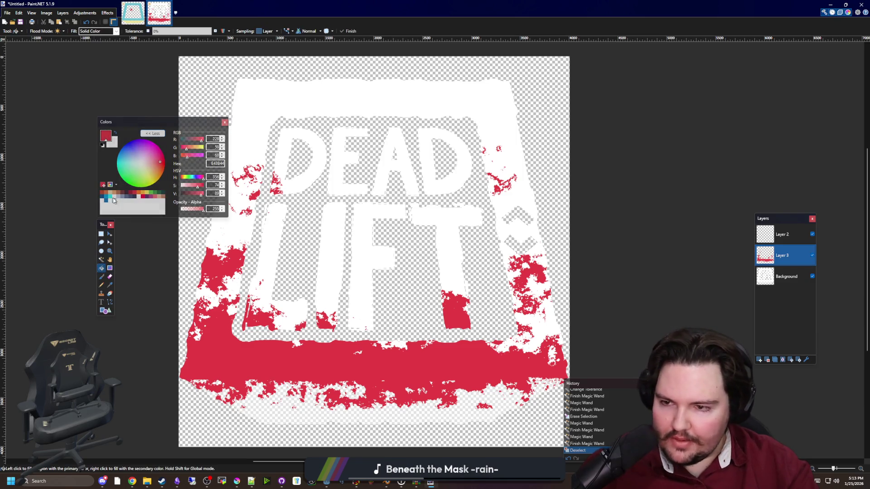
left_click(122, 196)
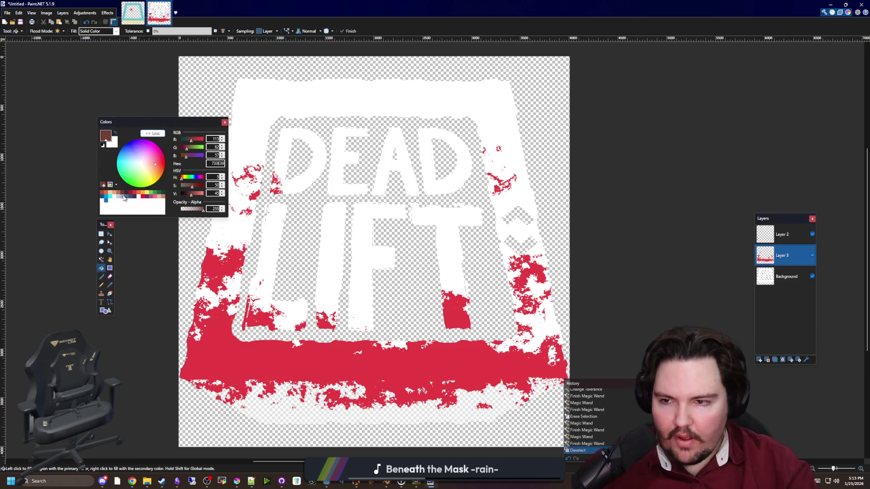
left_click(422, 247)
key("ctrl+z")
left_click(791, 276)
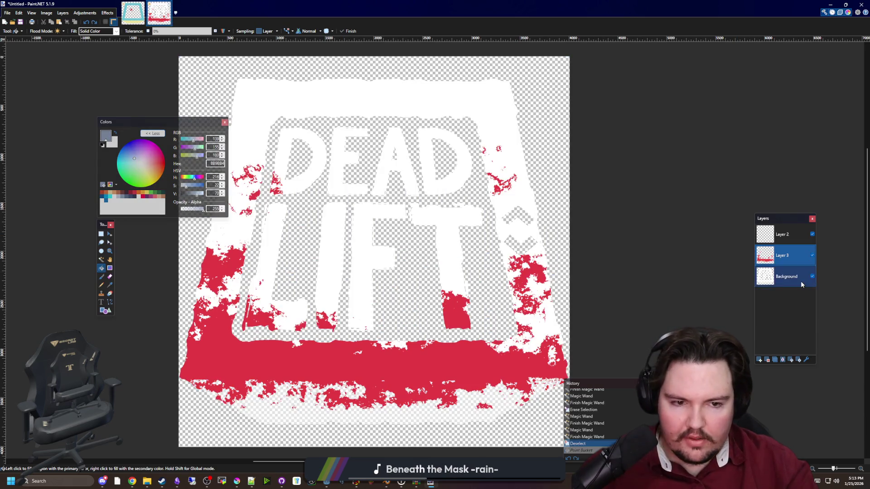
left_click(441, 242)
scroll(371, 240, "down", 1)
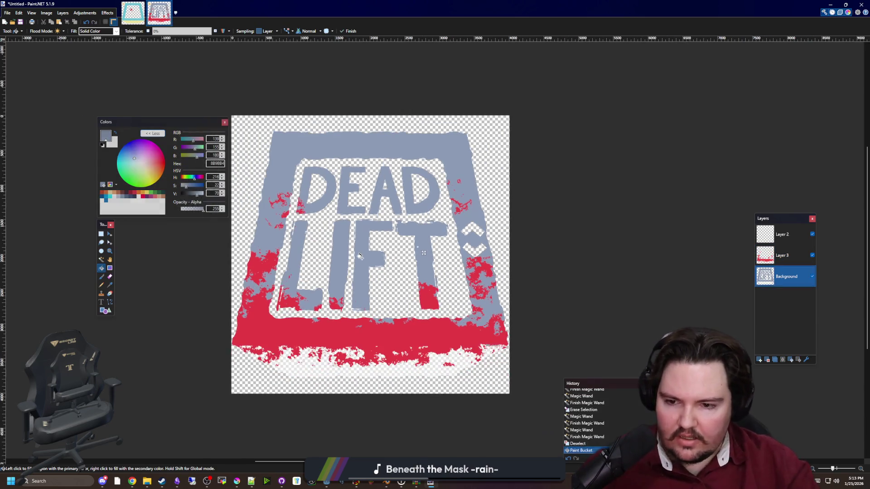
scroll(369, 287, "down", 1)
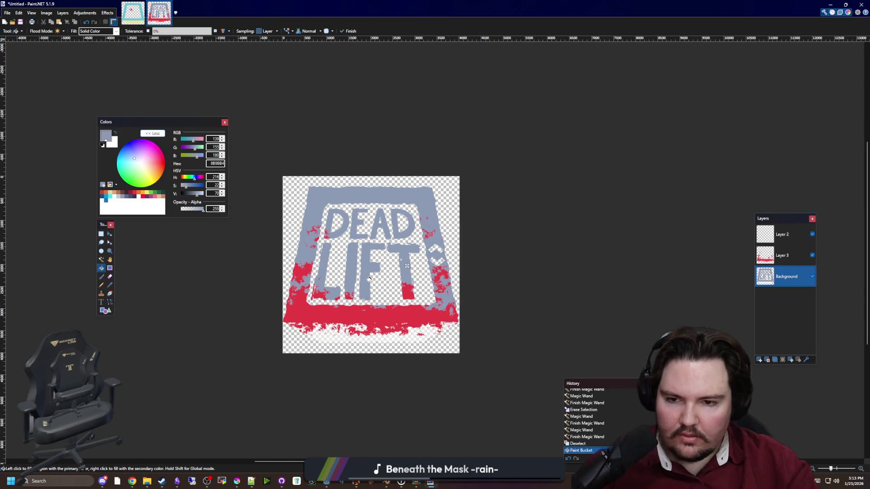
scroll(370, 280, "up", 2)
key("ctrl+z")
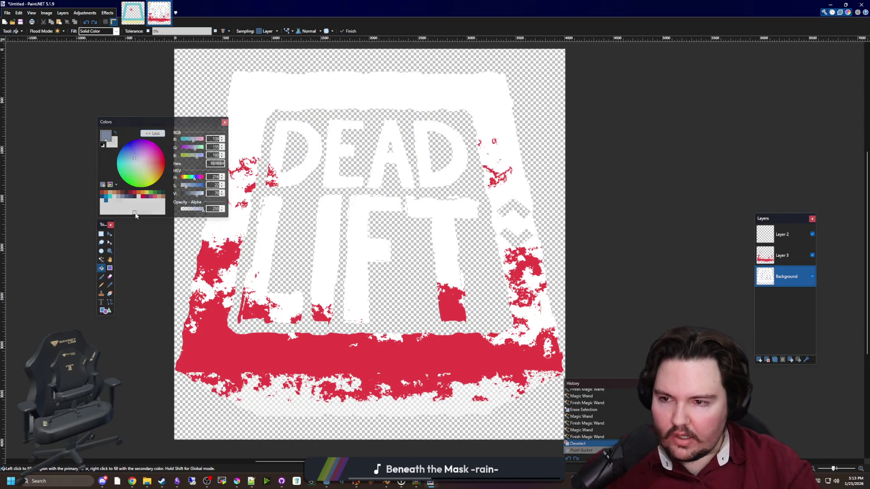
Fill the frame and letters with peach, undo, then refill them with a darker brown.
left_click(158, 199)
left_click(364, 267)
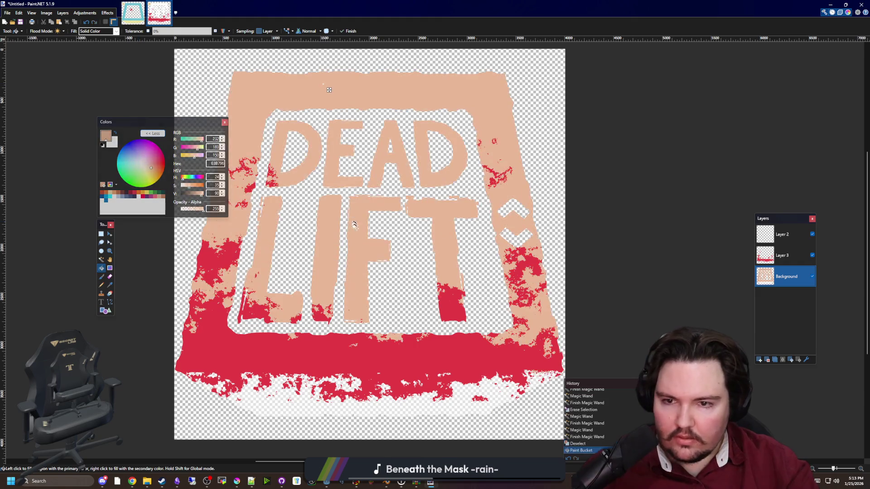
scroll(364, 267, "down", 1)
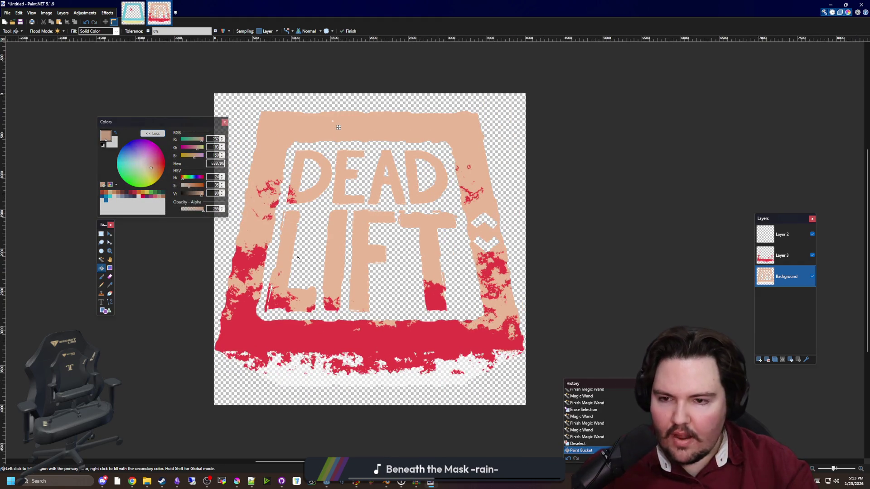
key("ctrl+z")
left_click(164, 198)
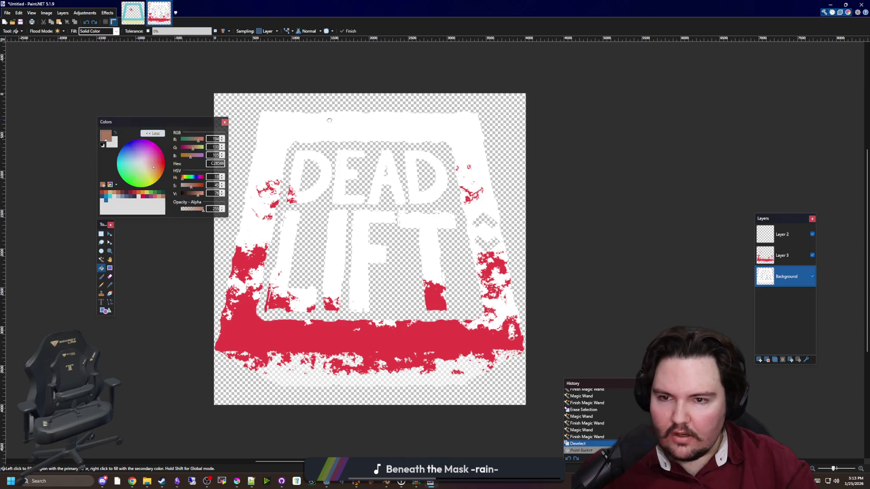
left_click(374, 254)
Adjust the colour sliders to change the brightness of the brown frame fill.
scroll(380, 237, "down", 2)
scroll(380, 236, "up", 1)
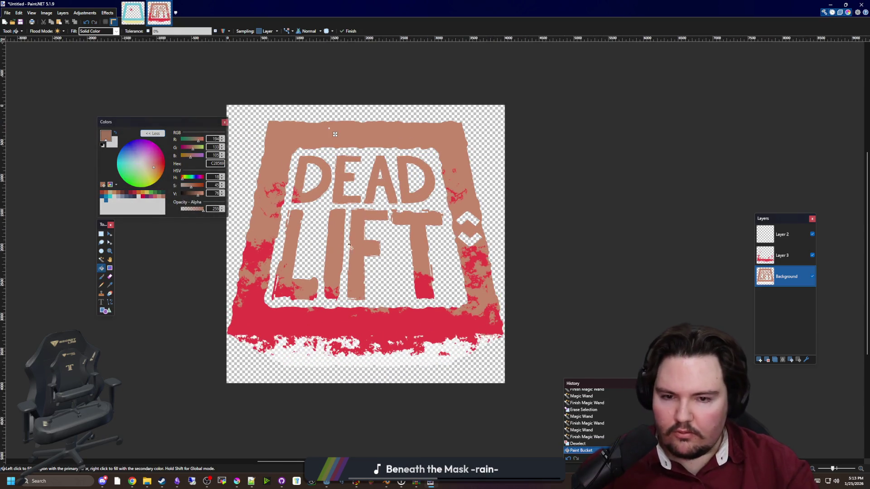
scroll(457, 251, "down", 2)
scroll(345, 258, "down", 1)
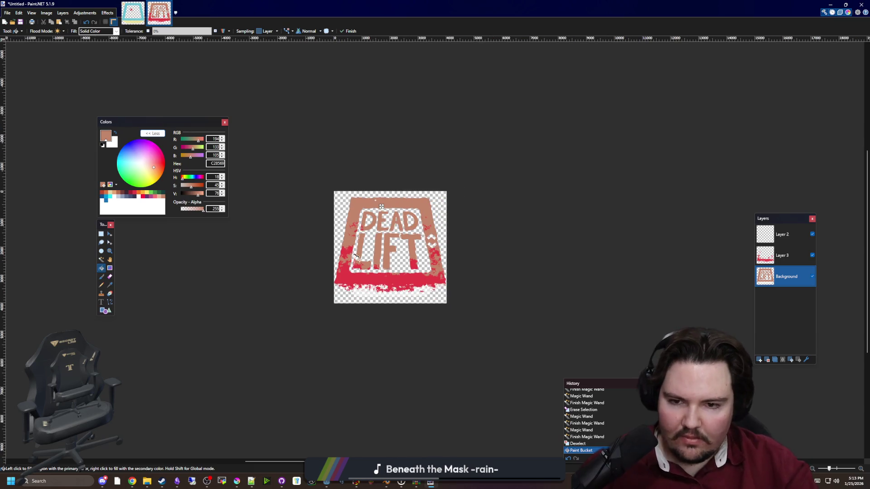
scroll(402, 251, "up", 5)
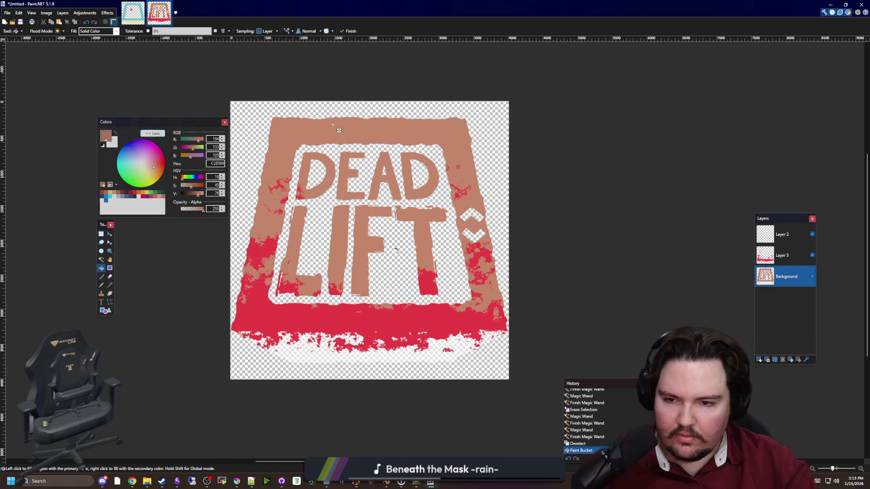
scroll(373, 266, "down", 1)
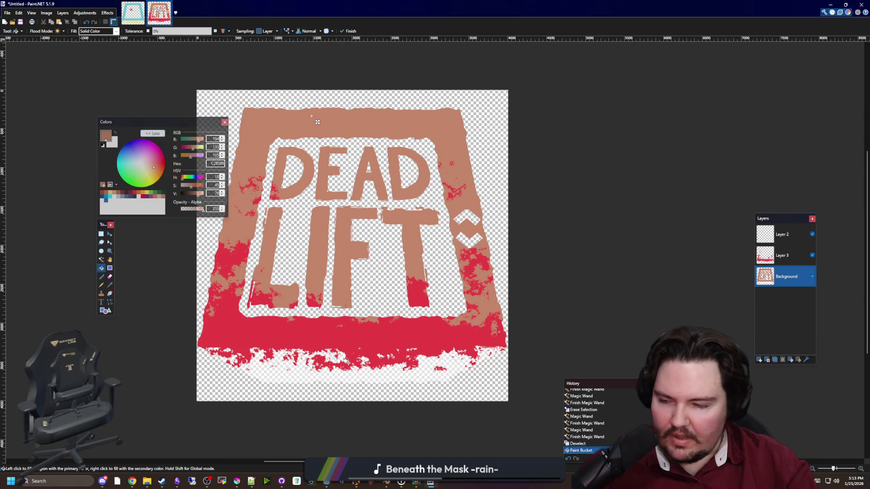
scroll(345, 361, "up", 1)
scroll(342, 336, "down", 2)
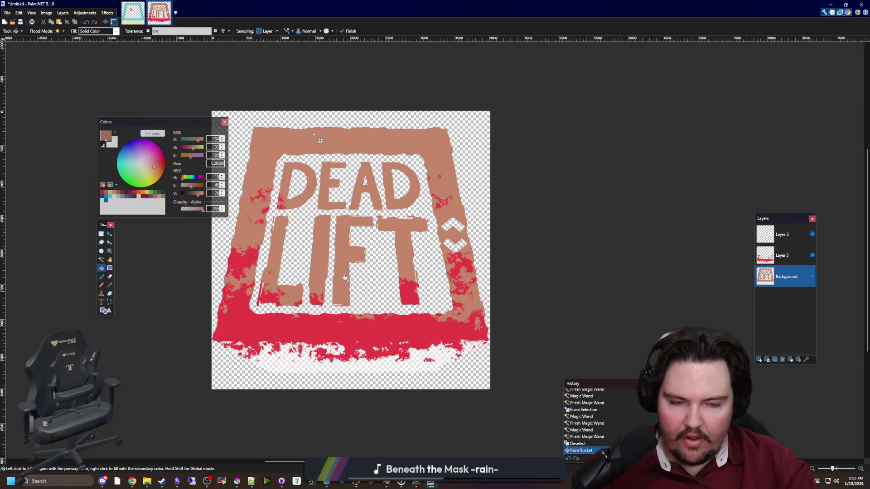
scroll(296, 325, "up", 1)
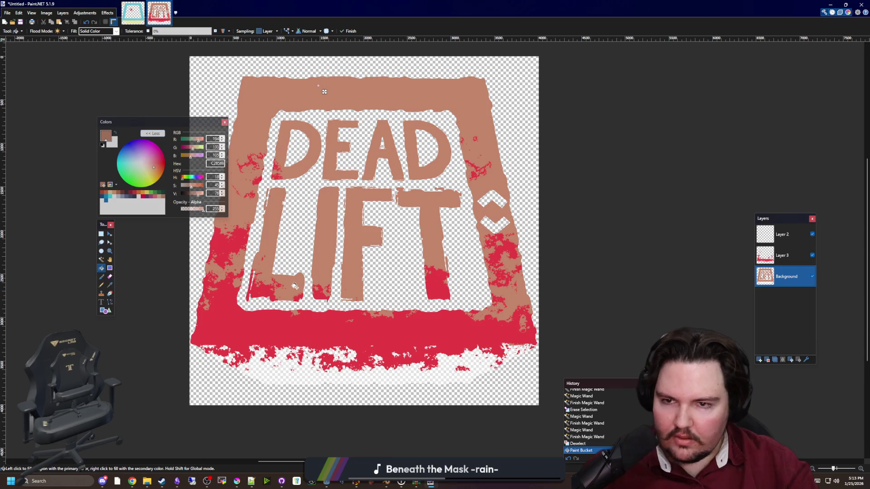
mouse_move(318, 86)
left_mouse_down()
mouse_move(317, 326)
mouse_move(327, 363)
mouse_move(372, 90)
left_mouse_up()
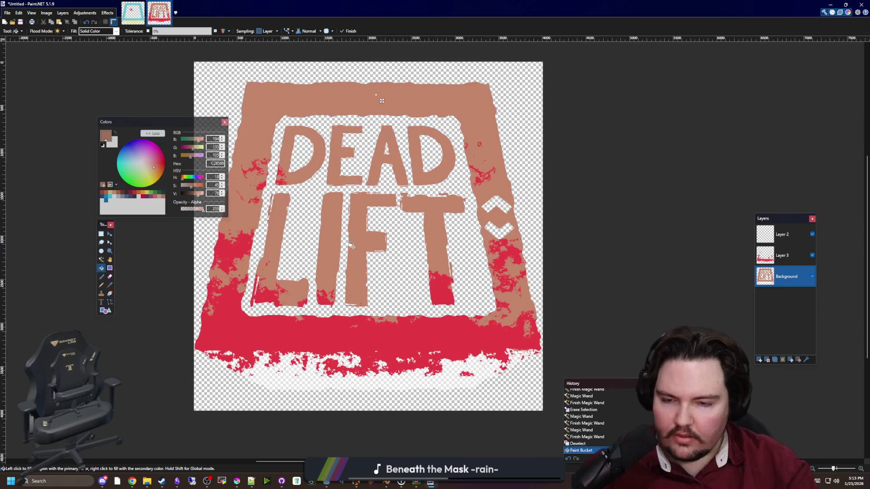
mouse_move(202, 194)
left_mouse_down()
mouse_move(186, 185)
mouse_move(198, 194)
mouse_move(173, 198)
left_mouse_up()
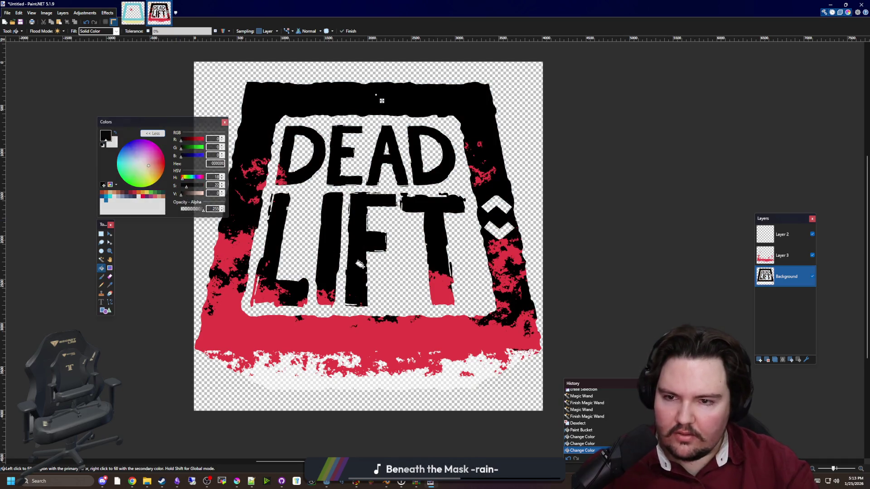
Test a black fill on the bottom splatter, then undo it so the splatter stays white.
scroll(383, 262, "down", 5)
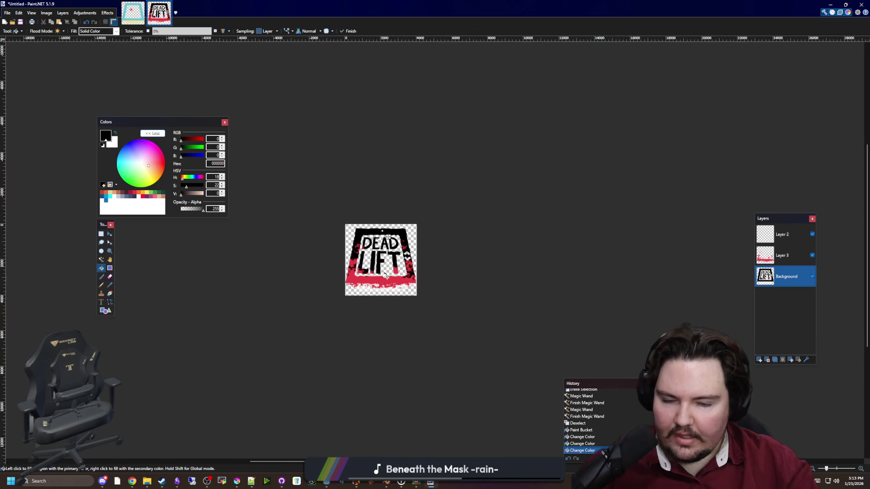
scroll(386, 275, "up", 5)
scroll(370, 302, "down", 2)
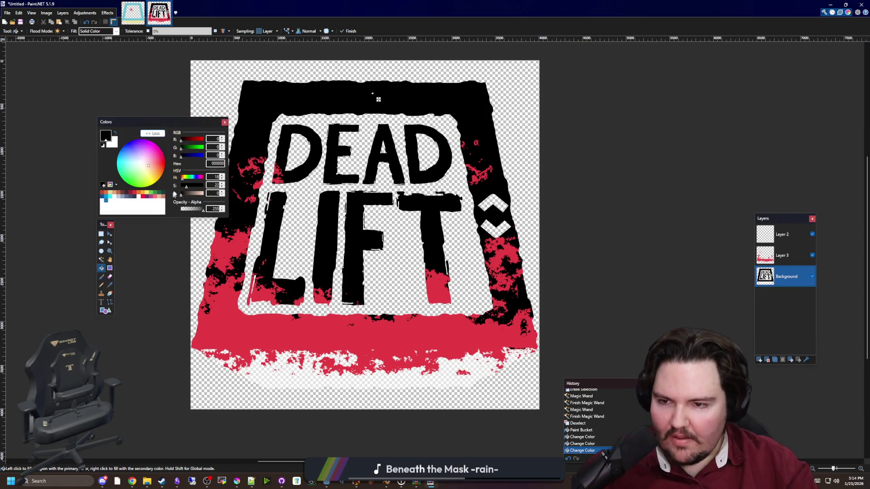
scroll(364, 269, "down", 1)
scroll(403, 318, "up", 1)
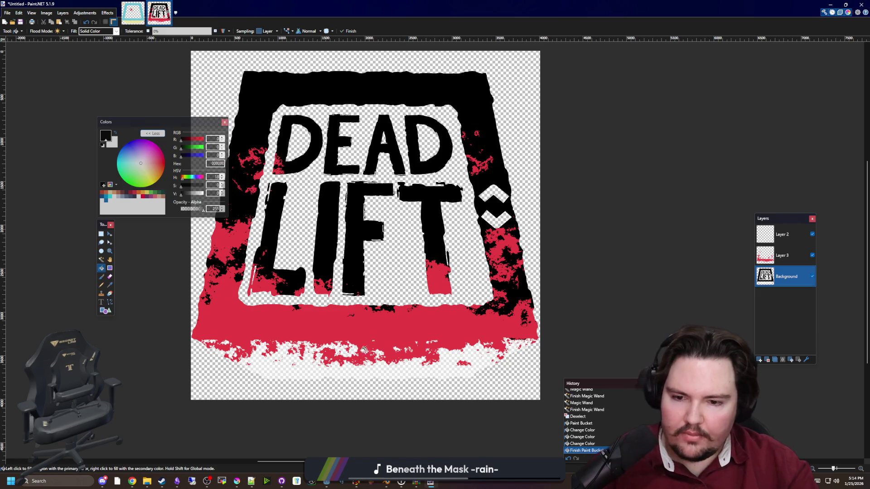
left_click(332, 369)
key("ctrl+z")
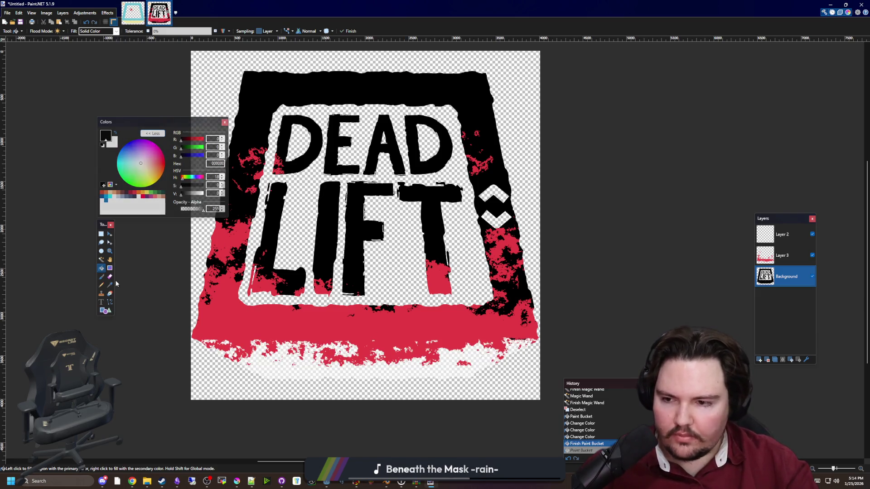
Magic Wand the bottom white splatter and bucket-fill it red on Layer 3.
left_click(101, 259)
left_click(326, 377)
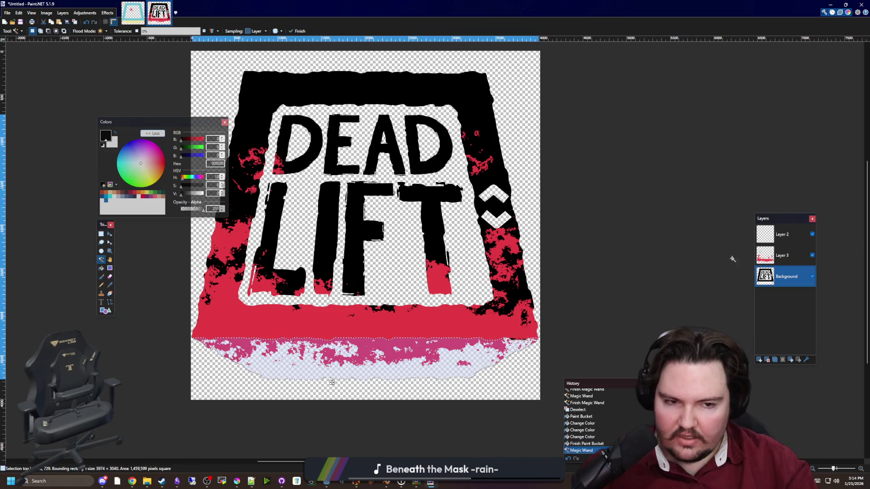
left_click(770, 255)
left_click(144, 195)
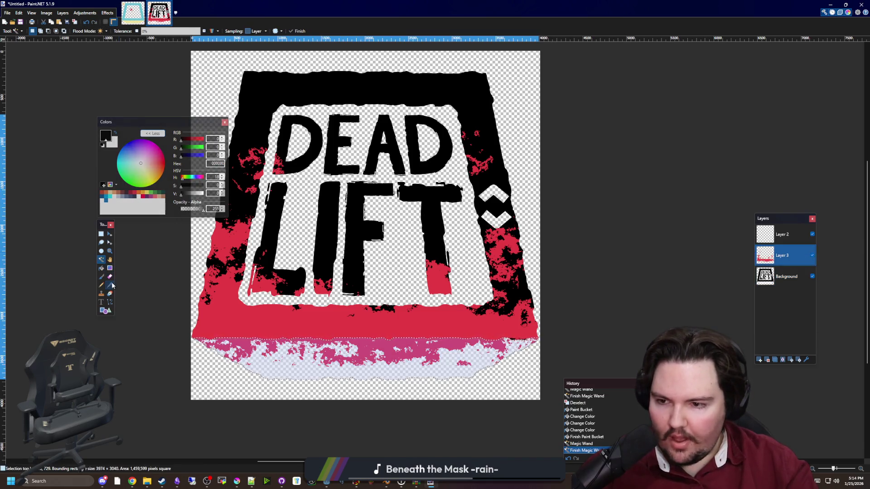
left_click(101, 269)
left_click(251, 341)
Change the splatter fill to purple, commit it and clear the selection.
scroll(251, 340, "up", 4)
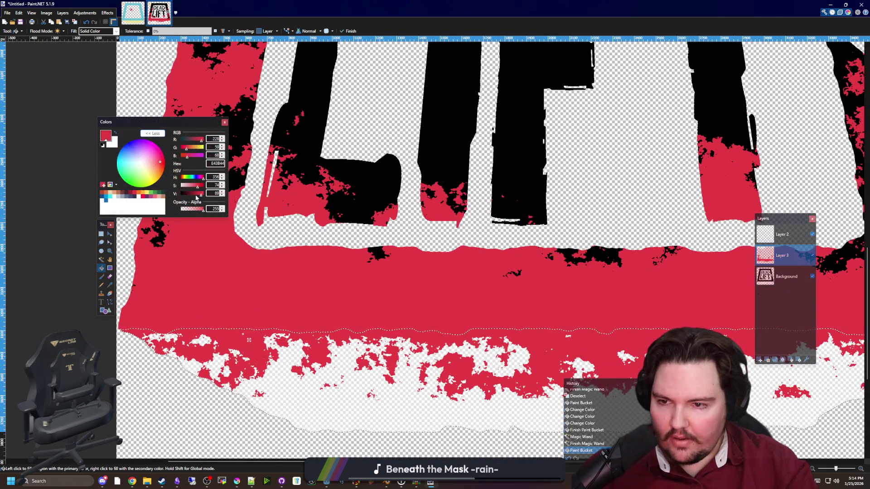
left_click_drag(195, 196, 193, 196)
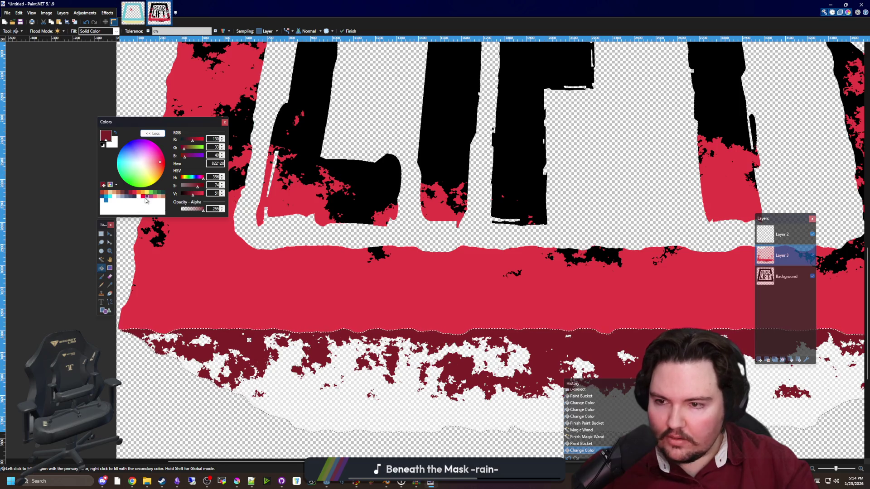
left_click(143, 201)
scroll(251, 326, "down", 1)
scroll(252, 326, "down", 2)
key("Return")
scroll(342, 320, "down", 1)
key("ctrl+d")
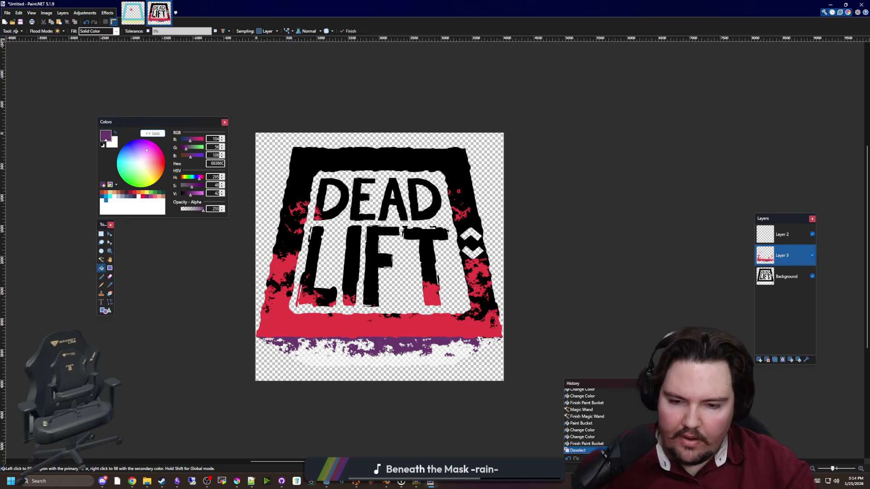
On the Background layer, darken the colour to near black and test a fill, then undo it.
scroll(402, 362, "down", 2)
scroll(544, 318, "up", 1)
key("alt+Page_Down")
scroll(338, 344, "up", 3)
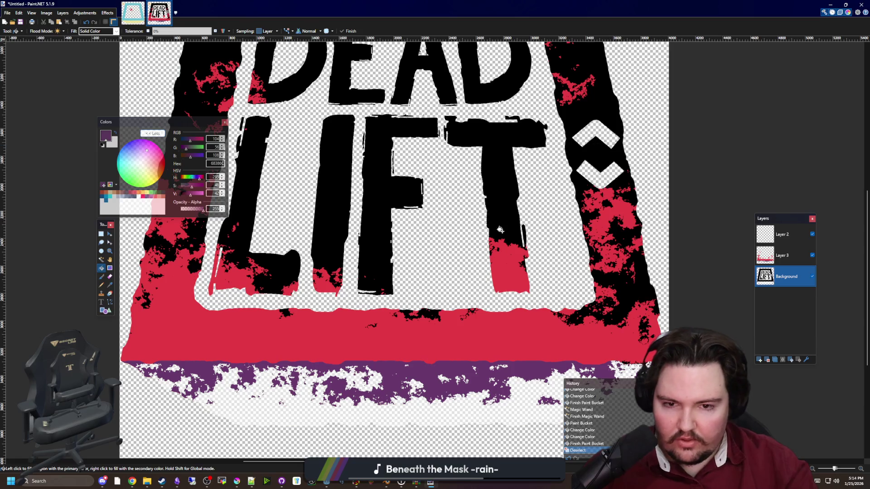
left_click_drag(190, 194, 151, 196)
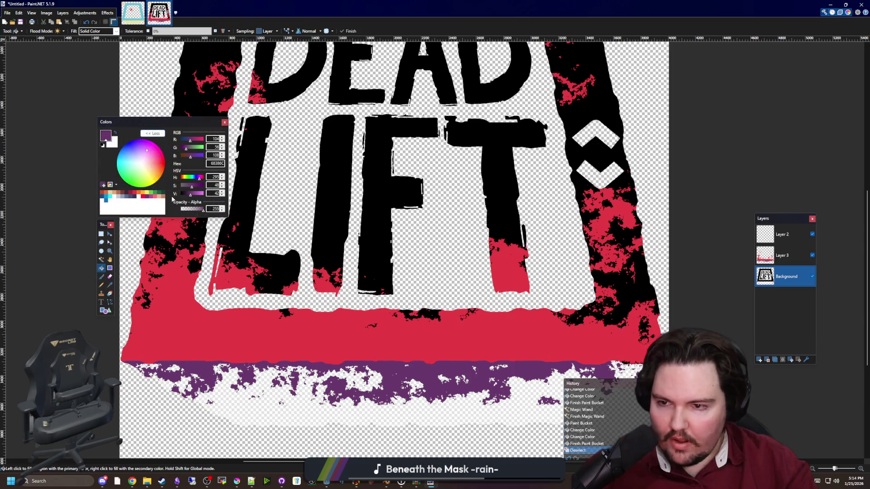
scroll(292, 341, "down", 3)
left_click(338, 392)
key("ctrl+z")
scroll(338, 392, "up", 1)
left_click(102, 260)
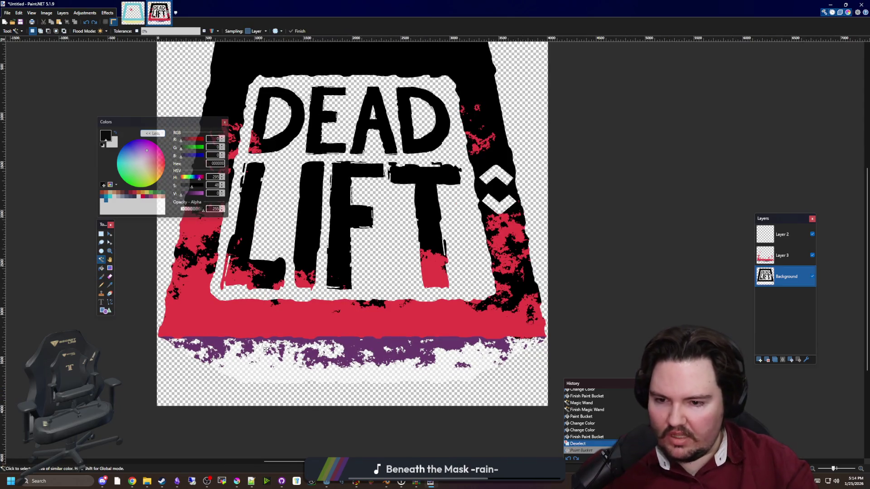
Select the bottom band and drag a black-to-white gradient from top to bottom.
left_click(262, 347)
scroll(262, 347, "up", 2)
left_click(110, 268)
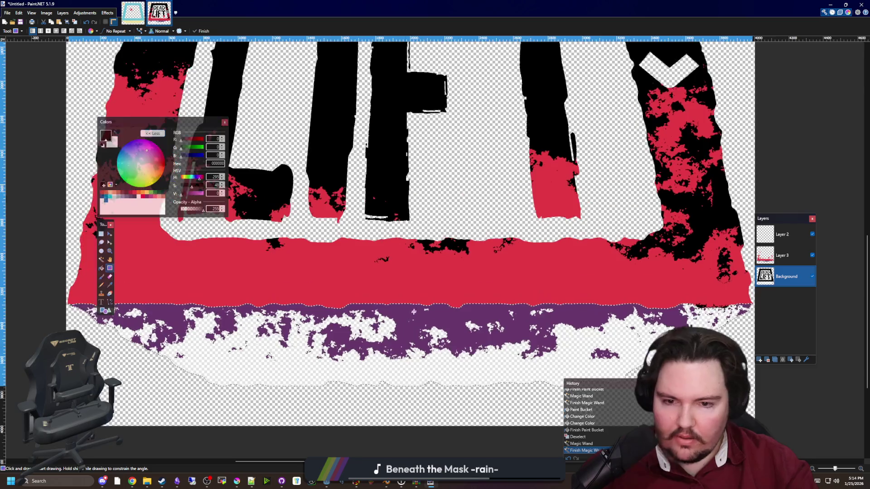
scroll(575, 263, "up", 4)
left_click_drag(401, 177, 401, 402)
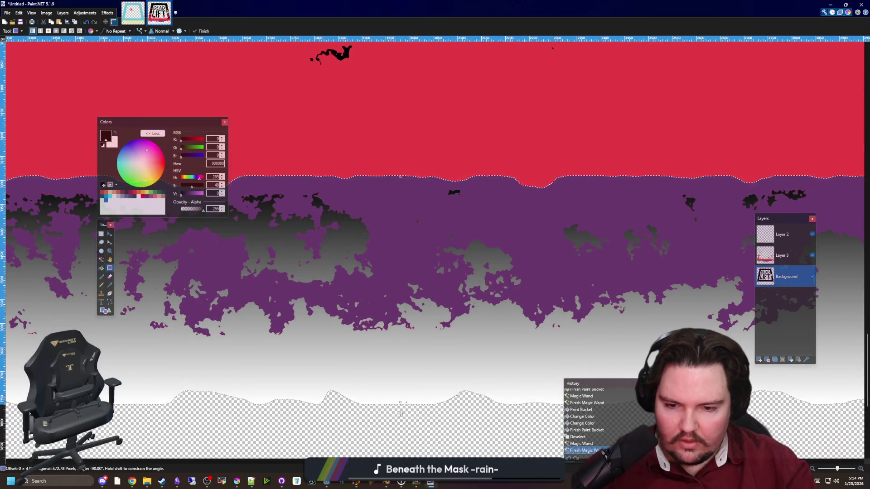
scroll(352, 363, "down", 3)
Set the secondary colour's alpha to 0 so the gradient fades out, then deselect.
left_click(113, 142)
left_click_drag(193, 210, 181, 210)
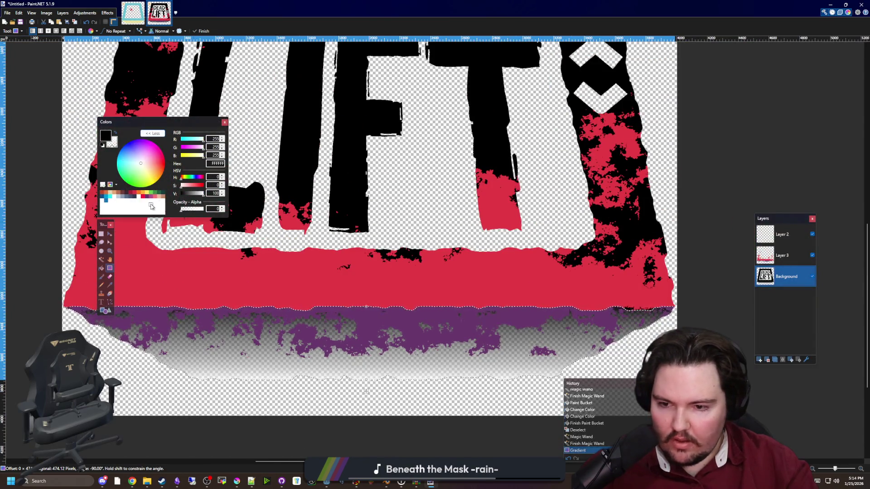
scroll(366, 392, "down", 3)
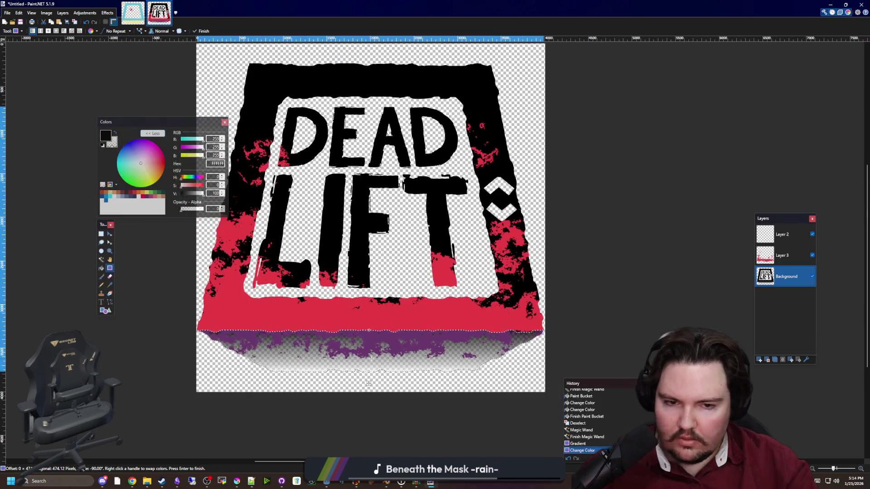
key("ctrl+d")
scroll(369, 353, "down", 4)
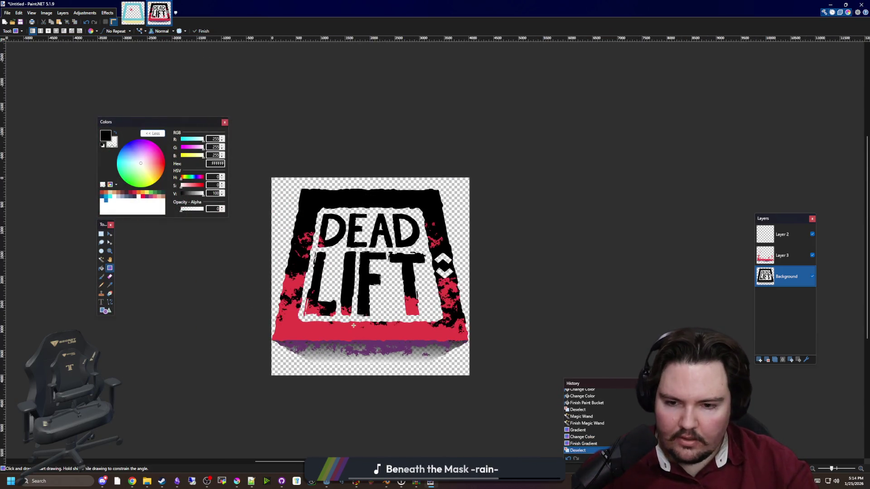
scroll(368, 376, "up", 3)
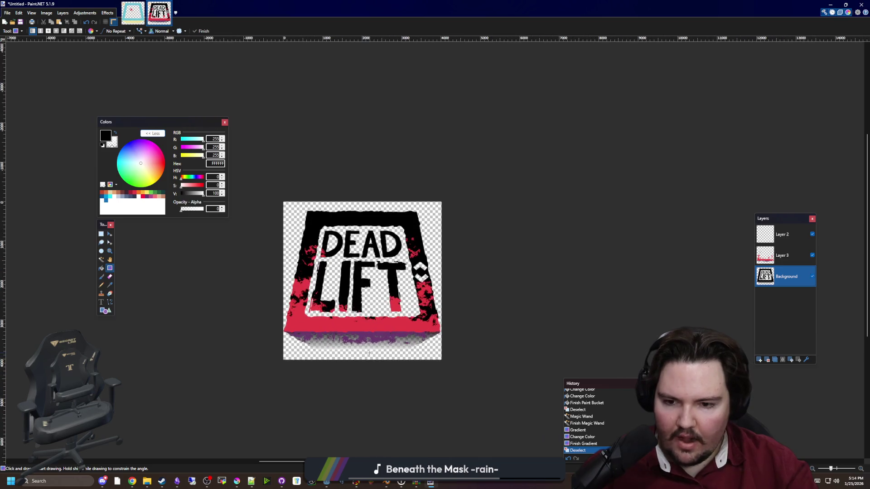
left_click(766, 259)
Bucket-fill the purple bottom splatter with bright red.
scroll(387, 342, "up", 2)
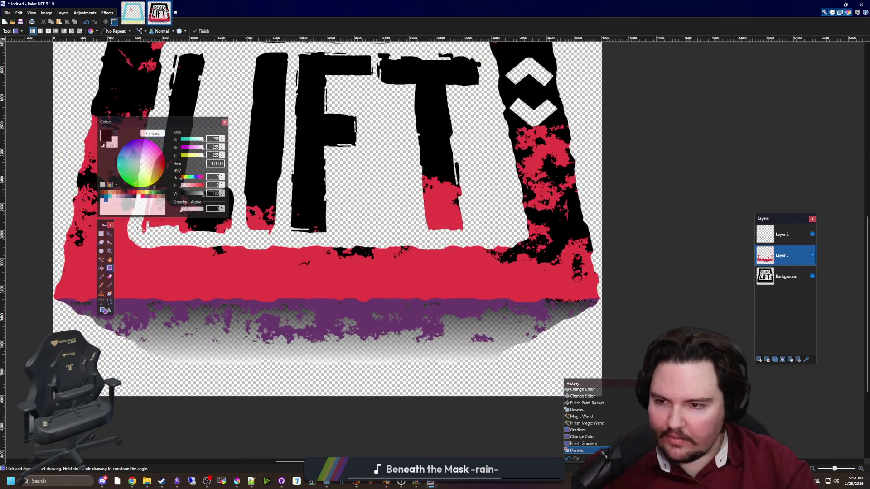
right_click(143, 197)
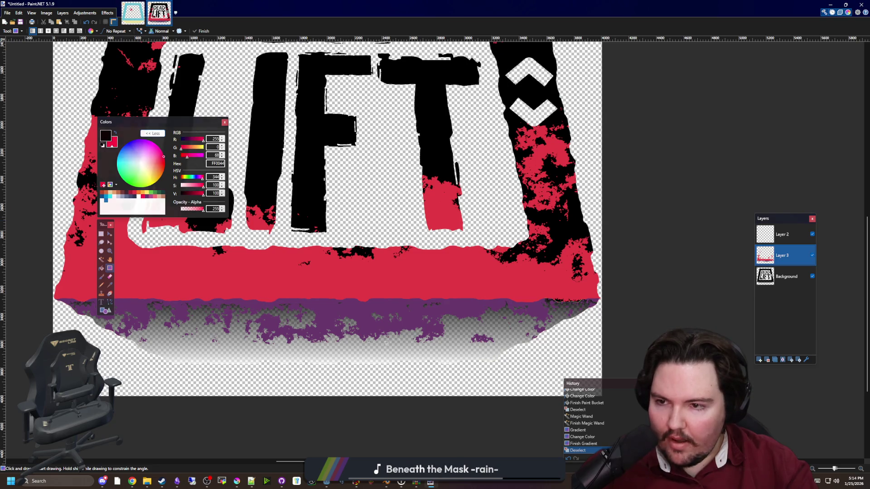
scroll(363, 313, "up", 3)
key("f")
left_click(115, 133)
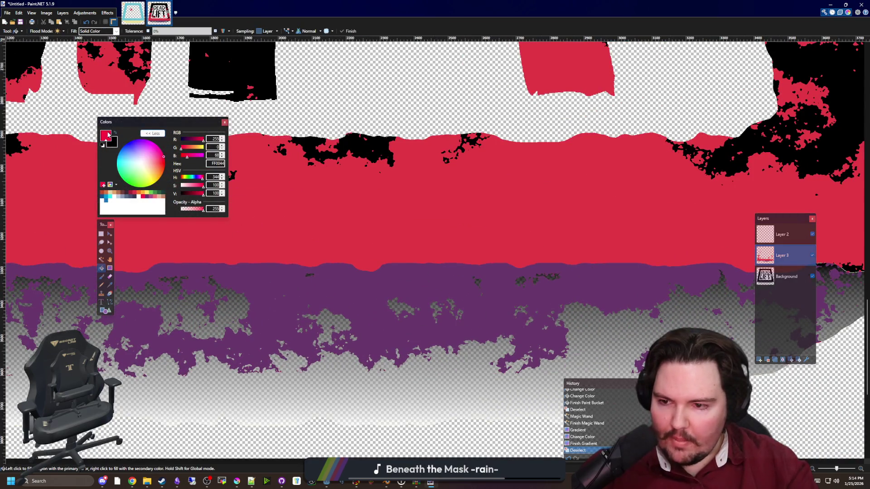
scroll(303, 295, "up", 2)
left_click(285, 283)
key("ctrl+z")
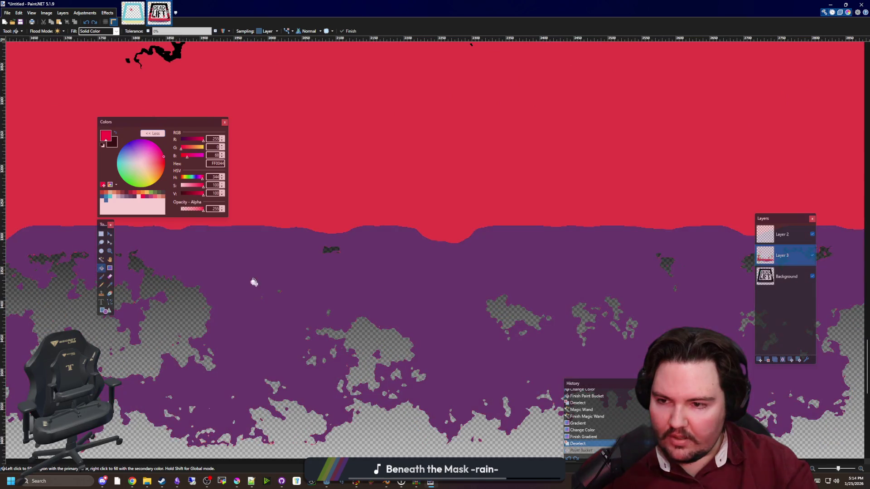
left_click(200, 258)
Try brighter and darker reds for the bottom splatter in the Colors window.
scroll(366, 326, "down", 2)
scroll(366, 326, "down", 3)
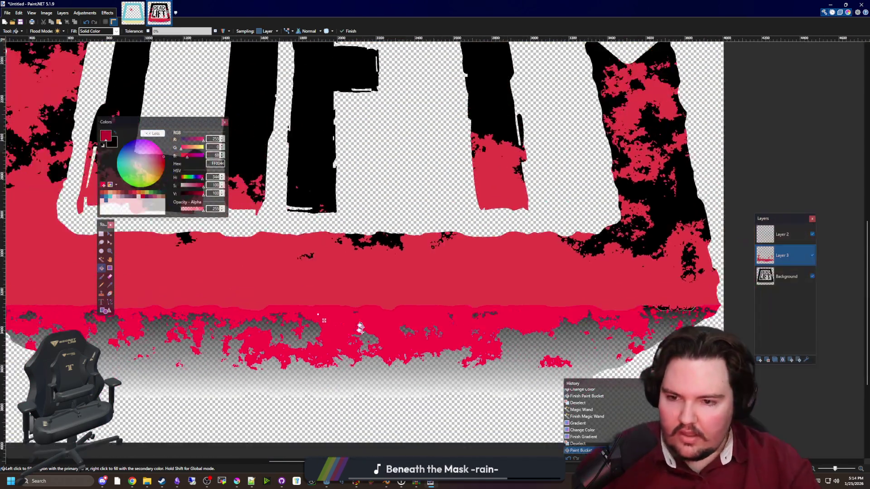
scroll(390, 353, "up", 5)
scroll(400, 366, "up", 2)
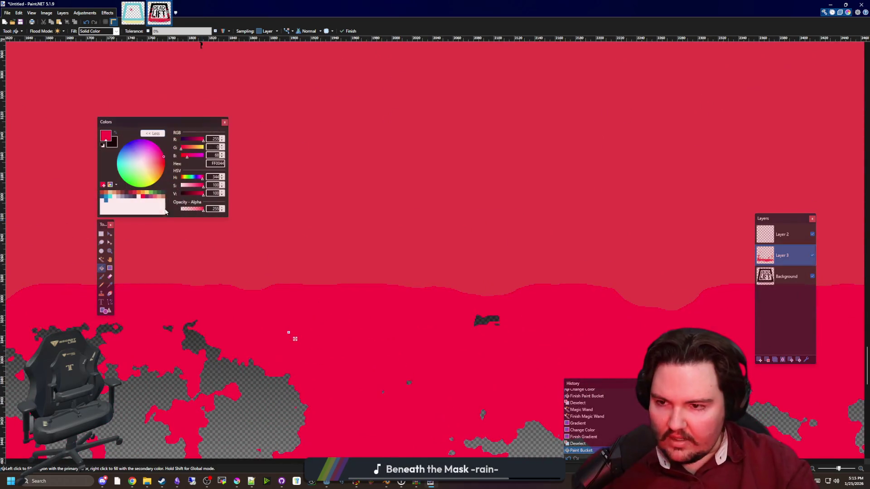
left_click(135, 195)
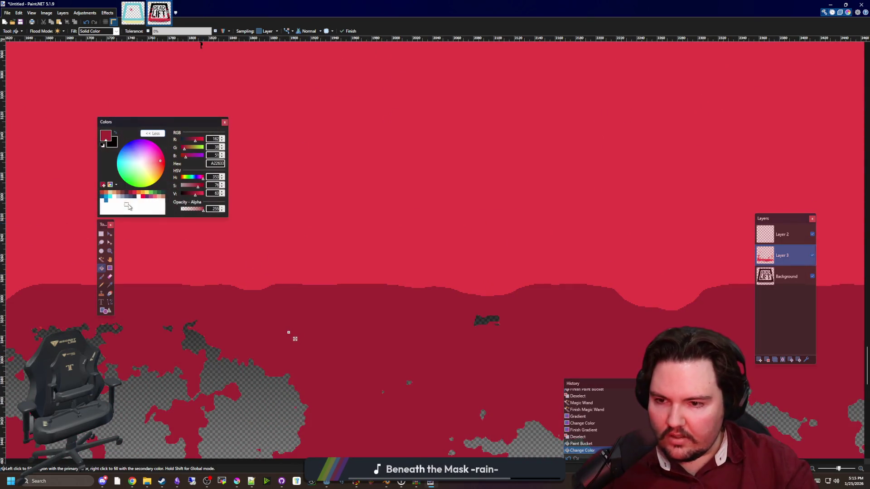
left_click(133, 196)
scroll(317, 297, "down", 3, "ctrl")
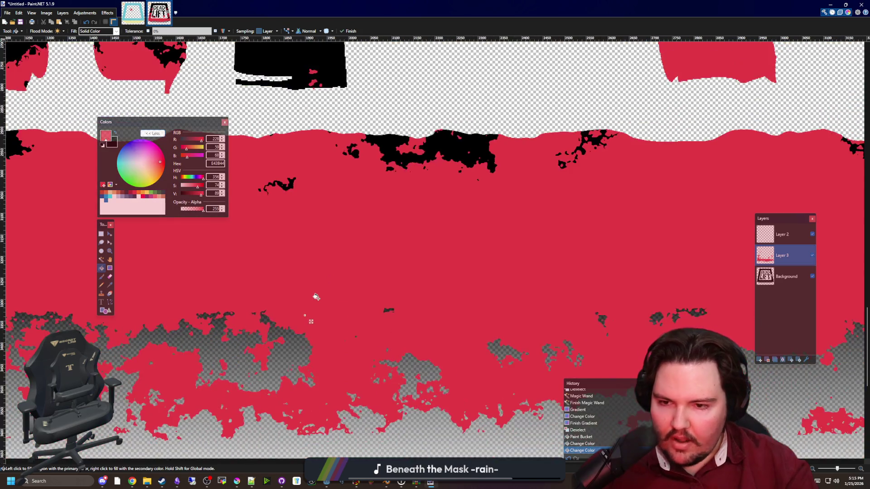
scroll(342, 371, "up", 2, "ctrl")
left_click(143, 200)
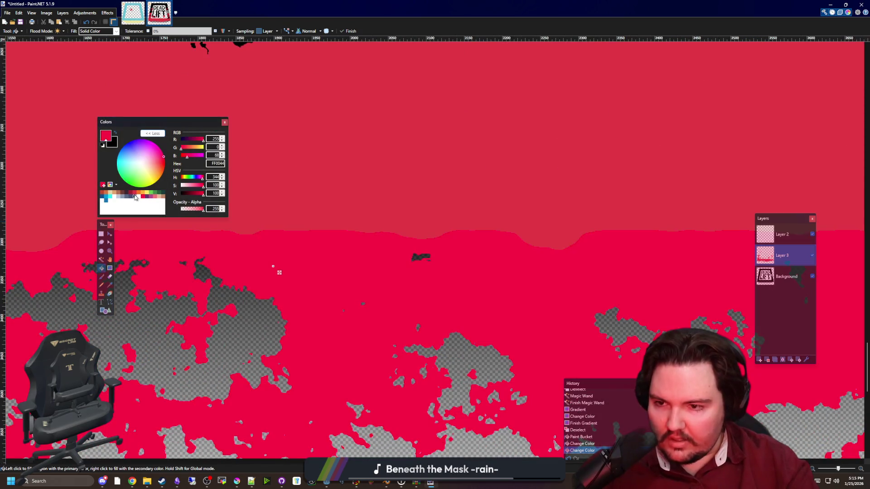
left_click(143, 196)
Darken the splatter red slightly to a deep crimson.
scroll(386, 306, "down", 2, "ctrl")
scroll(386, 307, "up", 2, "ctrl")
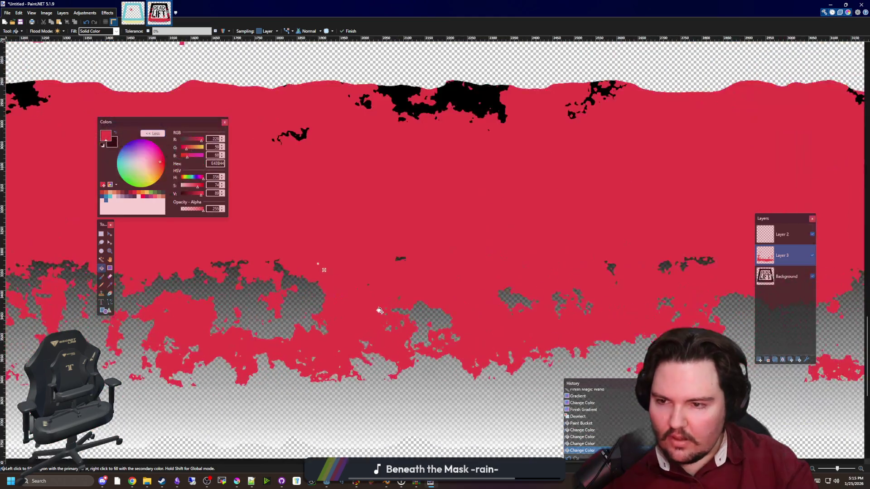
left_click(199, 195)
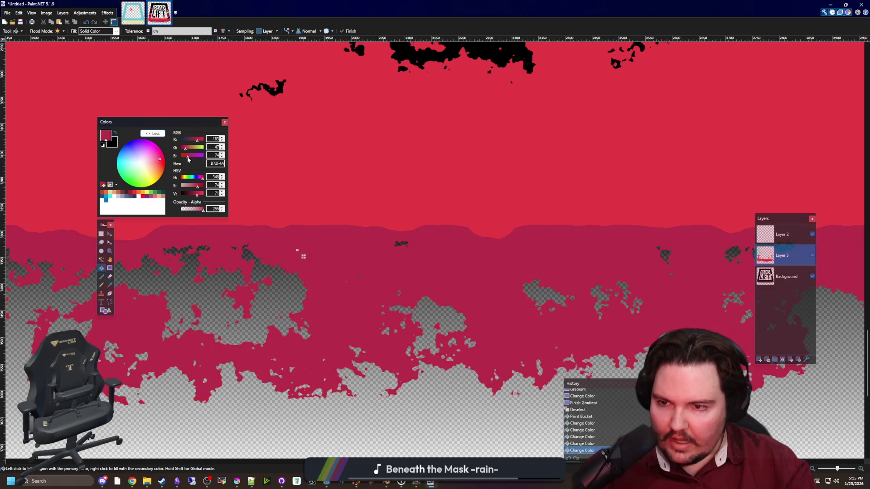
scroll(311, 259, "down", 3, "ctrl")
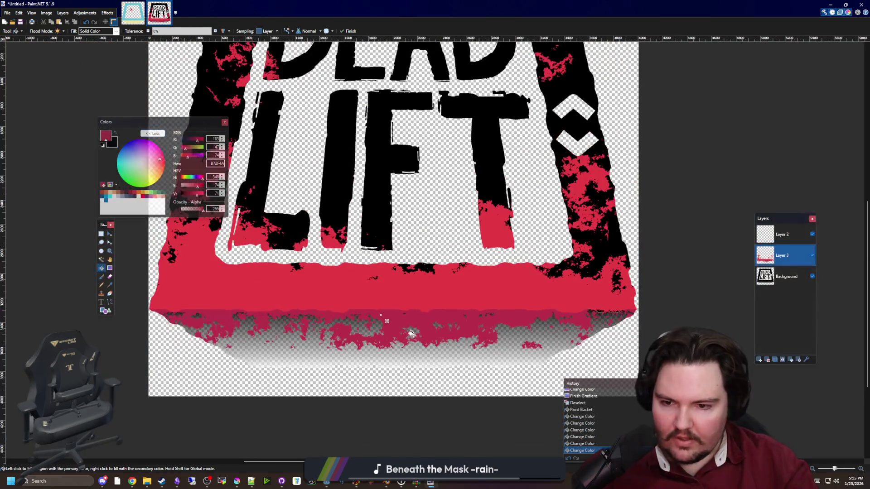
scroll(414, 330, "up", 1, "ctrl")
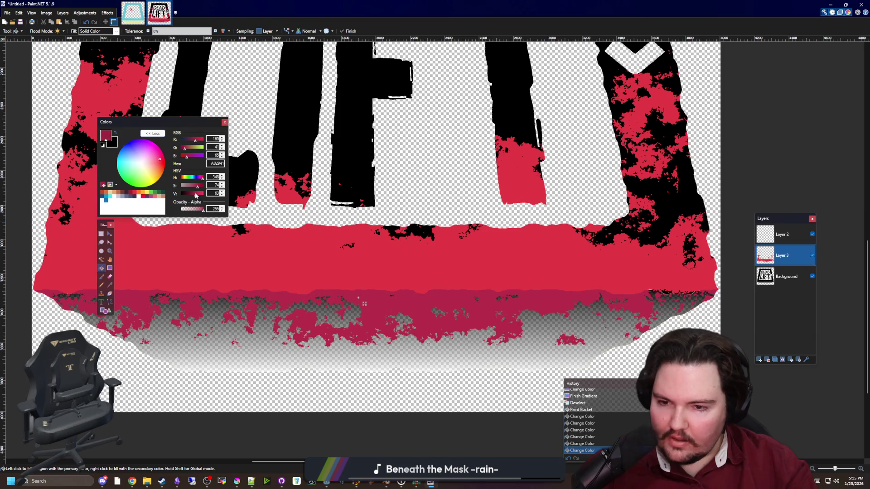
scroll(314, 308, "down", 3, "ctrl")
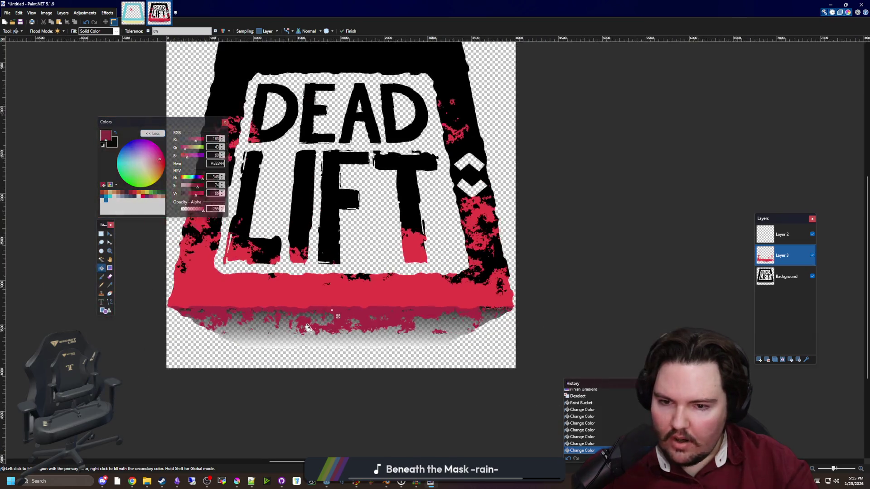
scroll(333, 331, "down", 1, "ctrl")
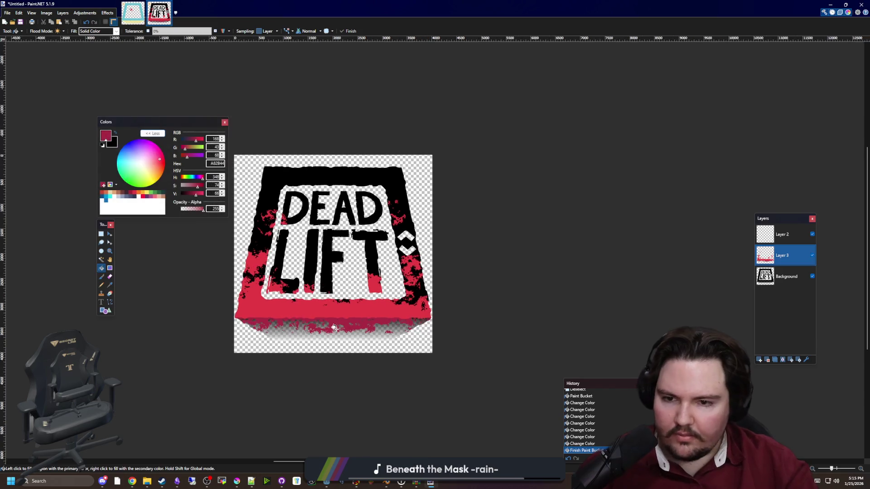
scroll(76, 209, "up", 1, "ctrl")
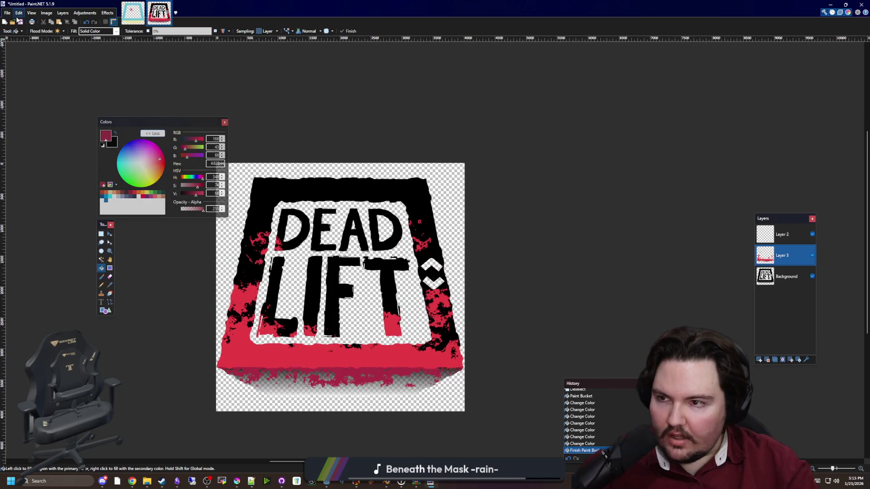
Merge Layer 2 down twice, into Layer 3 and then into Background.
left_click(100, 234)
scroll(383, 275, "down", 1, "ctrl")
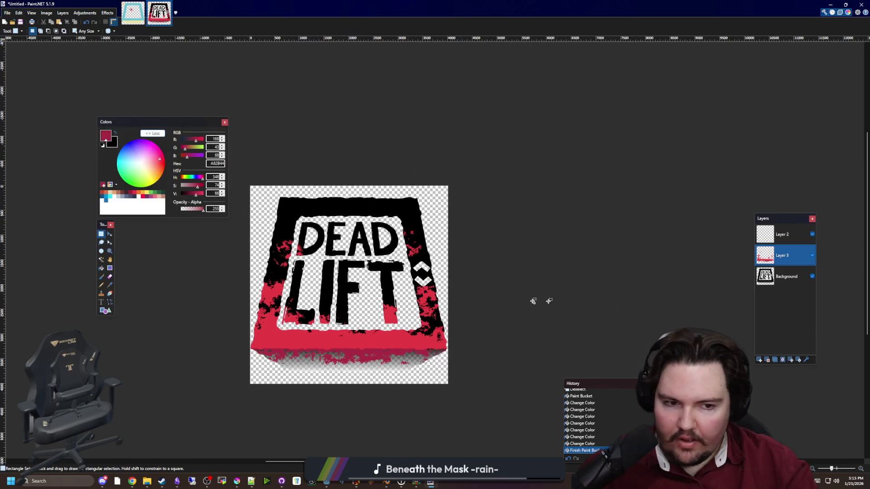
left_click(784, 234)
left_click(782, 360)
left_click(782, 361)
scroll(305, 281, "up", 10, "ctrl")
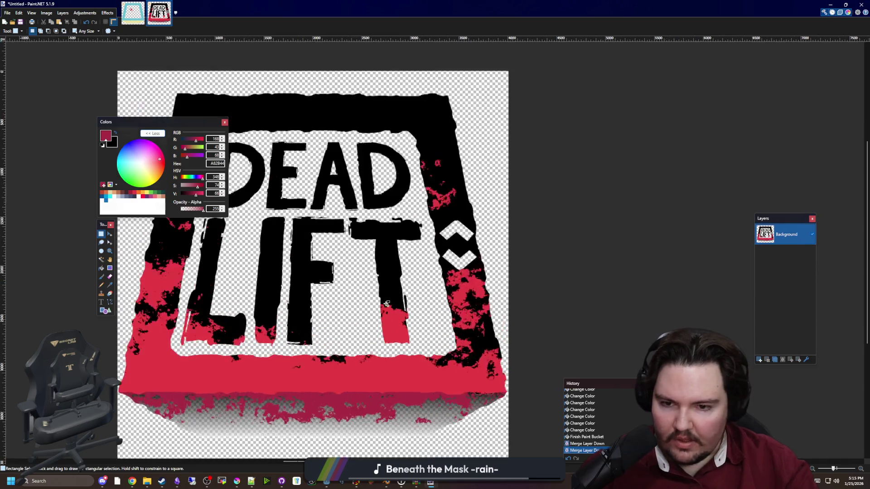
scroll(305, 281, "up", 2, "ctrl")
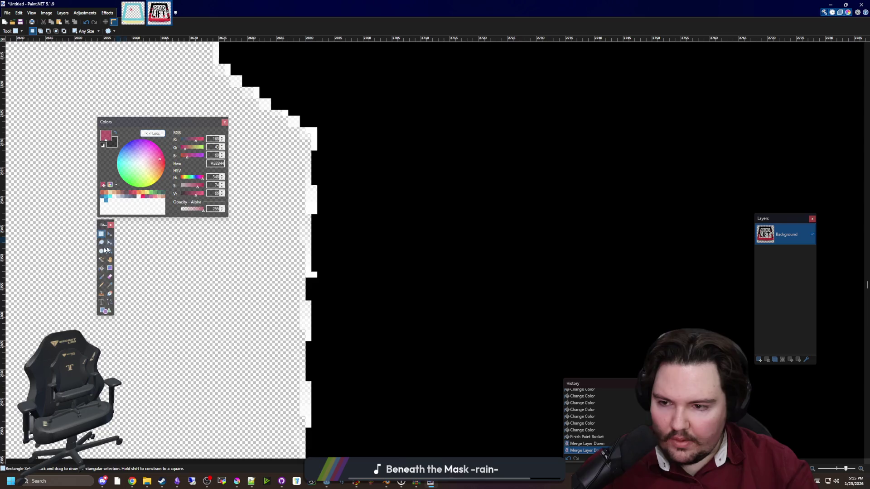
Test Magic Wand selections on the edge and black border at varying tolerance, then deselect.
left_click(110, 295)
left_click(106, 261)
scroll(305, 255, "up", 3, "ctrl")
left_click(303, 256)
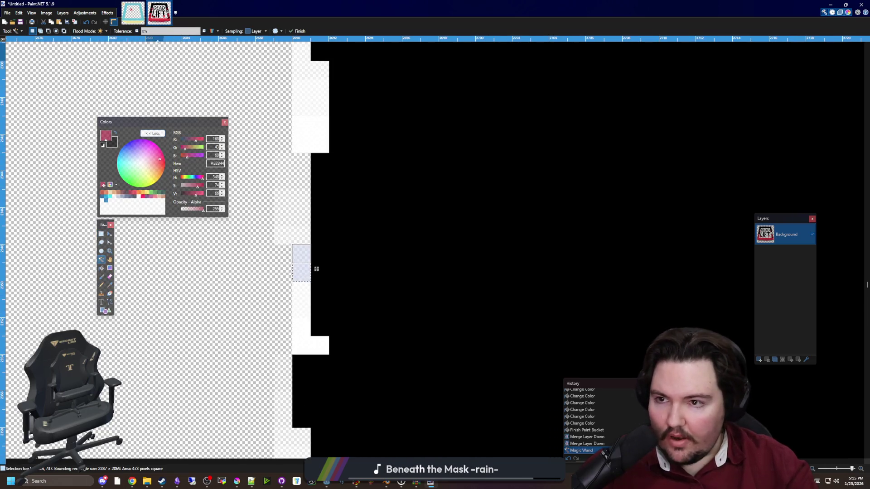
mouse_move(179, 36)
left_mouse_down()
mouse_move(209, 42)
mouse_move(191, 36)
left_mouse_up()
scroll(398, 188, "down", 6, "ctrl")
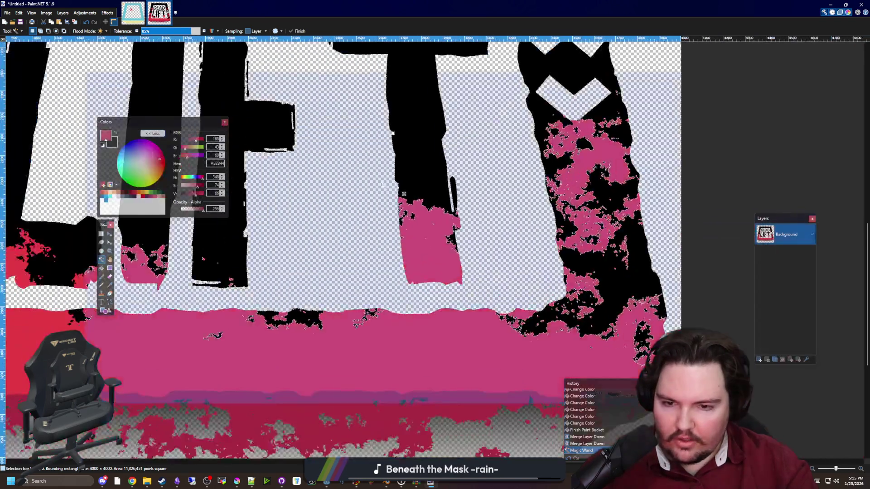
scroll(433, 241, "up", 8, "ctrl")
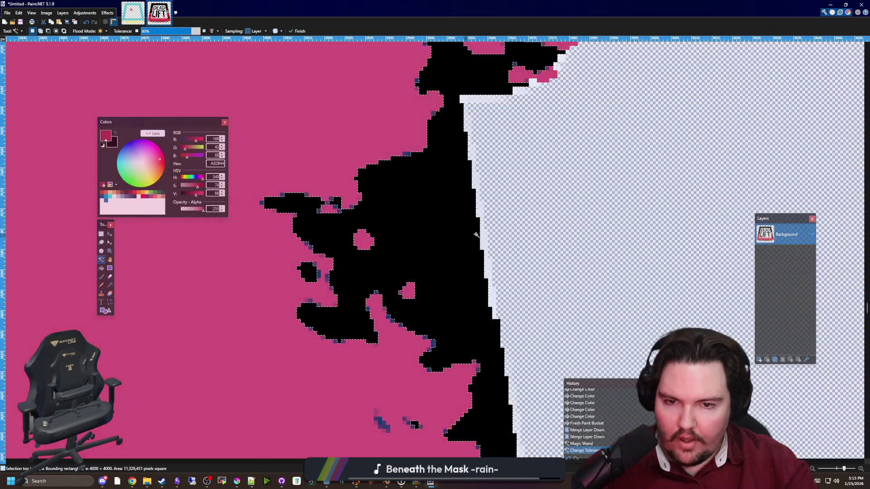
left_click(436, 229)
scroll(281, 203, "down", 2, "ctrl")
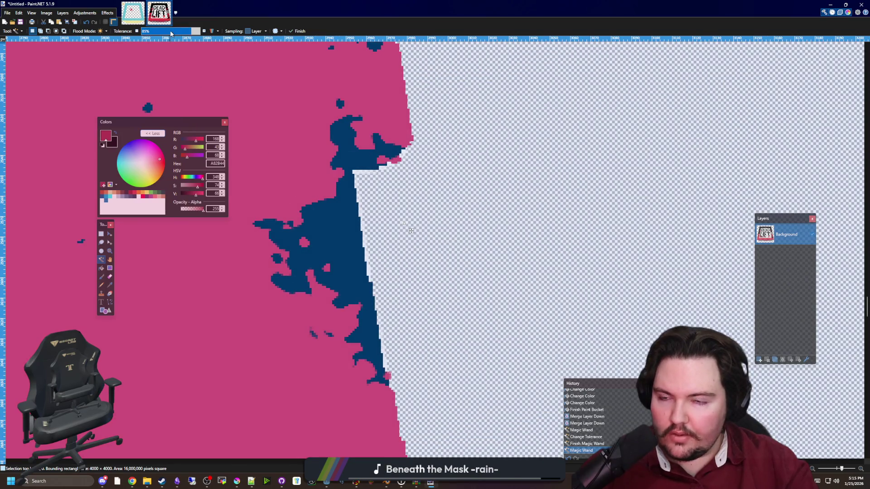
left_click_drag(172, 33, 151, 33)
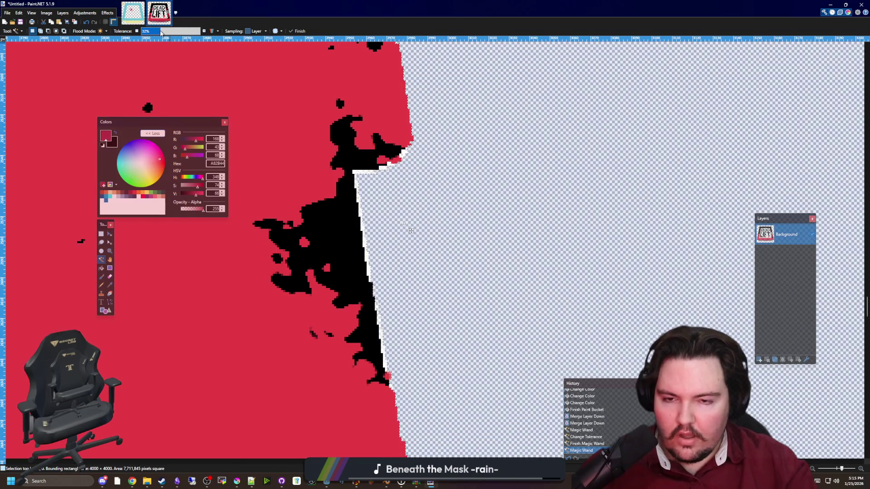
key("ctrl+d")
Browse the Effects menu's submenus, ending on Photo.
left_click(109, 14)
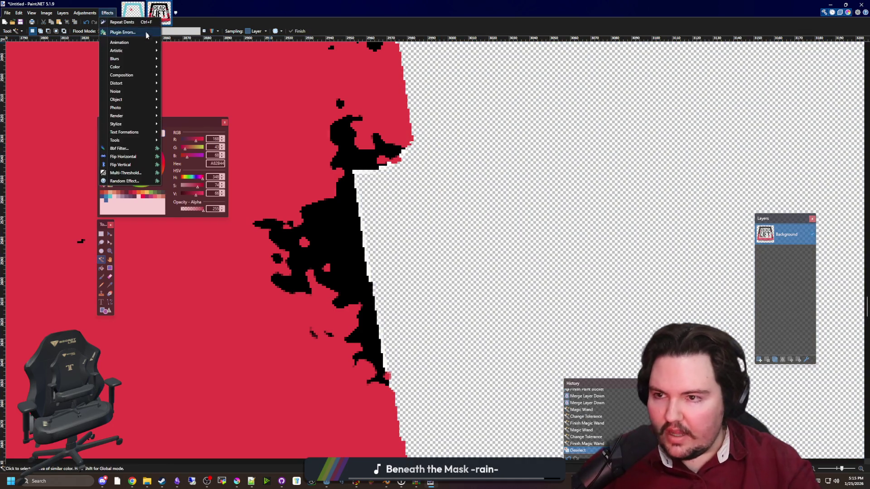
mouse_move(139, 66)
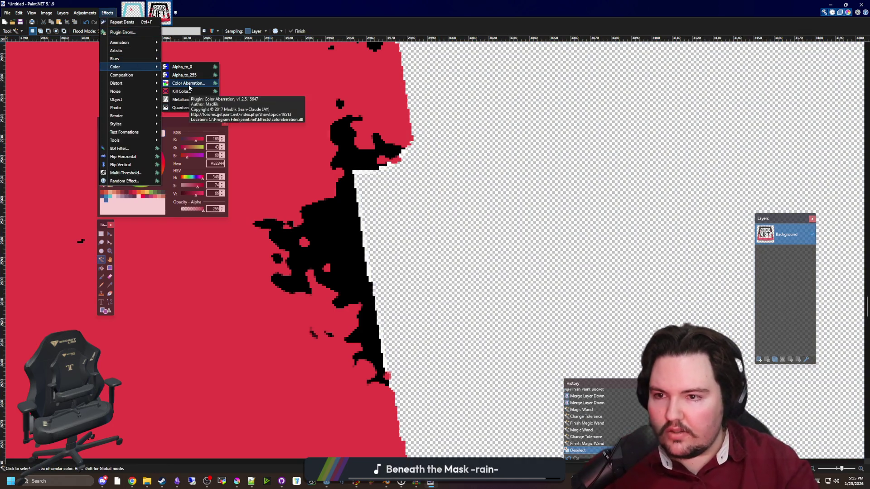
mouse_move(141, 49)
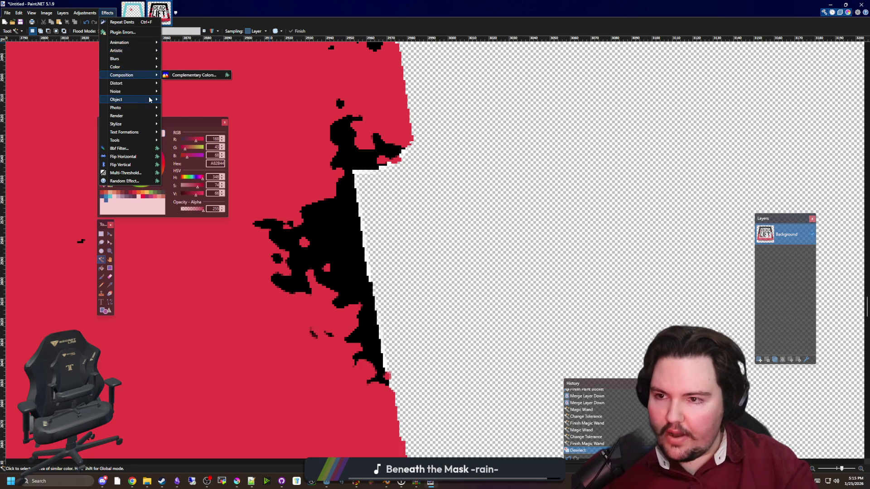
mouse_move(131, 124)
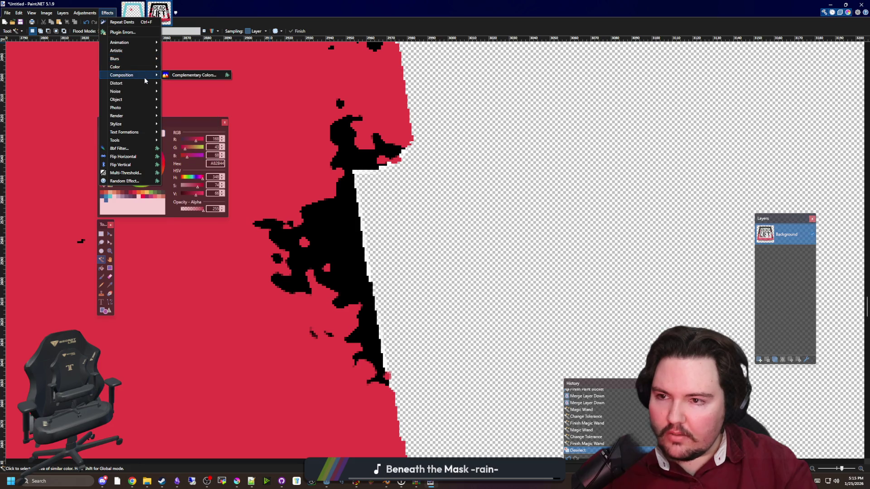
mouse_move(145, 91)
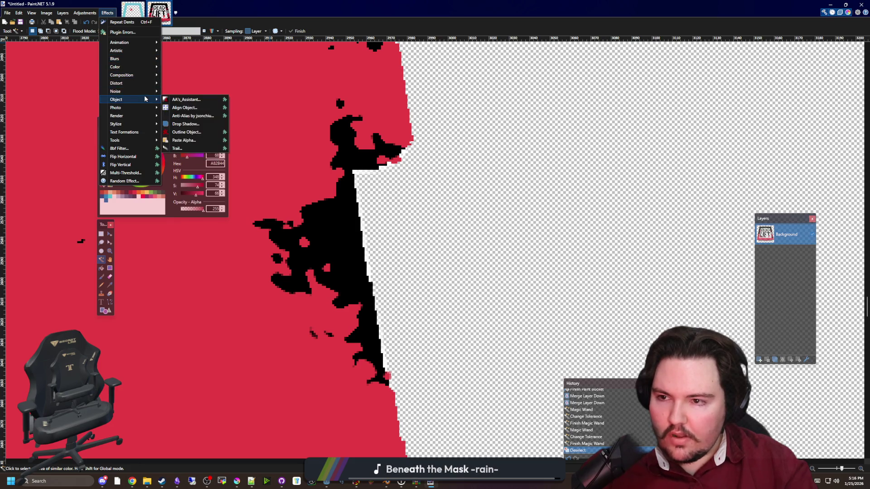
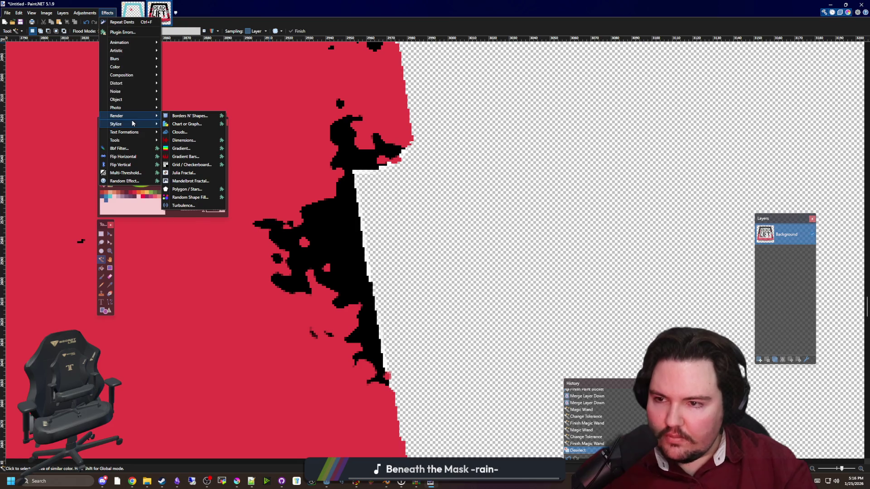
Check the Curves adjustment's alpha channel, then cancel it without applying.
left_click(91, 15)
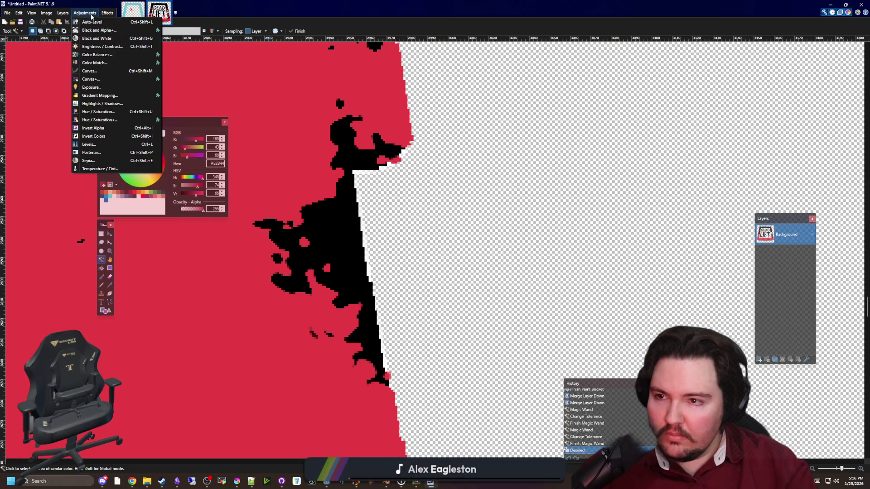
left_click(103, 79)
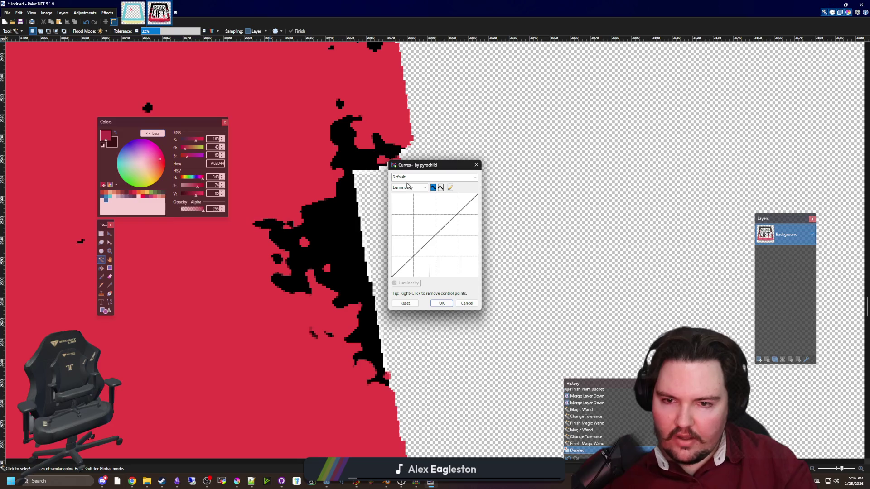
left_click(407, 188)
left_click(408, 216)
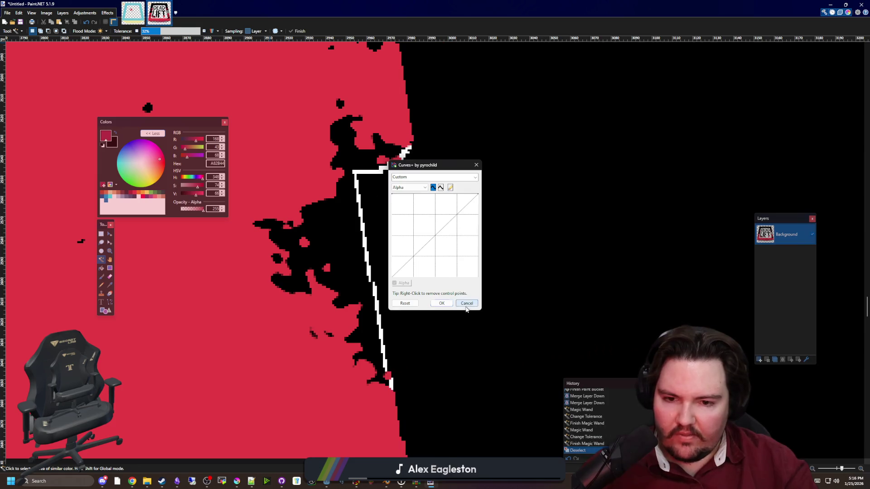
left_click(466, 303)
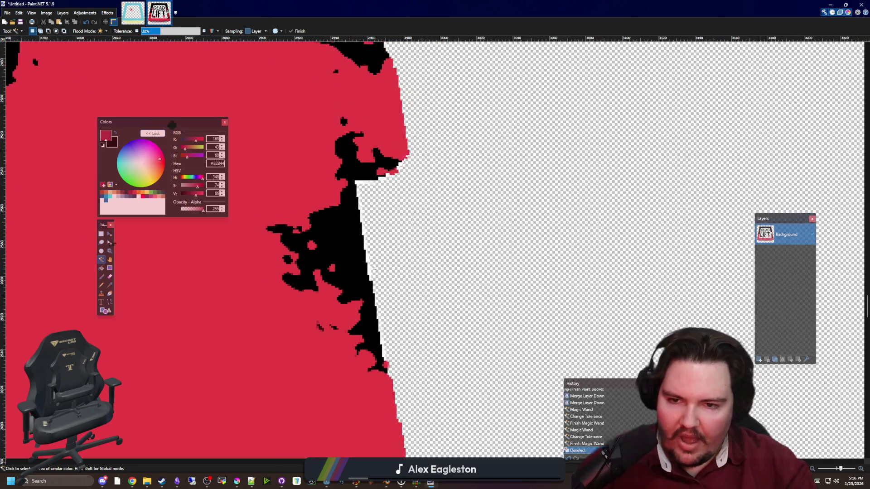
scroll(379, 256, "down", 5)
scroll(379, 256, "up", 2)
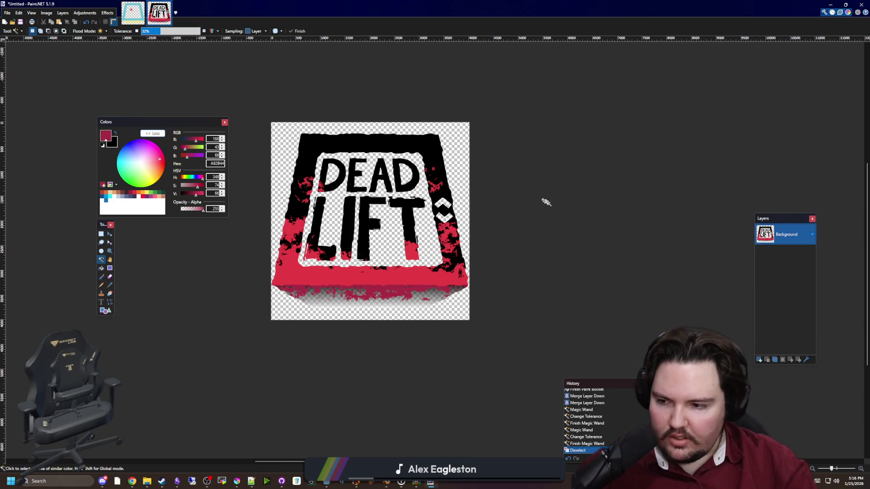
scroll(468, 199, "up", 2)
Undo back before the layer merges so Layer 2 and Layer 3 return.
left_click(147, 195)
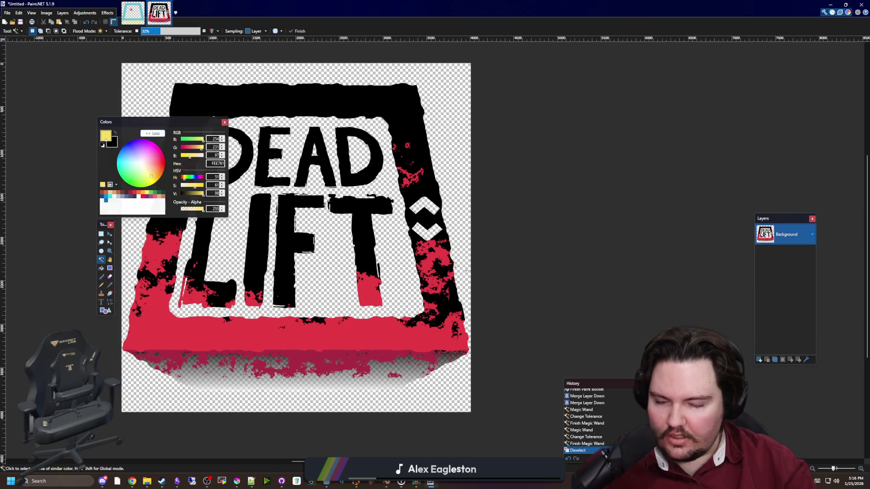
scroll(467, 285, "down", 2)
scroll(313, 353, "up", 3)
scroll(307, 368, "down", 1)
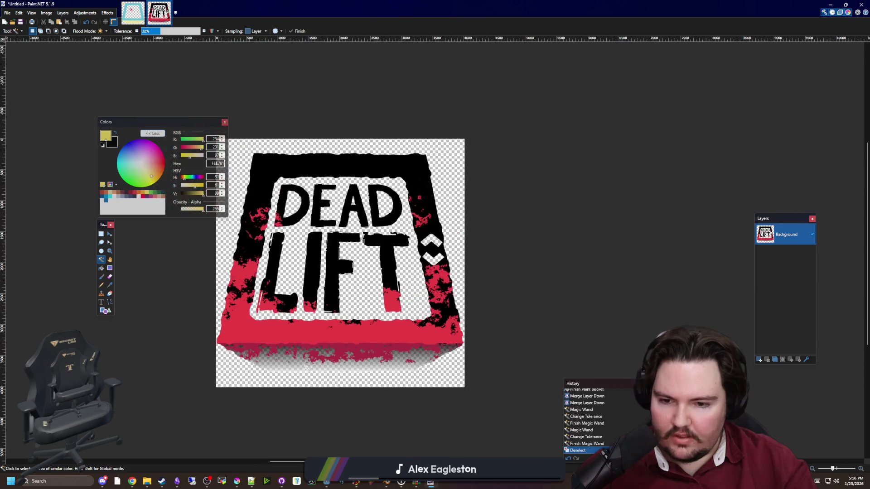
scroll(379, 416, "up", 5)
scroll(379, 416, "down", 8)
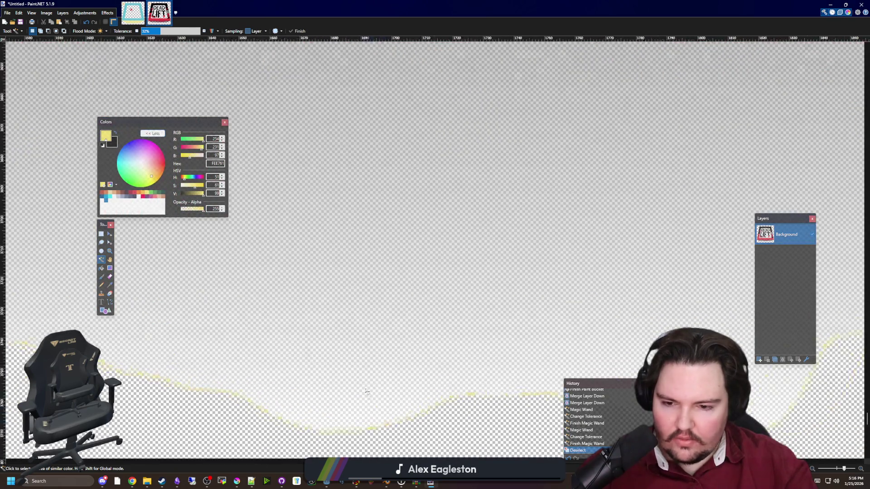
key("ctrl+z")
key("ctrl+z")
key("ctrl+z")
key("ctrl+z")
key("ctrl+z")
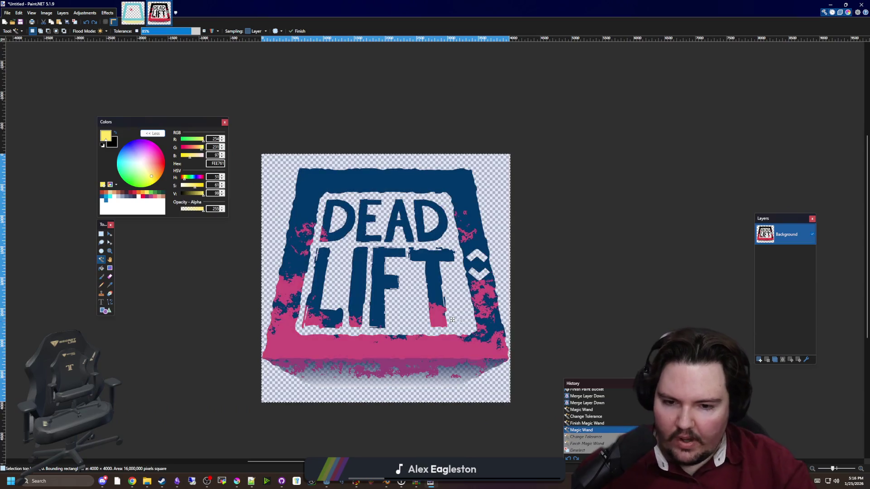
key("ctrl+z")
key("ctrl+z")
key("ctrl+z")
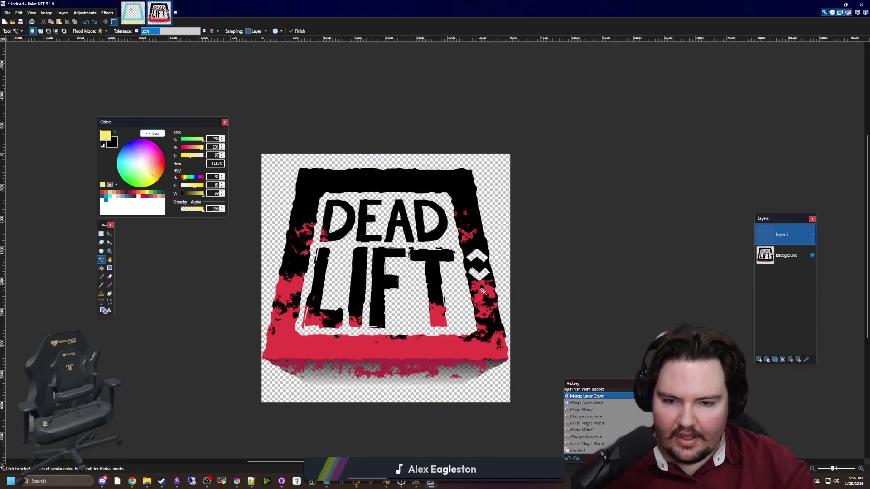
key("ctrl+z")
key("ctrl+z")
key("ctrl+z")
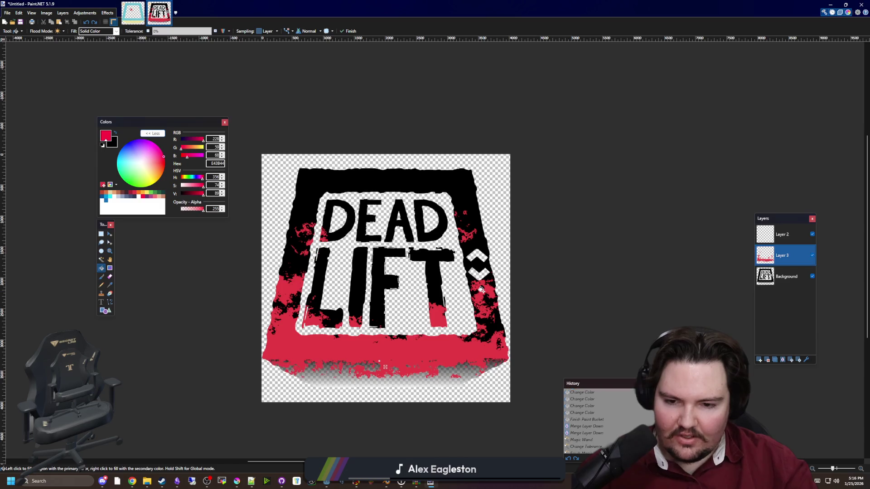
key("ctrl+z")
key("ctrl+z")
key("ctrl+z")
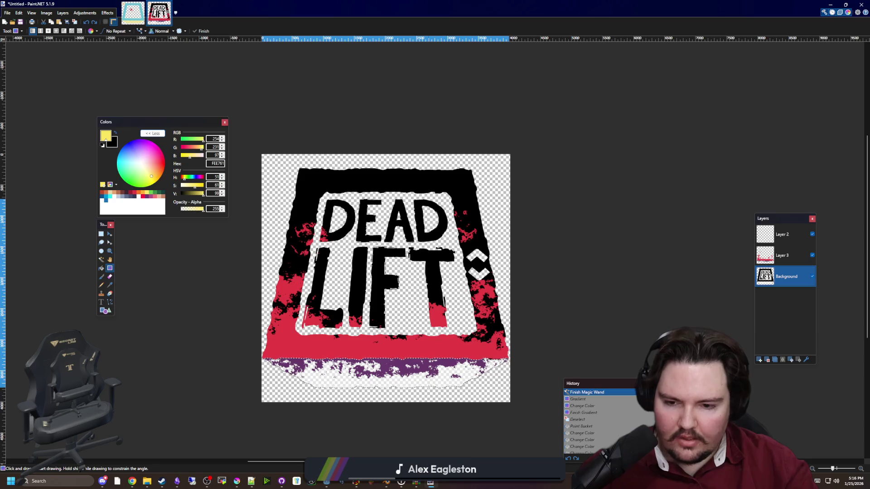
Fill the white lower shadow and the black lettering and frame with tan E8B796.
scroll(426, 398, "up", 2)
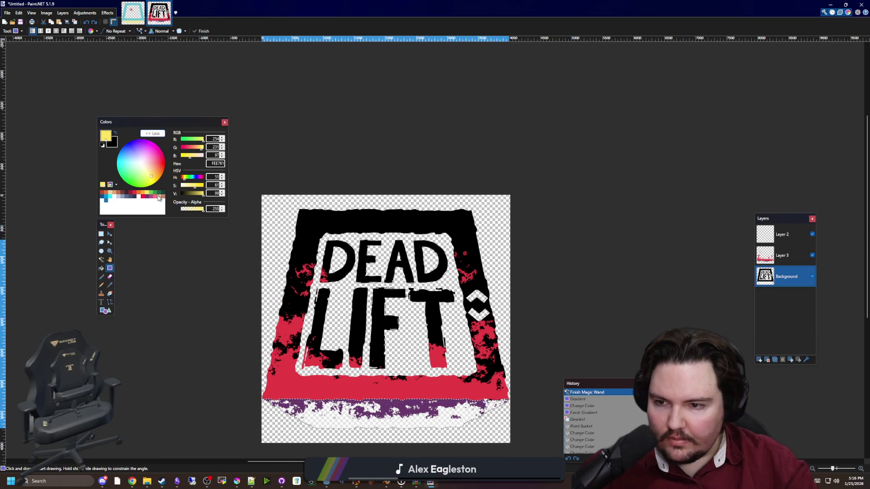
left_click(159, 197)
key("f")
left_click(475, 412)
scroll(480, 398, "up", 2)
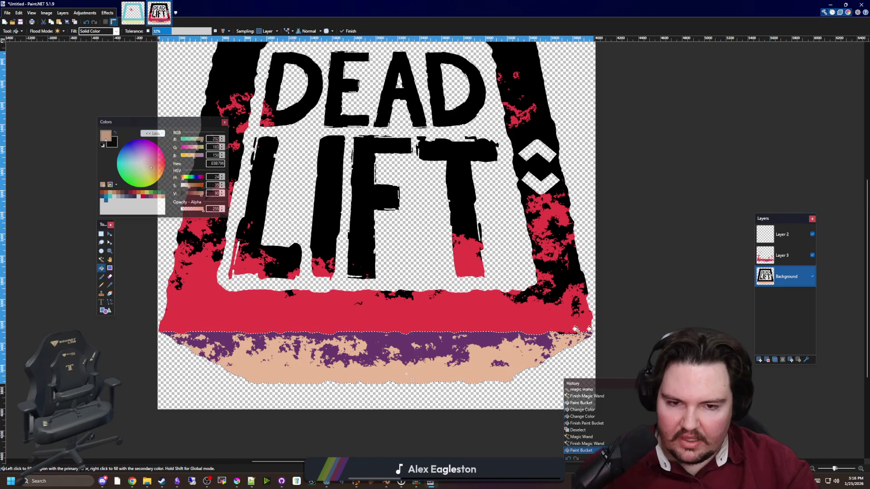
key("ctrl+d")
left_click(546, 133)
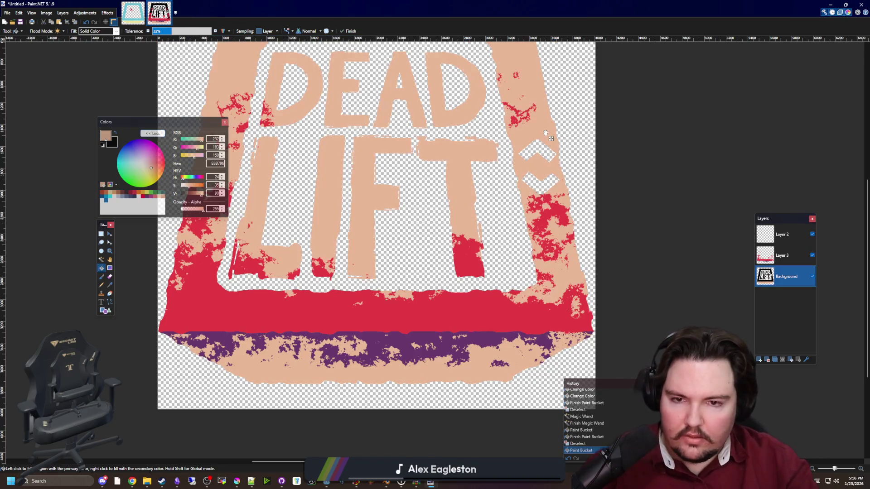
Fill the leftover white edge patches with tan, undoing the fill that flooded the transparency.
scroll(493, 202, "down", 2)
scroll(420, 199, "up", 3)
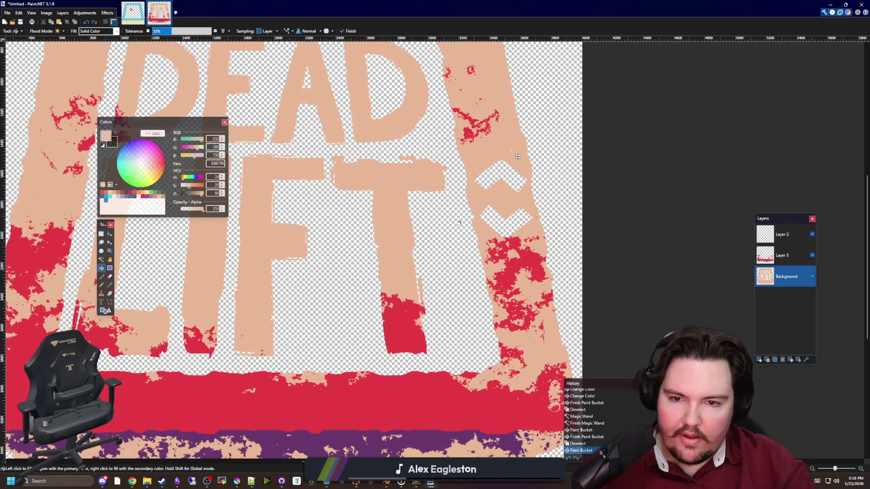
scroll(419, 200, "up", 10)
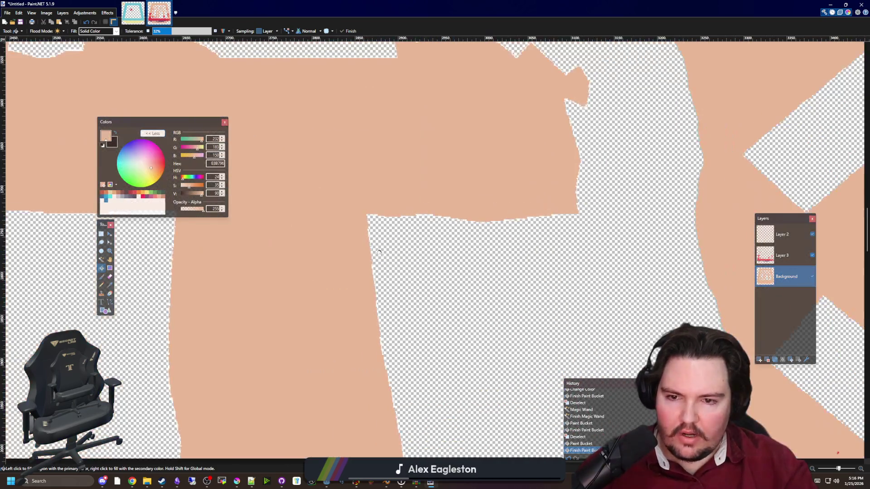
scroll(328, 259, "down", 3)
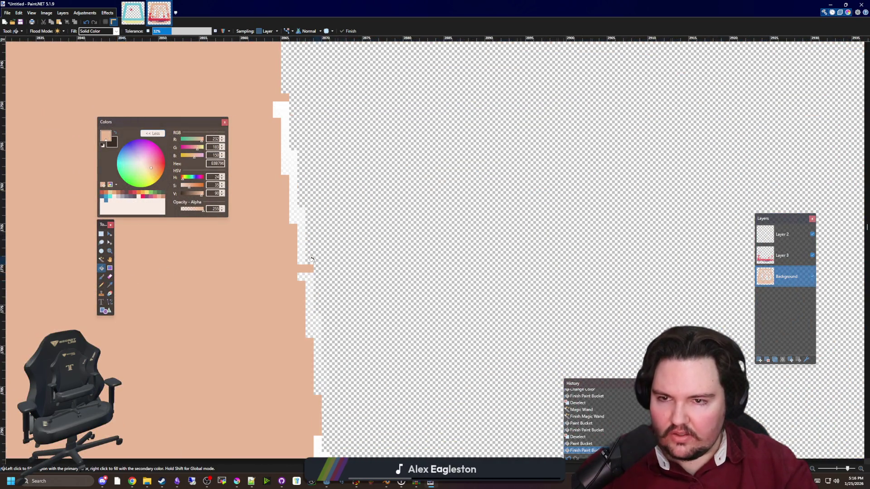
scroll(328, 260, "down", 2)
scroll(410, 218, "up", 4)
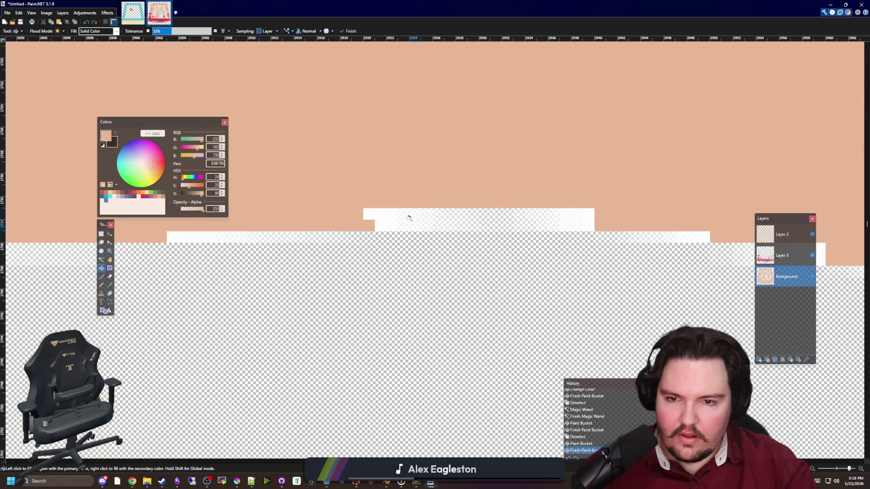
left_click(398, 211)
left_click(419, 218)
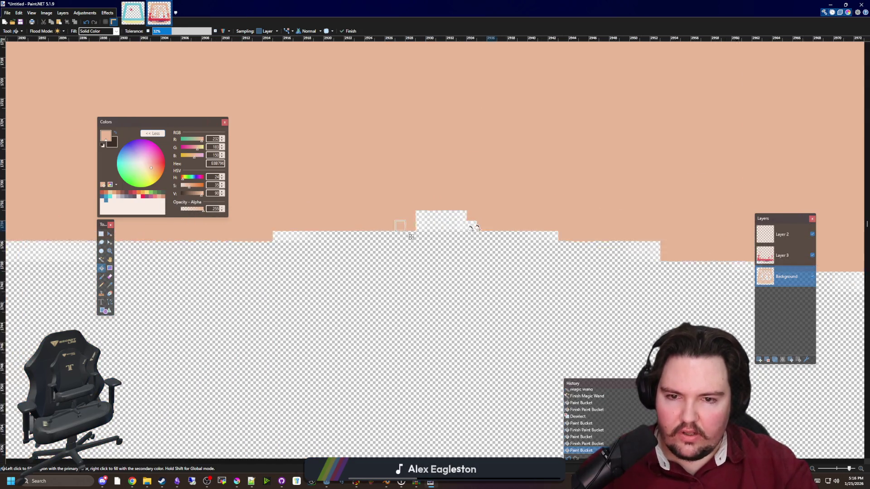
left_click(447, 225)
scroll(433, 224, "down", 10)
left_click(422, 253)
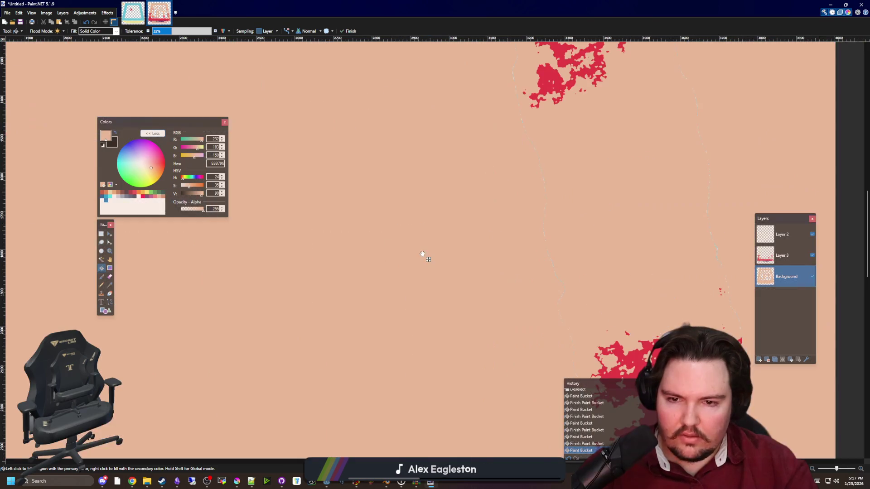
key("ctrl+z")
scroll(417, 236, "up", 2)
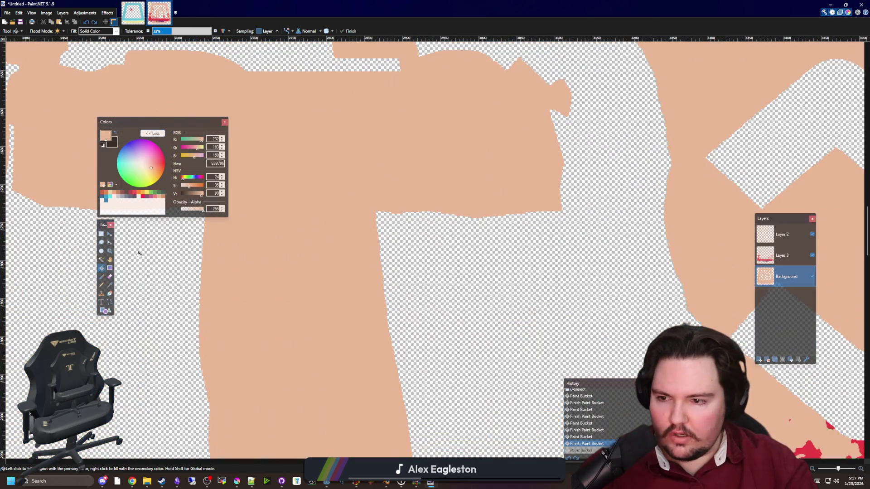
Magic Wand the transparent area at 73% tolerance and delete the pale fringe pixels.
left_click(102, 260)
left_click(493, 271)
scroll(580, 311, "up", 8)
mouse_move(175, 29)
left_mouse_down()
mouse_move(195, 31)
mouse_move(185, 30)
left_mouse_up()
scroll(418, 257, "down", 8)
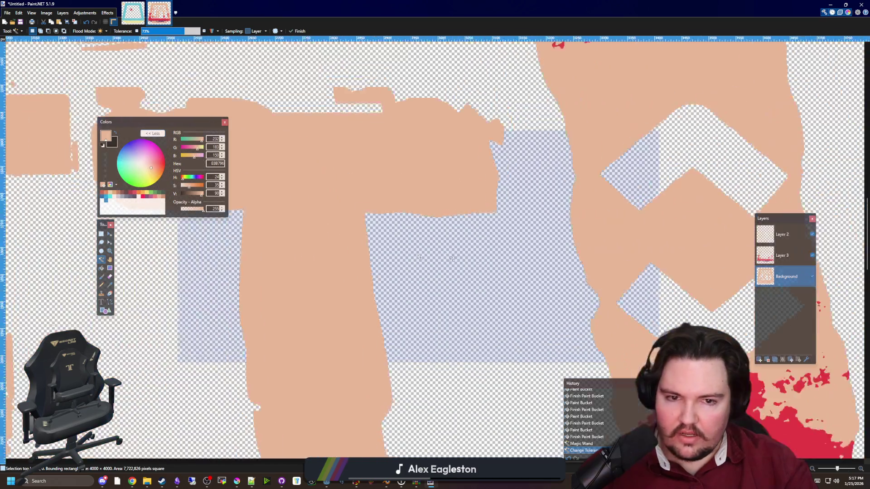
scroll(418, 257, "up", 5)
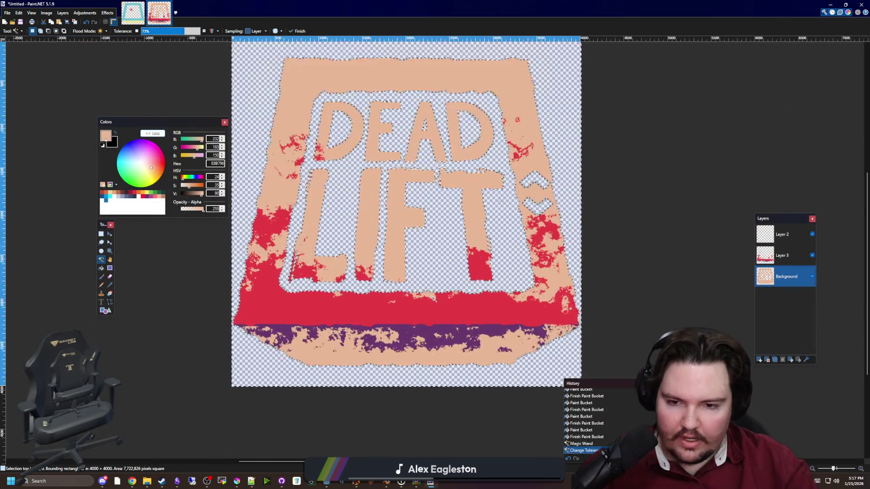
scroll(433, 299, "up", 1)
key("Delete")
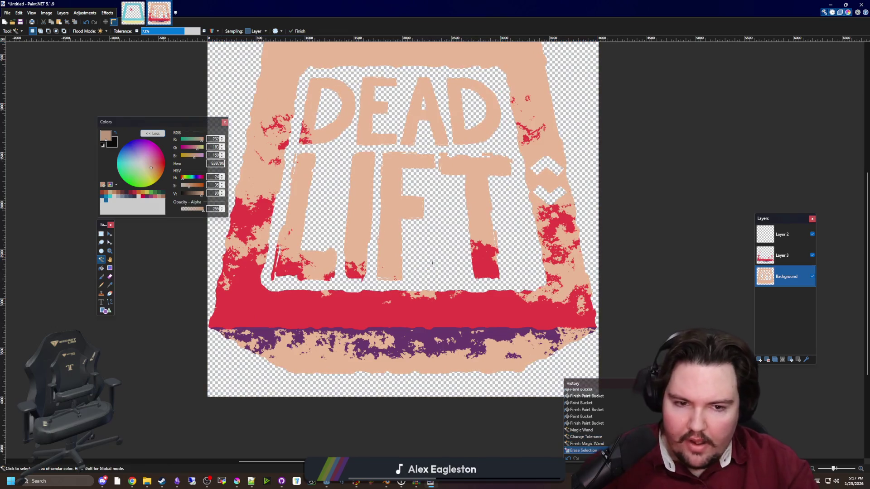
On Layer 3, try filling the purple band with red, undoing the misplaced fills.
left_click(794, 257)
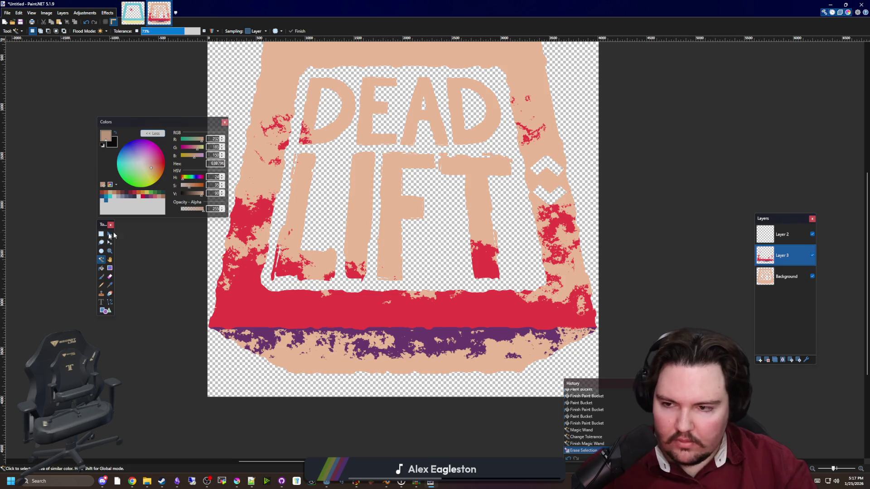
left_click(110, 283)
left_click(311, 307)
key("f")
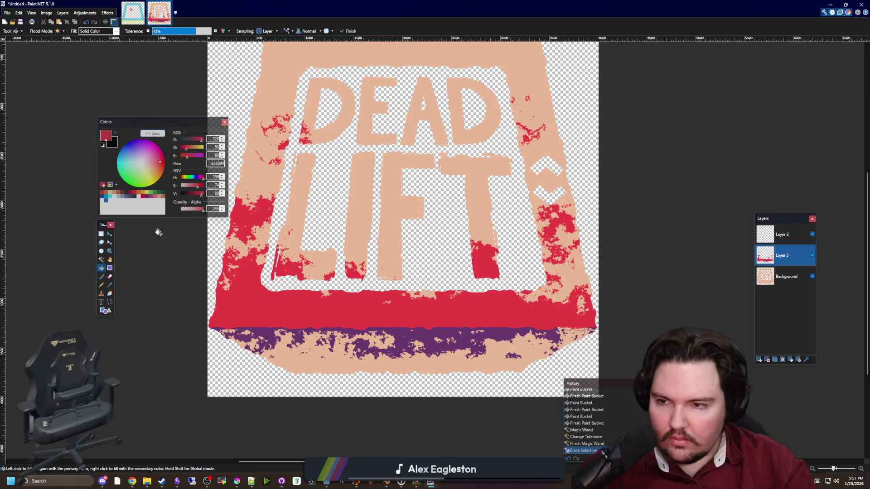
left_click(431, 352)
key("ctrl+z")
scroll(417, 349, "up", 4)
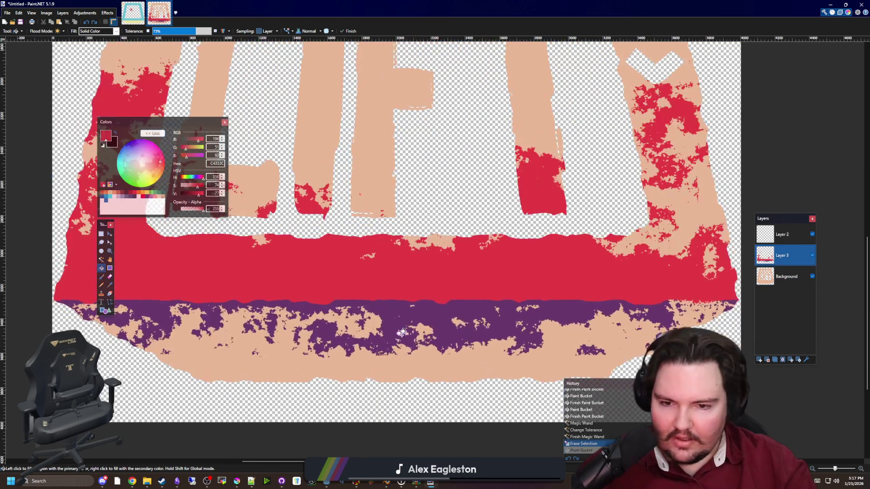
left_click(410, 310)
key("ctrl+z")
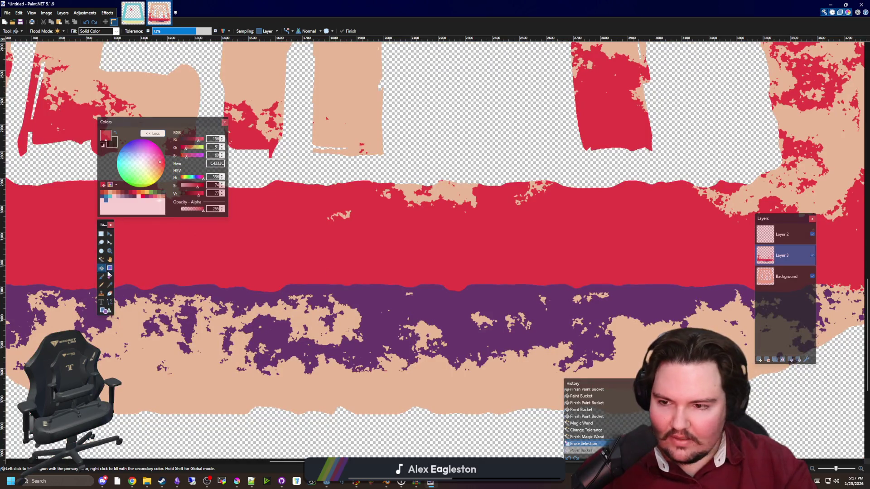
Fill the lower purple band with a darkened maroon red and view the whole image.
left_click(352, 299)
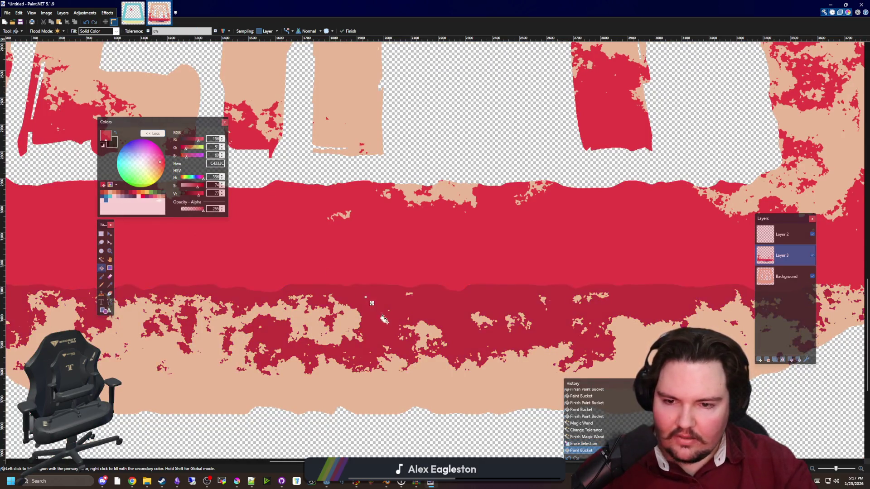
scroll(352, 300, "up", 2)
left_click_drag(197, 195, 194, 197)
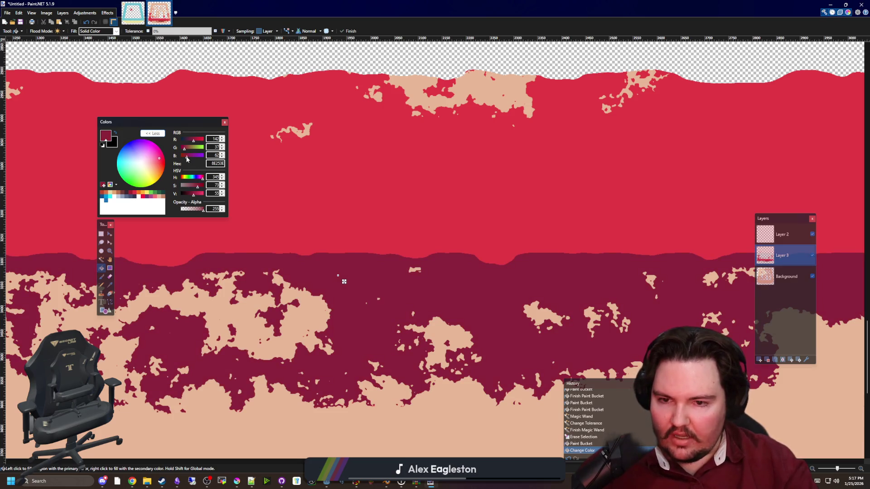
scroll(445, 305, "down", 5)
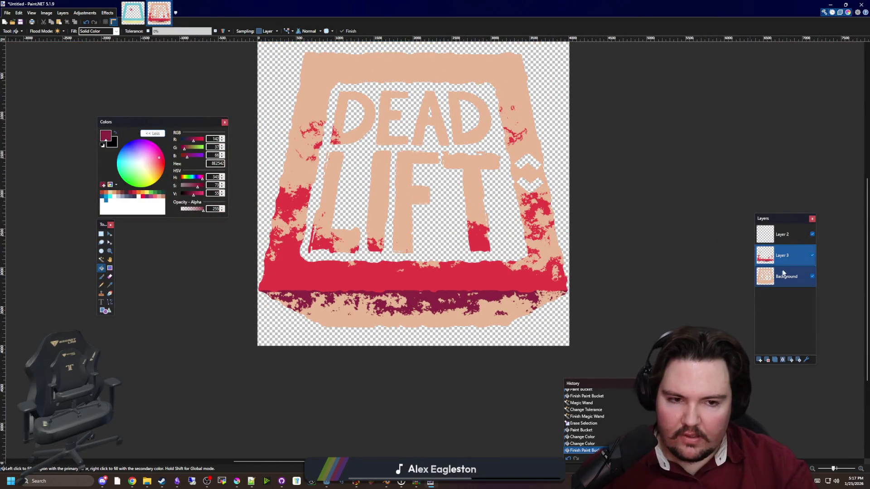
Magic Wand the pink band area on the Background layer.
left_click(785, 281)
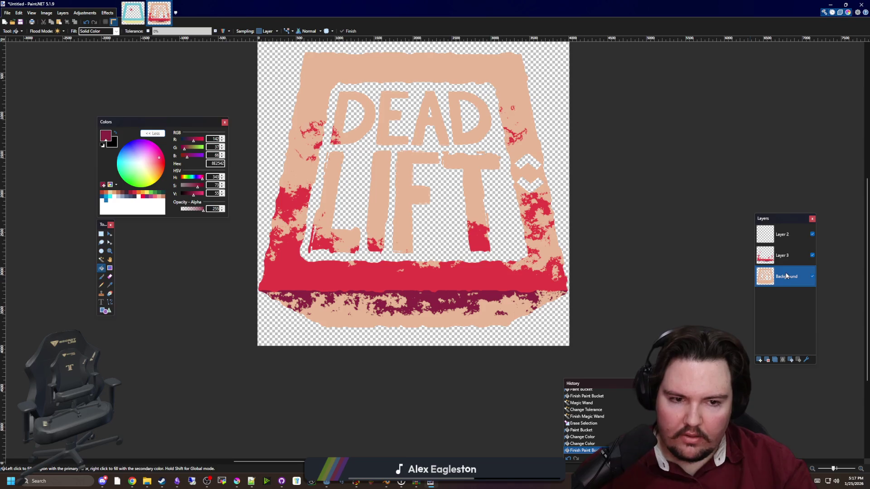
scroll(492, 322, "up", 2)
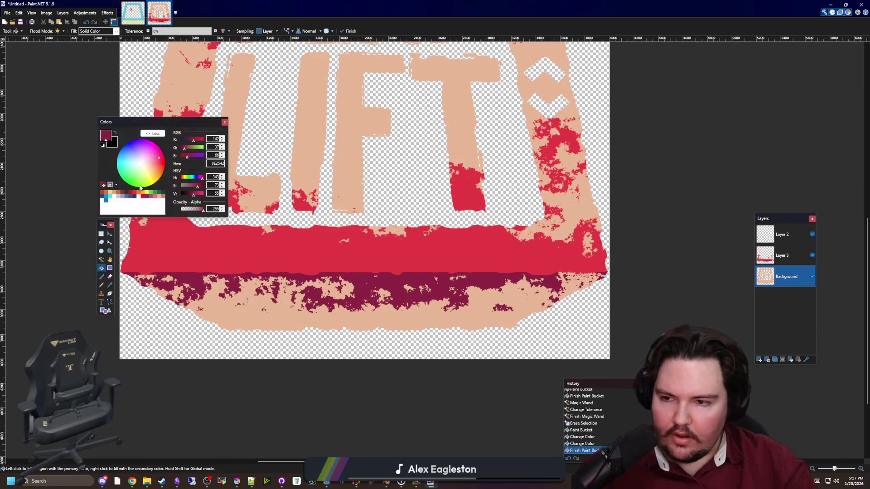
left_click(101, 260)
left_click(304, 304)
scroll(240, 297, "up", 3)
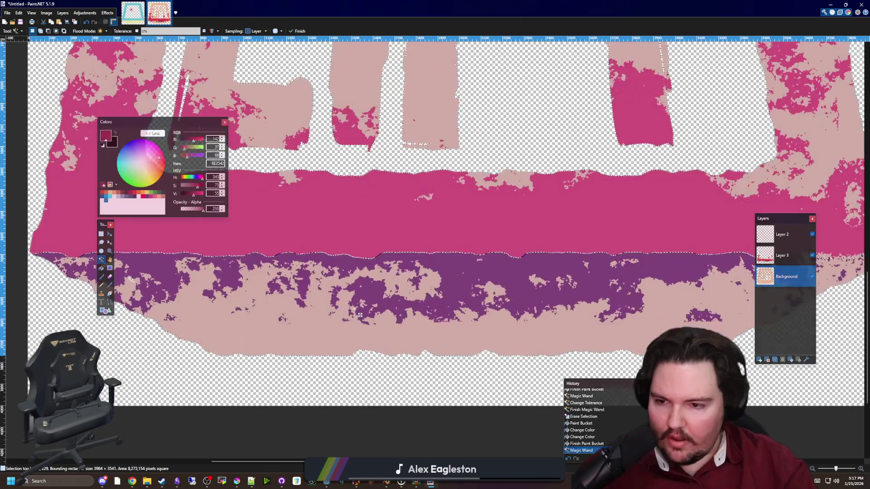
scroll(544, 317, "down", 2)
scroll(845, 383, "up", 3)
scroll(141, 275, "up", 10)
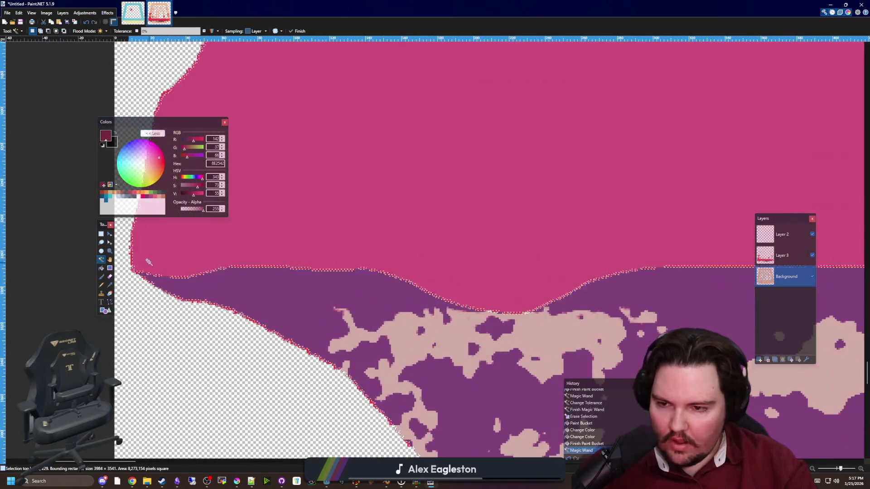
scroll(288, 323, "down", 2)
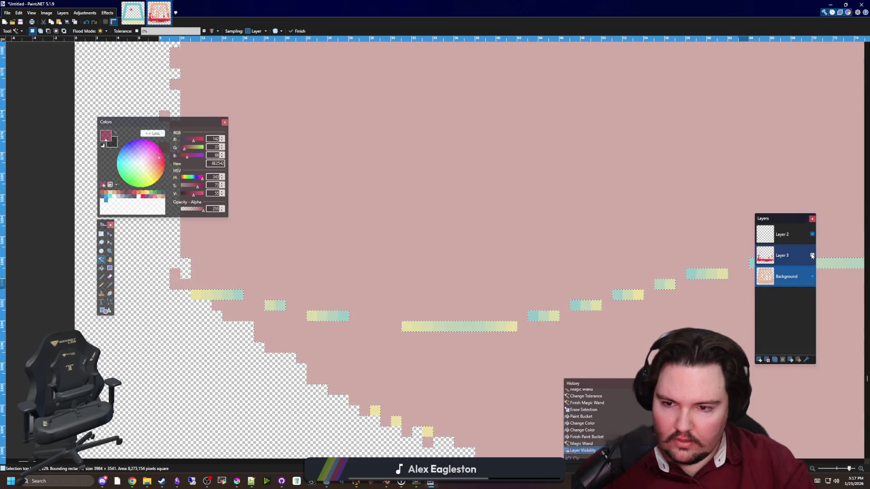
Hide Layer 3 and undo/redo until the black recoloured logo returns, briefly checking Krita.
left_click(812, 255)
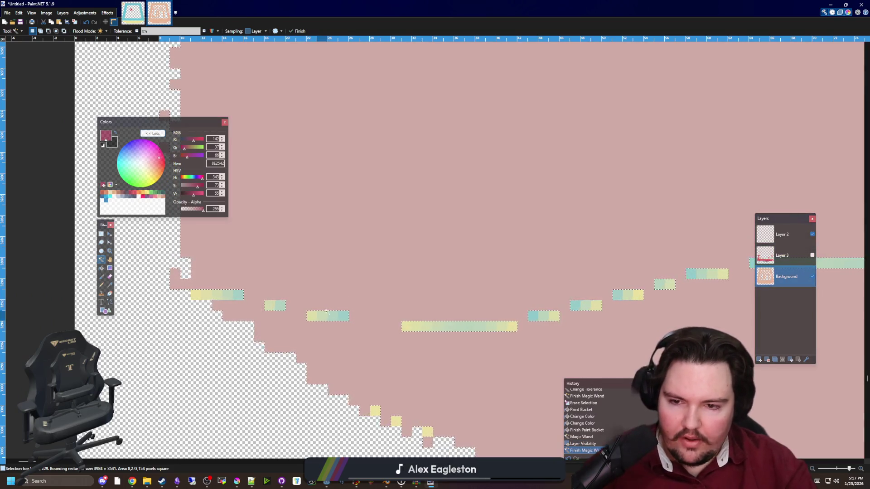
scroll(286, 315, "down", 3)
key("ctrl+d")
scroll(285, 312, "down", 5)
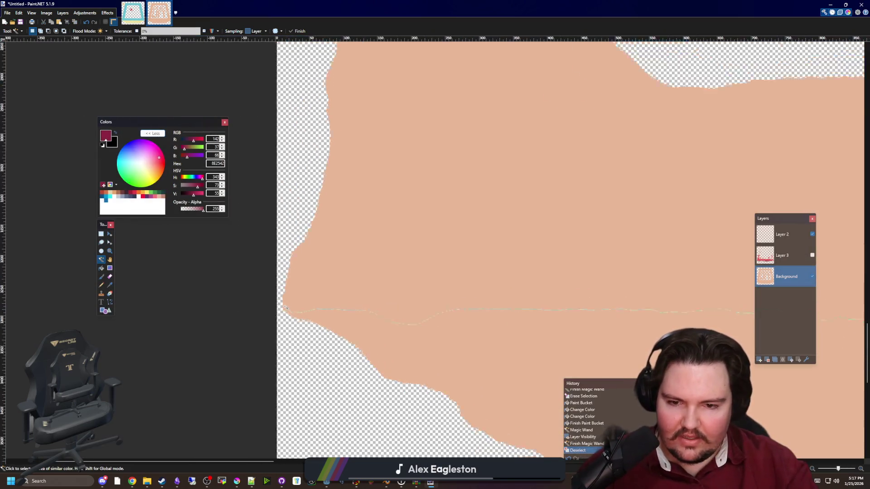
scroll(290, 313, "down", 2)
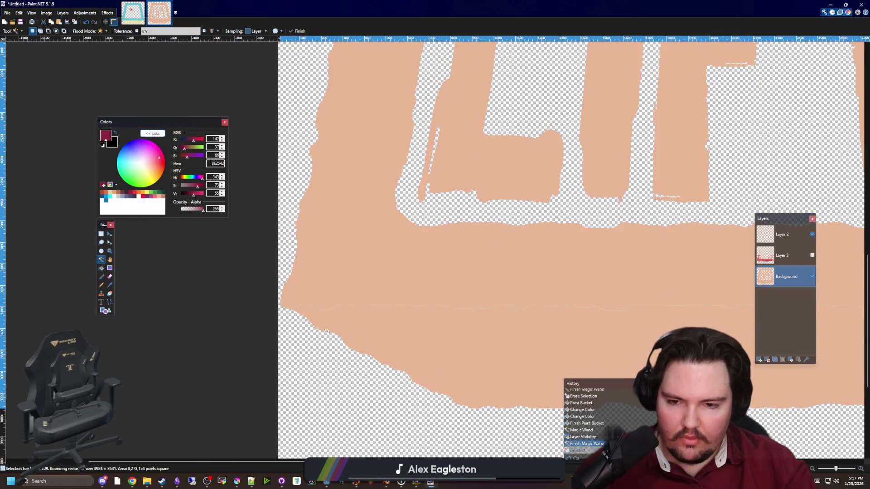
key("ctrl+z")
key("ctrl+z")
key("ctrl+z")
scroll(284, 307, "down", 3)
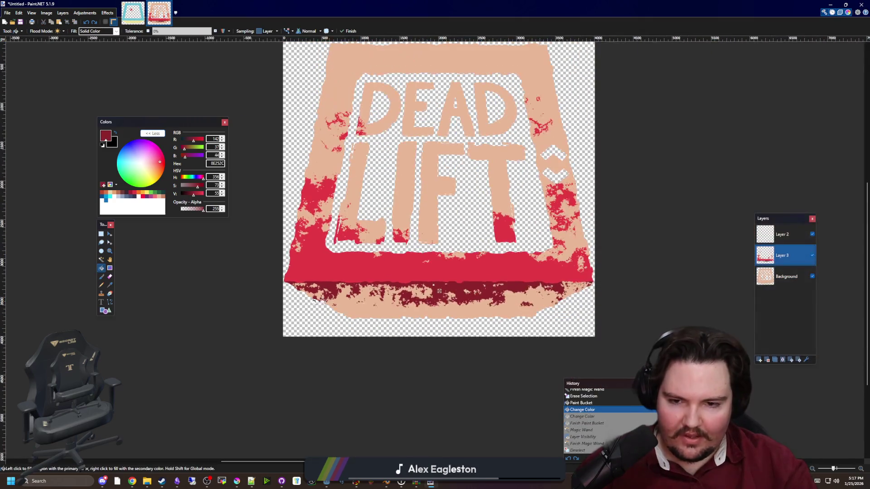
key("ctrl+z")
key("ctrl+z")
key("ctrl+z")
key("ctrl+z")
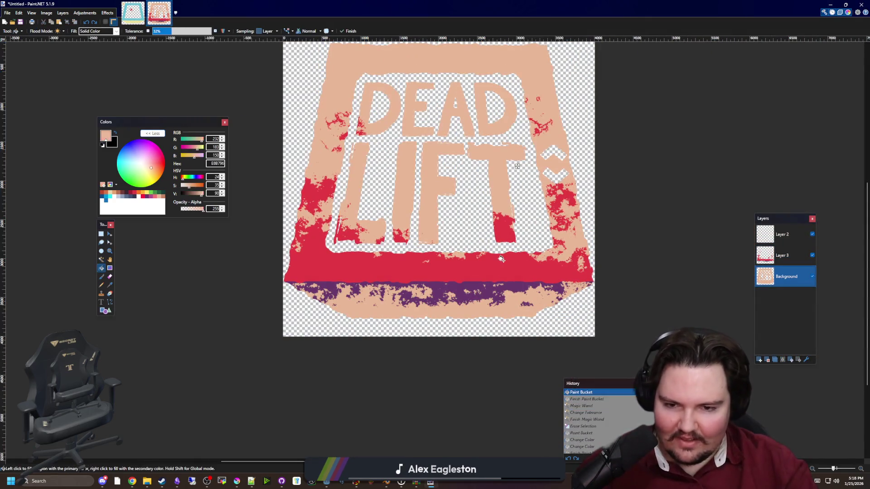
key("ctrl+y")
key("ctrl+y")
key("ctrl+y")
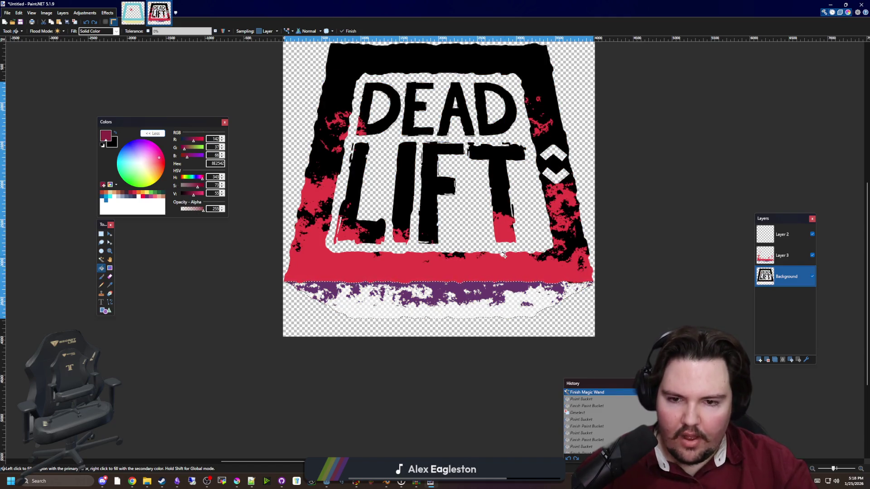
key("alt+Tab")
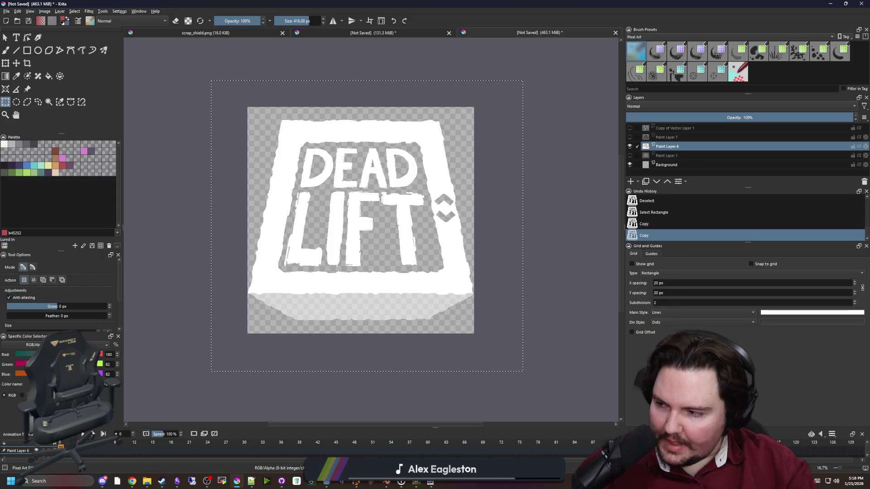
key("alt+Tab")
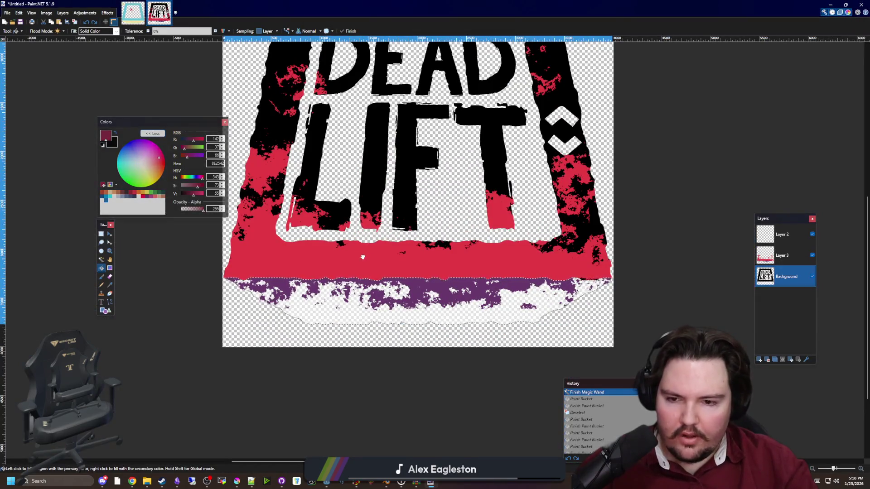
Delete the whole Background, paste the white DEAD LIFT image, then undo the paste and move.
left_click(101, 234)
left_click_drag(431, 313, 451, 316)
scroll(433, 358, "down", 2)
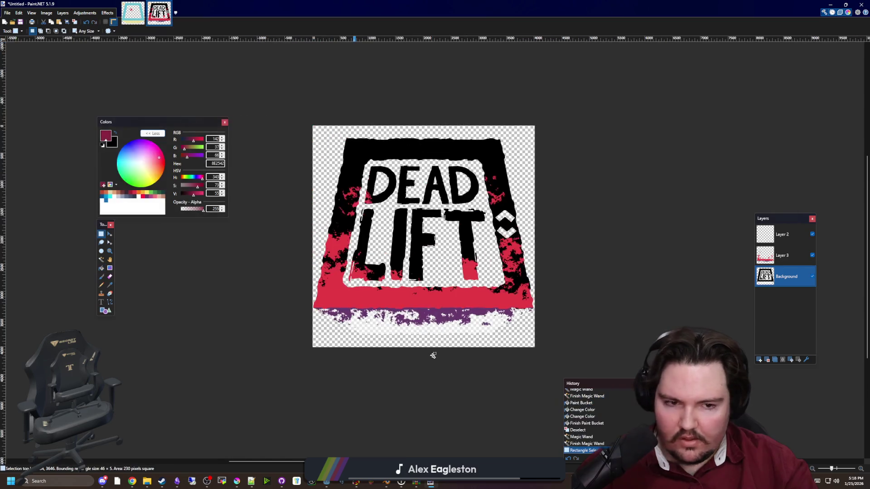
left_click_drag(576, 361, 243, 81)
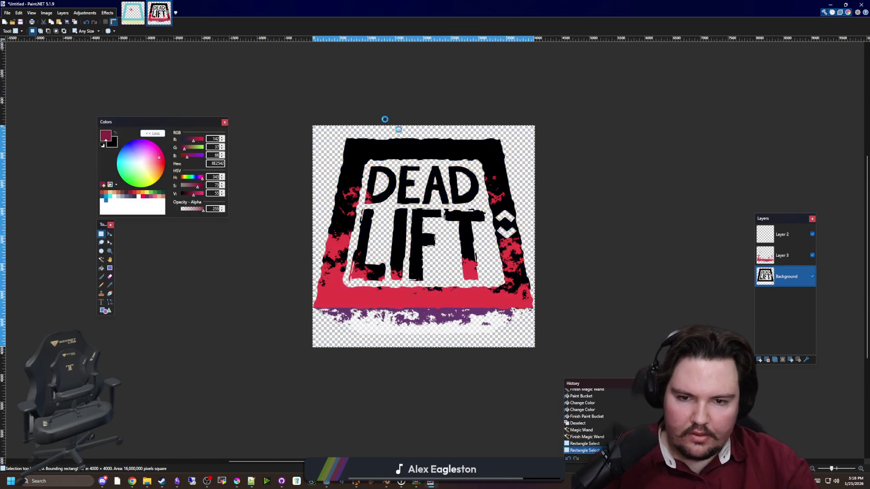
key("Delete")
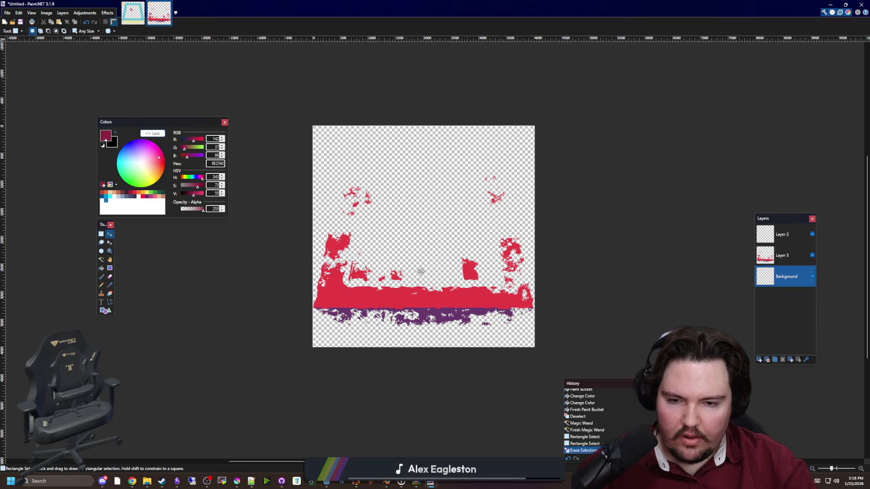
key("ctrl+v")
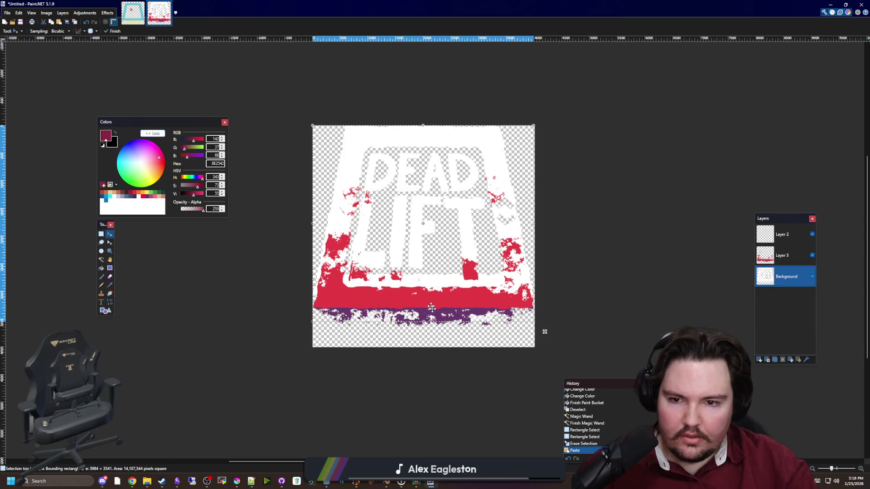
scroll(468, 324, "up", 2)
scroll(467, 325, "up", 2)
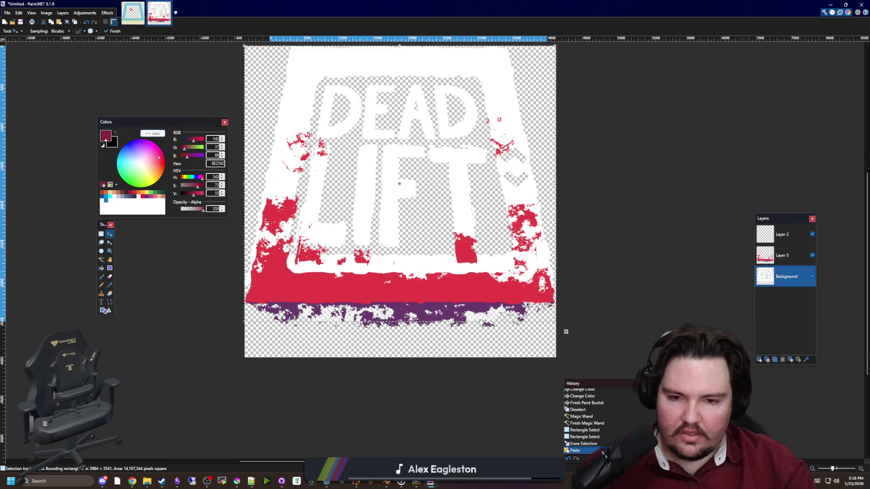
mouse_move(413, 215)
left_mouse_down()
mouse_move(427, 229)
mouse_move(412, 218)
left_mouse_up()
key("ctrl+z")
key("ctrl+z")
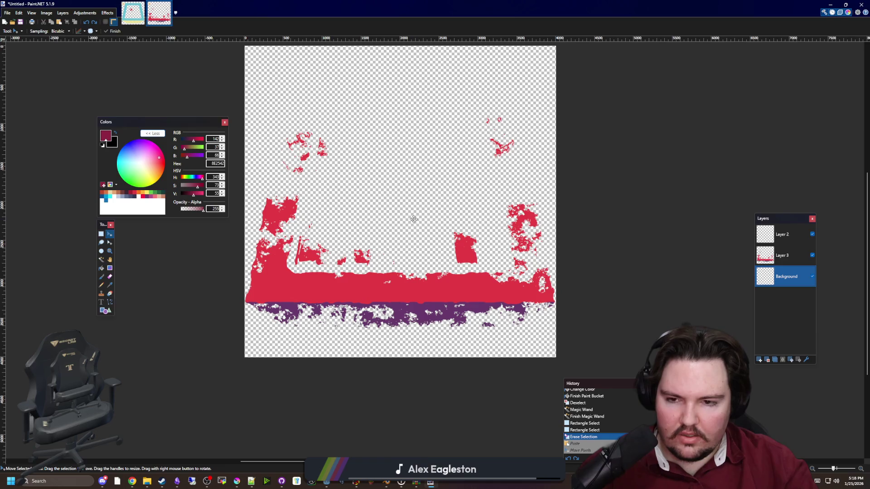
key("ctrl+z")
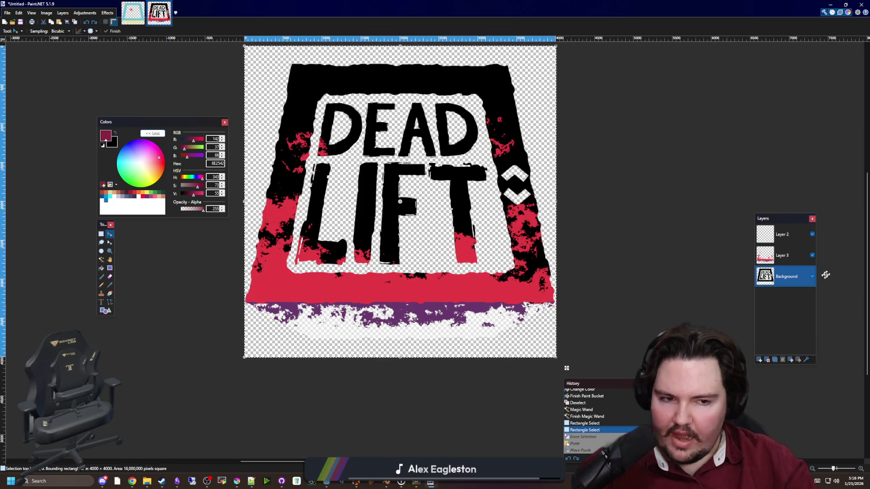
Hide Layer 3 and clear the selection.
left_click(812, 256)
key("ctrl+d")
scroll(295, 317, "up", 8)
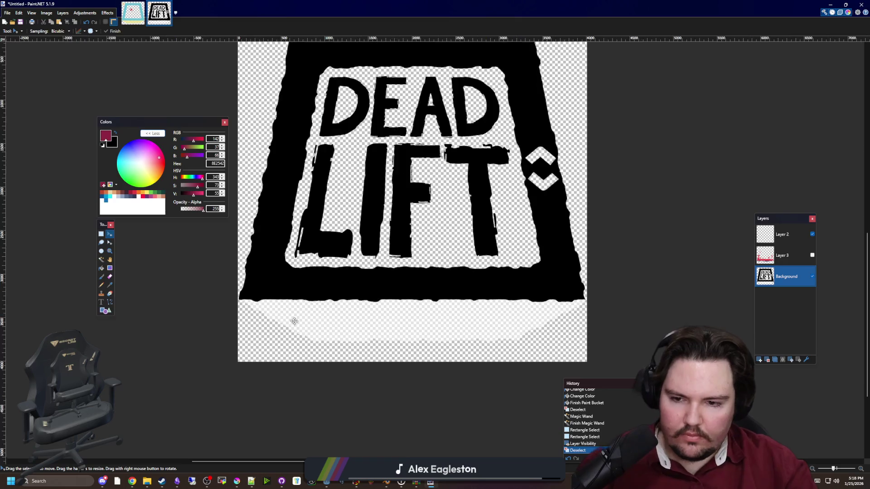
Fill the area below the black band with yellow, settling the fill tolerance near 50%.
scroll(273, 313, "up", 6)
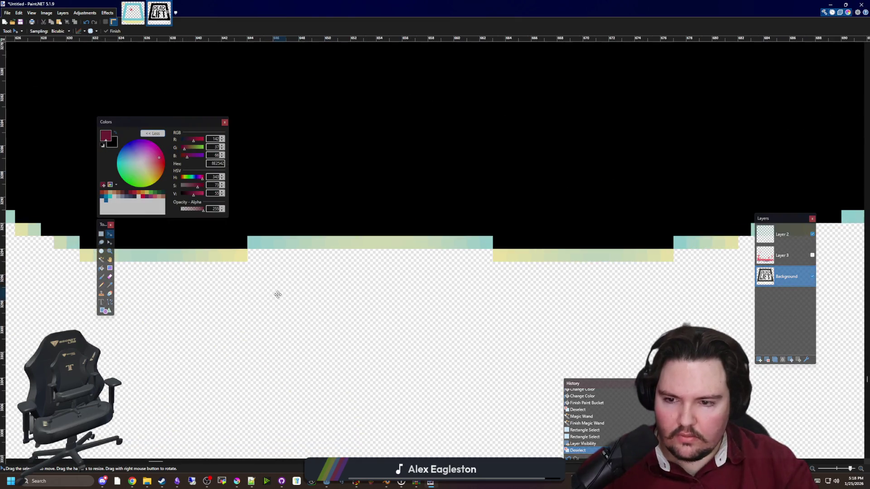
key("ctrl+a")
left_click(257, 302)
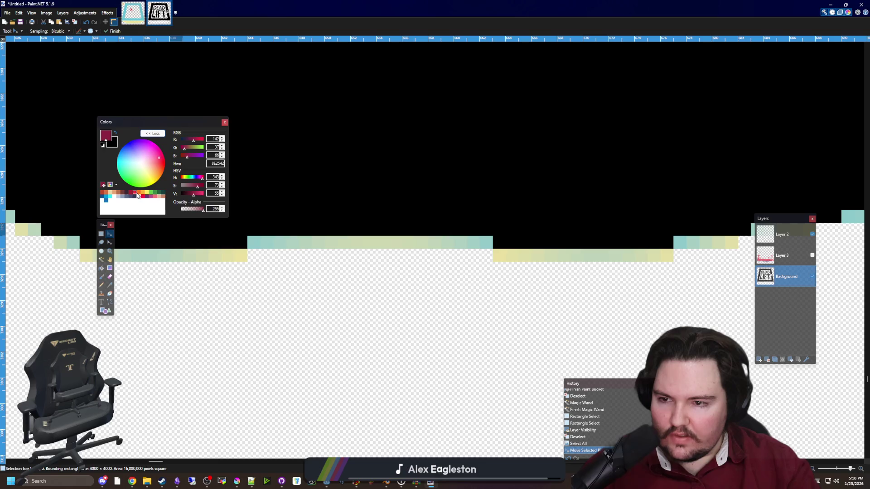
left_click(146, 196)
key("f")
left_click(284, 252)
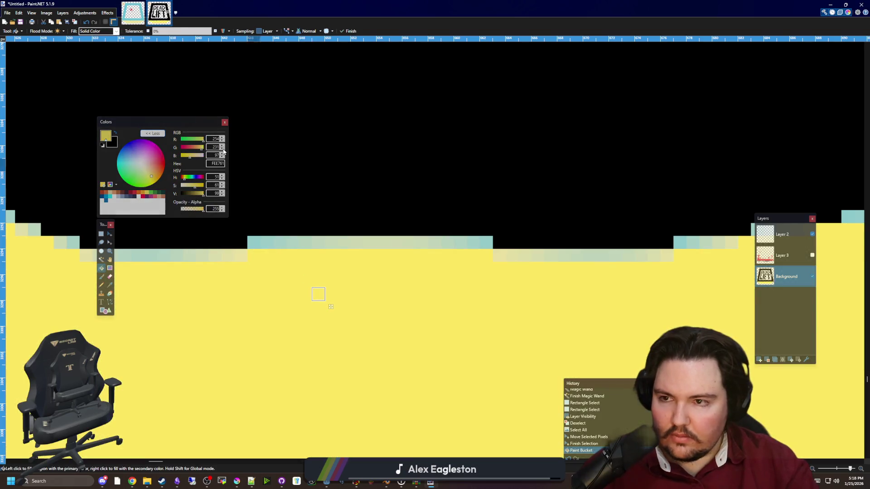
left_click_drag(181, 31, 215, 31)
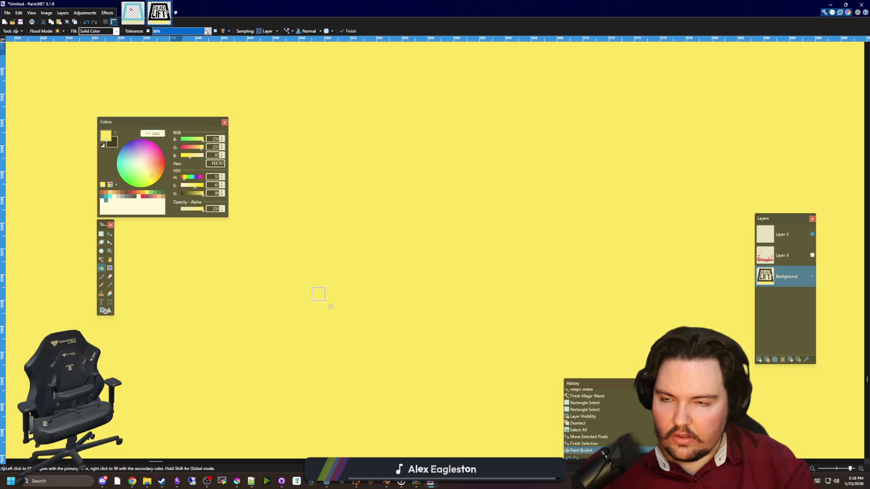
left_click_drag(202, 31, 202, 32)
scroll(276, 209, "down", 15, "ctrl")
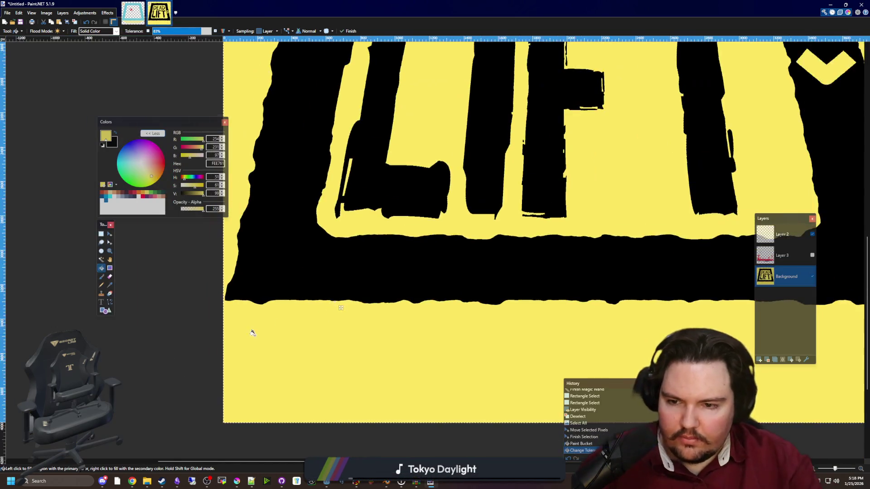
scroll(267, 281, "up", 3, "ctrl")
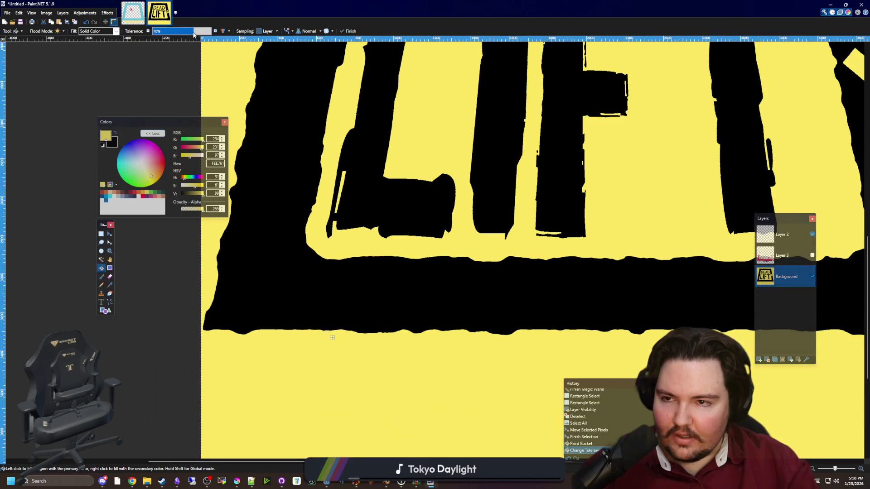
left_click_drag(189, 34, 185, 34)
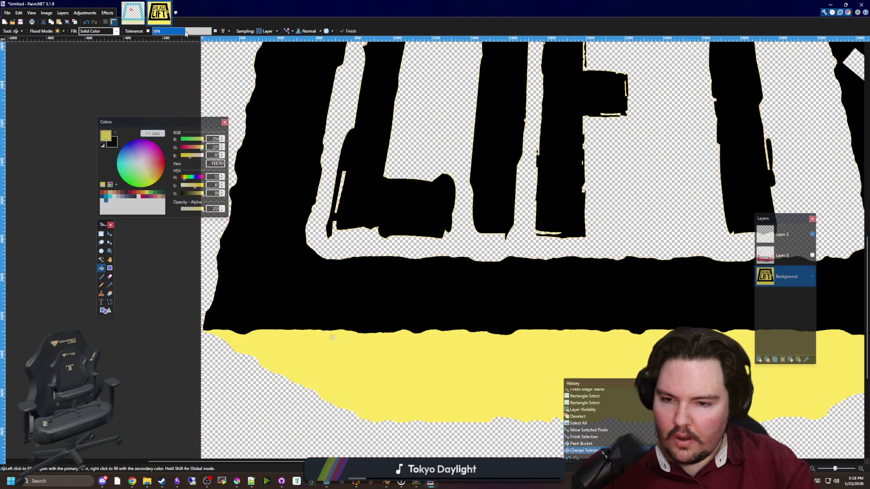
scroll(380, 402, "up", 8, "ctrl")
scroll(378, 402, "down", 1, "ctrl")
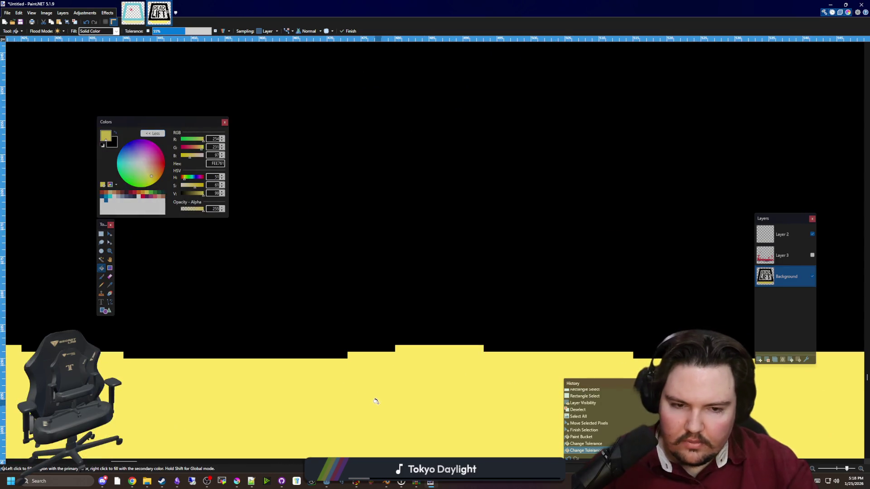
scroll(224, 311, "down", 15, "ctrl")
scroll(236, 322, "up", 4, "ctrl")
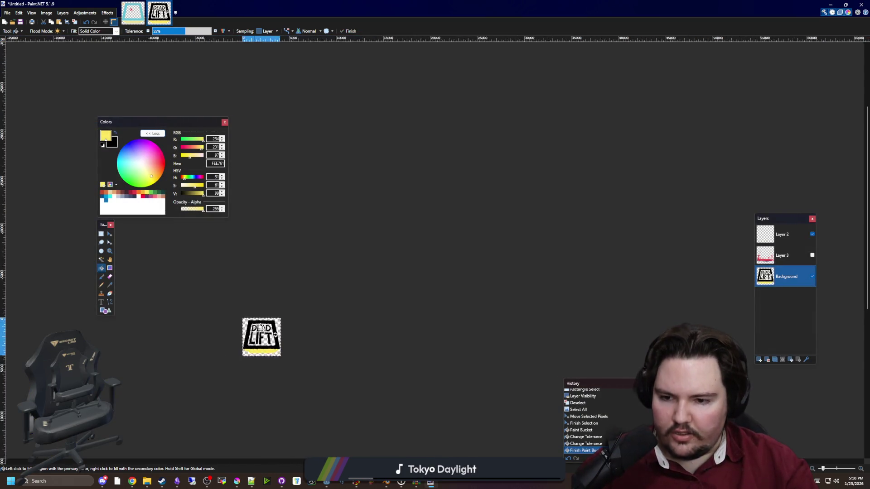
Deselect, then Magic Wand the transparent area beside the yellow fringe.
key("ctrl+d")
scroll(254, 385, "up", 2, "ctrl")
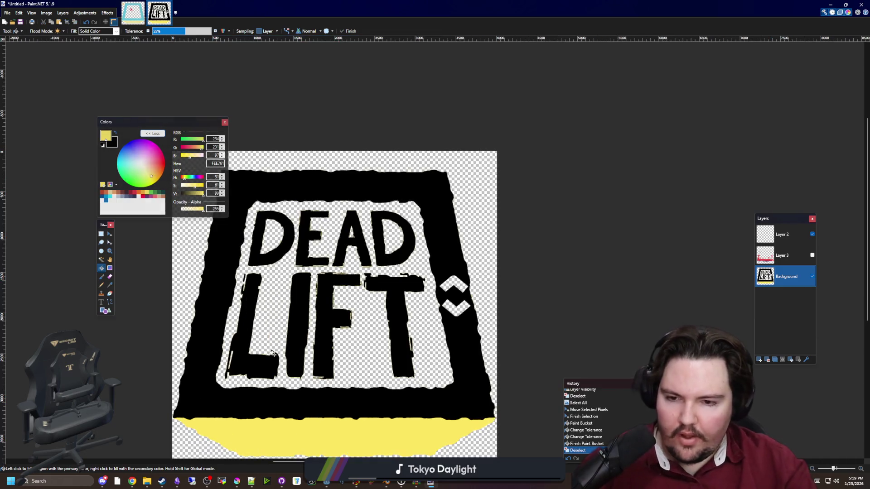
scroll(317, 391, "up", 5, "ctrl")
scroll(318, 392, "up", 10, "ctrl")
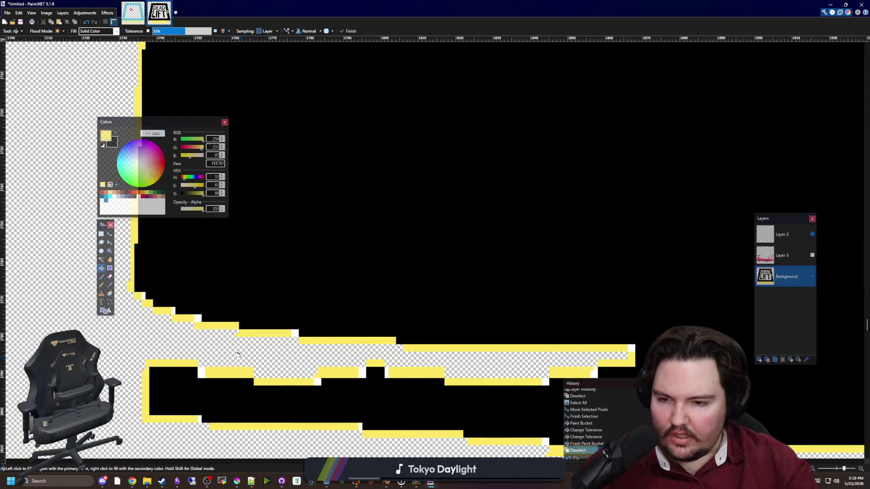
left_click(102, 260)
scroll(461, 295, "down", 3, "ctrl")
scroll(426, 284, "up", 2, "ctrl")
left_click(433, 269)
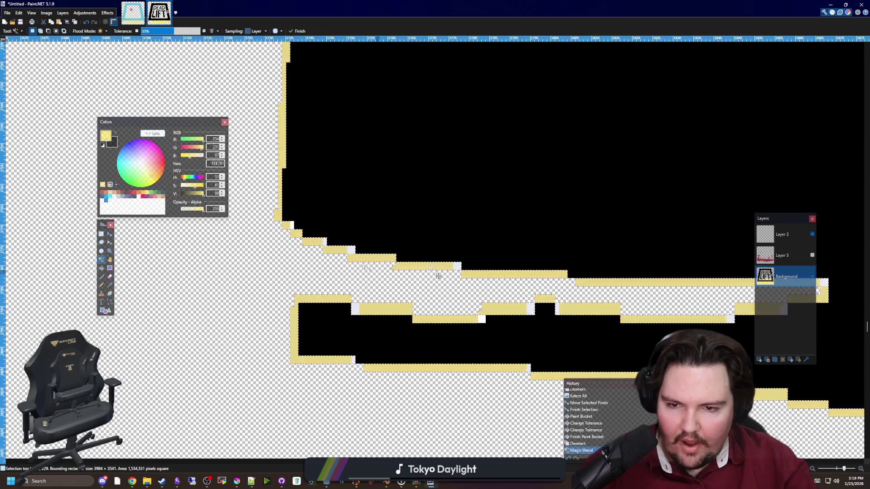
Switch to the Eraser and erase the yellow fringe pixels along the right edge.
scroll(432, 272, "down", 10, "ctrl")
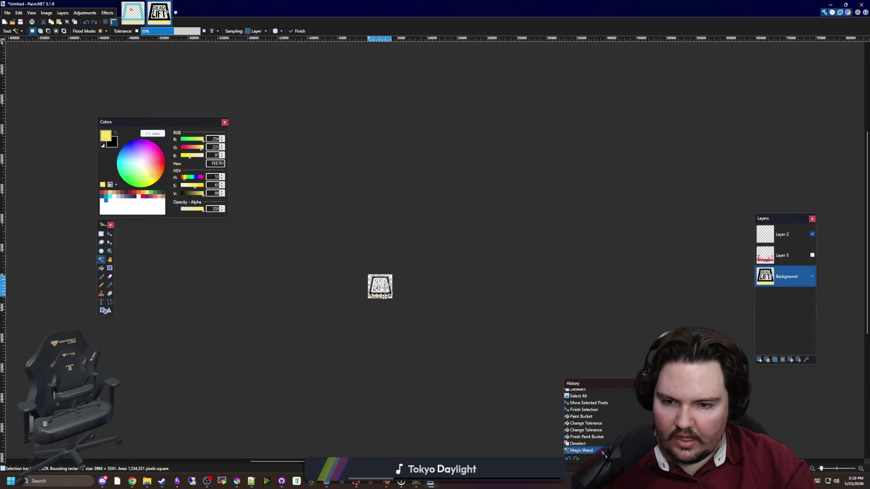
scroll(339, 292, "up", 8, "ctrl")
scroll(460, 411, "down", 2, "ctrl")
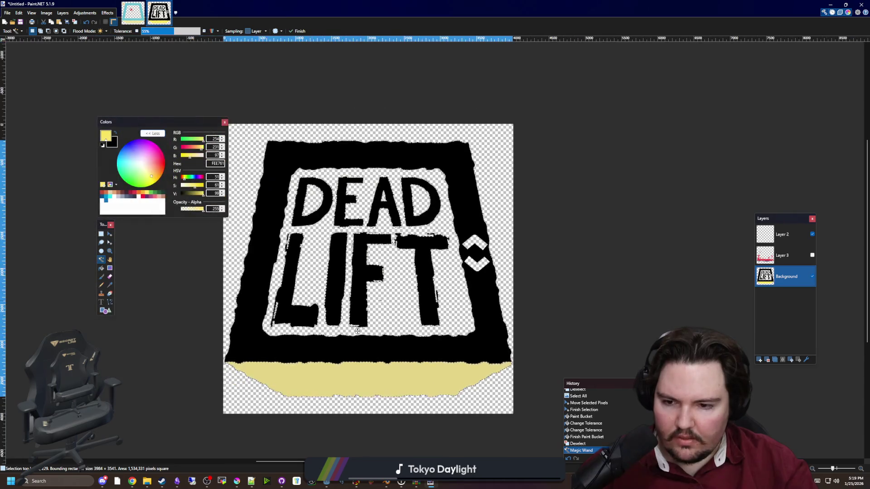
key("b")
scroll(508, 358, "up", 5, "ctrl")
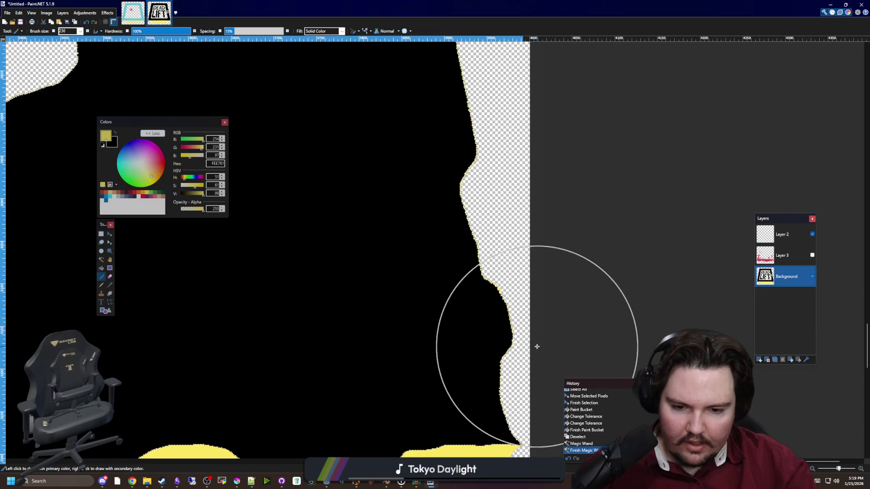
scroll(531, 336, "up", 5, "ctrl")
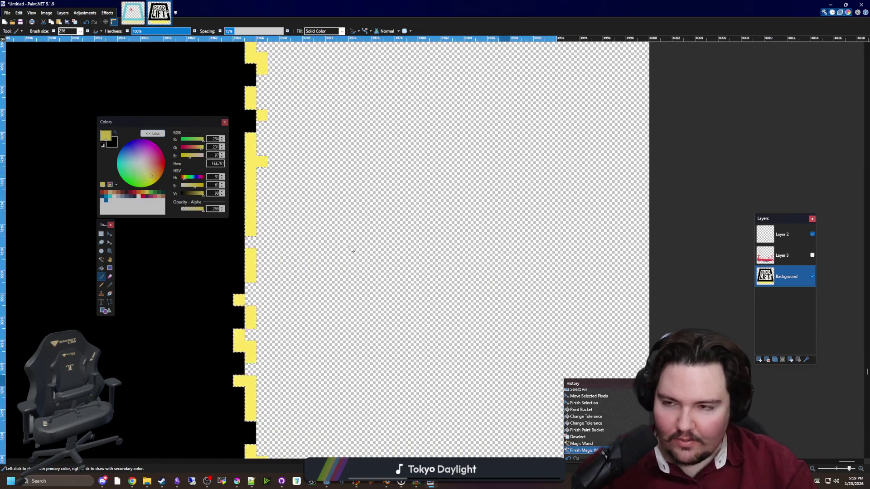
key("e")
scroll(263, 338, "down", 2, "ctrl")
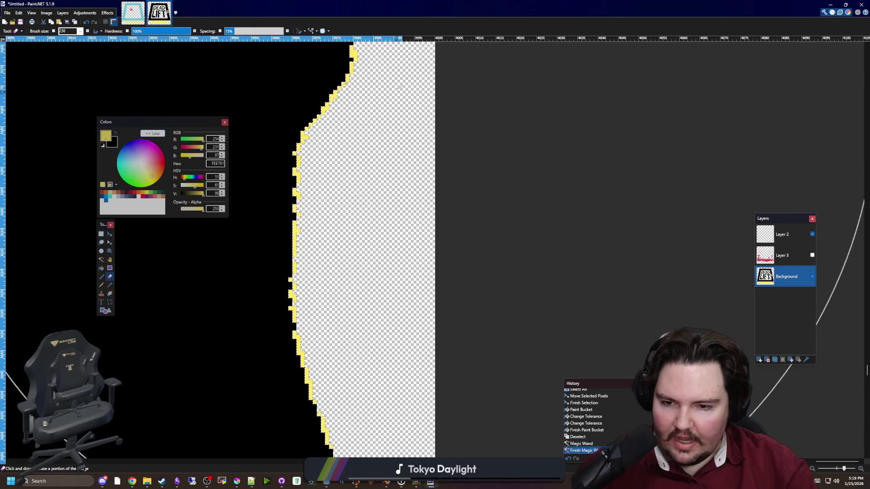
scroll(394, 48, "down", 2, "ctrl")
left_click_drag(395, 47, 452, 72)
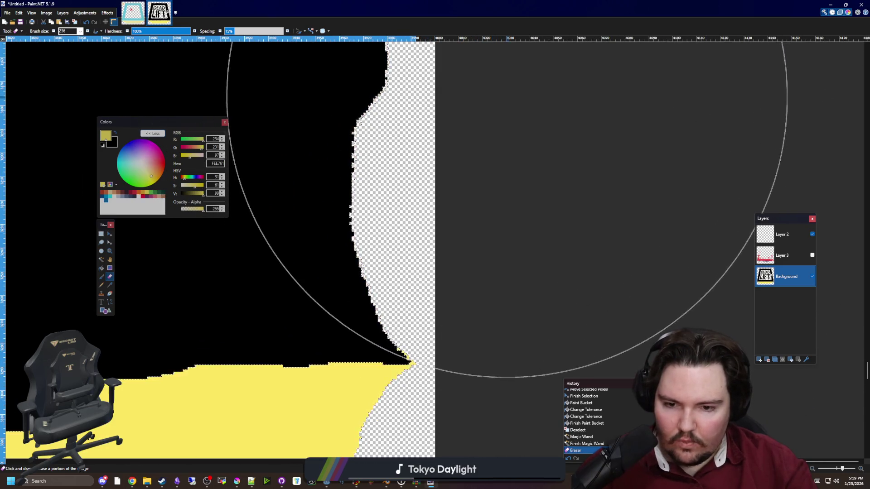
left_click(638, 193)
left_click(638, 194)
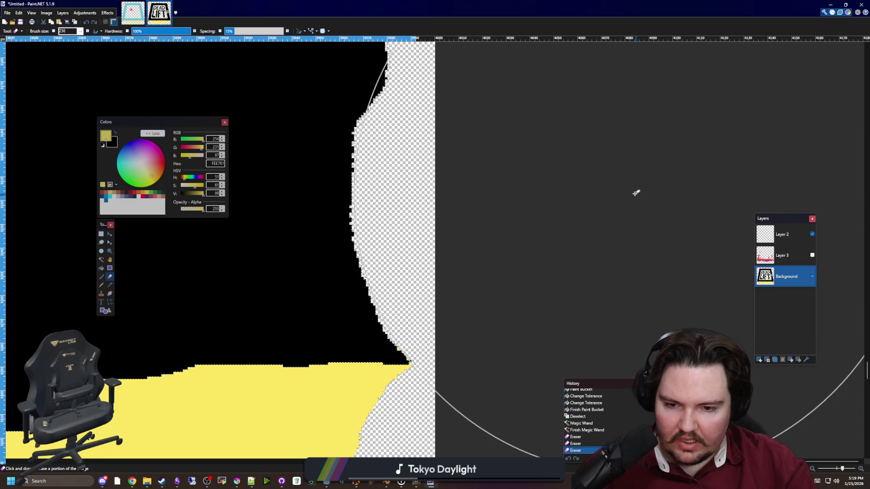
left_click(602, 147)
Set the eraser brush size to 1600 and erase the fringe along the logo's left edge.
scroll(480, 372, "down", 1, "ctrl")
scroll(480, 372, "down", 8, "ctrl")
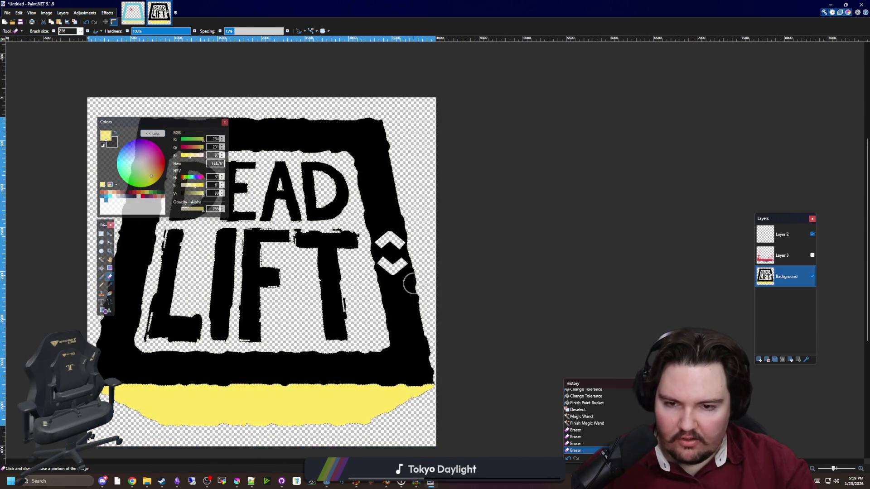
scroll(573, 162, "left", 2)
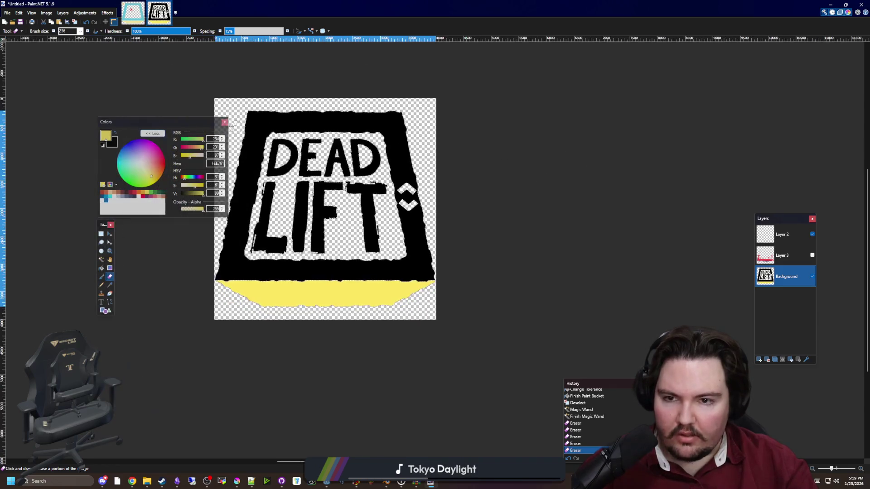
scroll(499, 181, "down", 1, "ctrl")
scroll(489, 149, "up", 2, "ctrl")
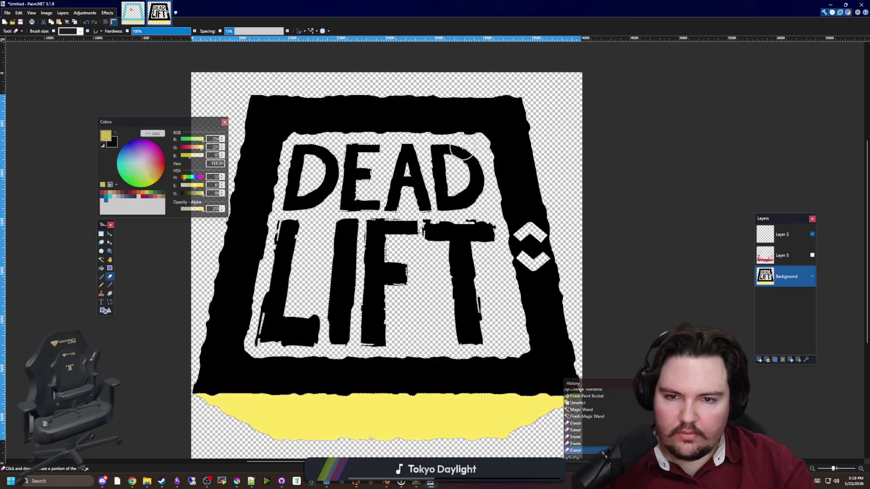
left_click(80, 31)
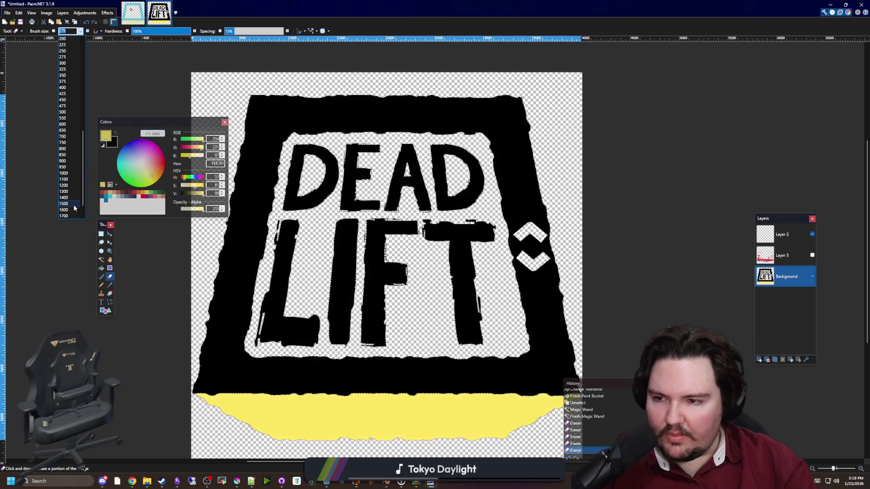
left_click(75, 210)
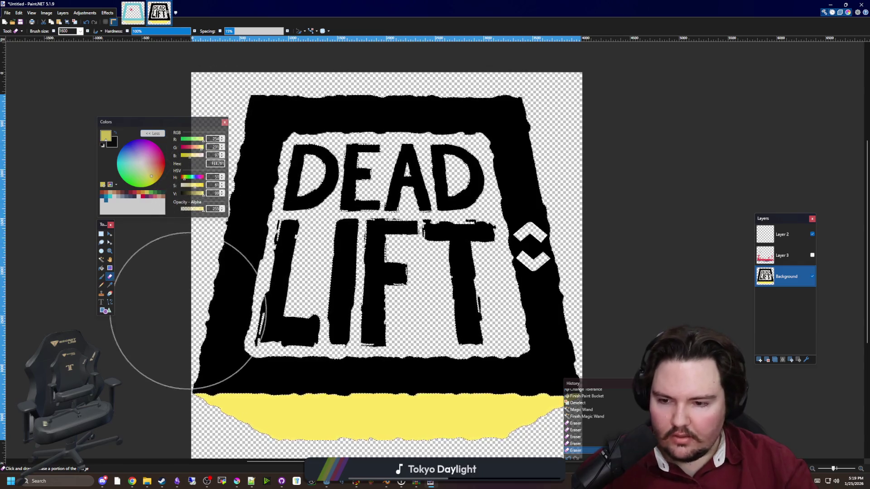
key("ctrl+z")
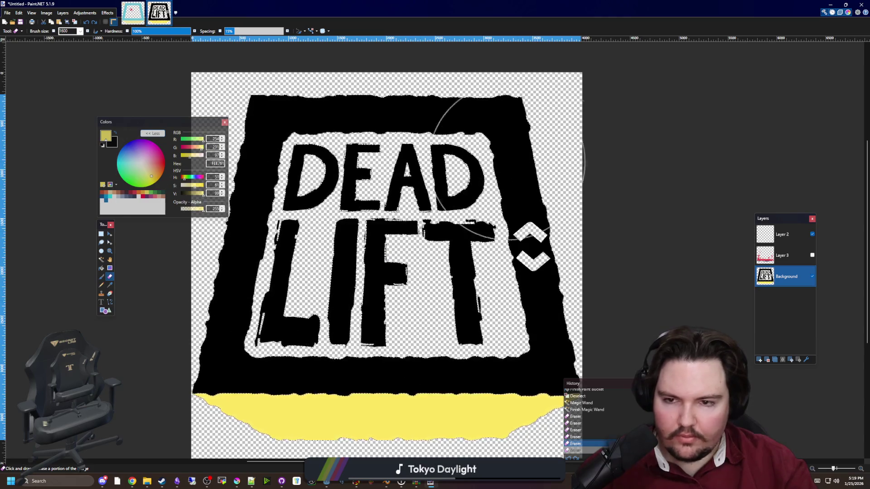
key("ctrl+y")
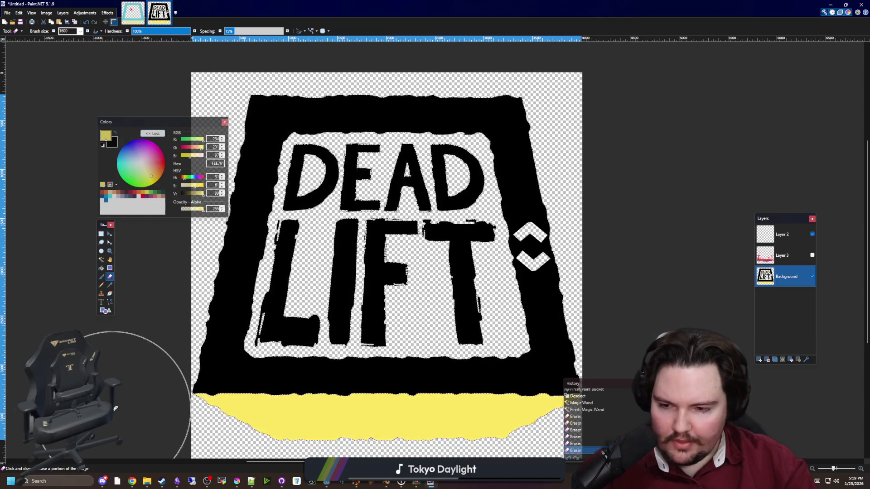
scroll(109, 415, "up", 2)
scroll(104, 415, "up", 3)
scroll(358, 389, "down", 2)
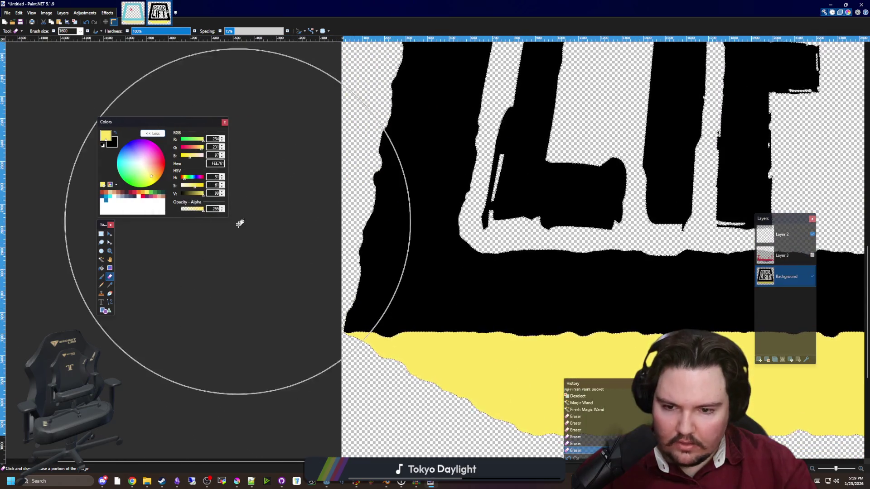
scroll(344, 295, "up", 4)
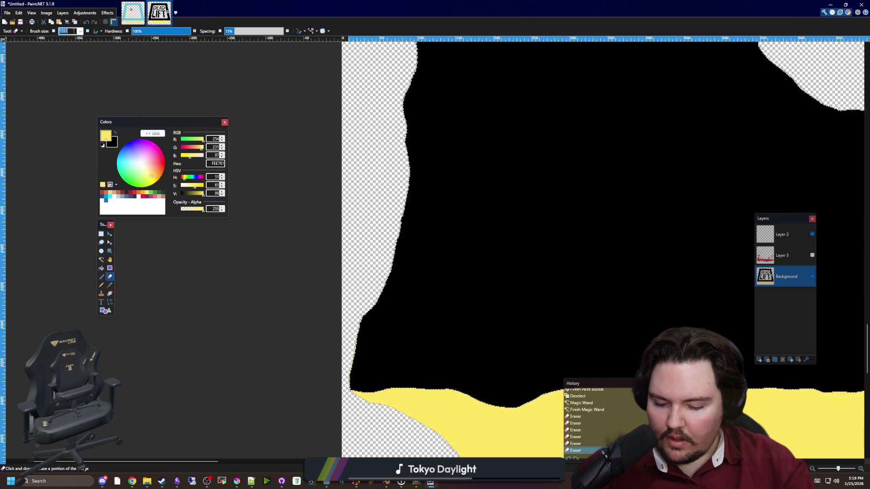
left_click(455, 220)
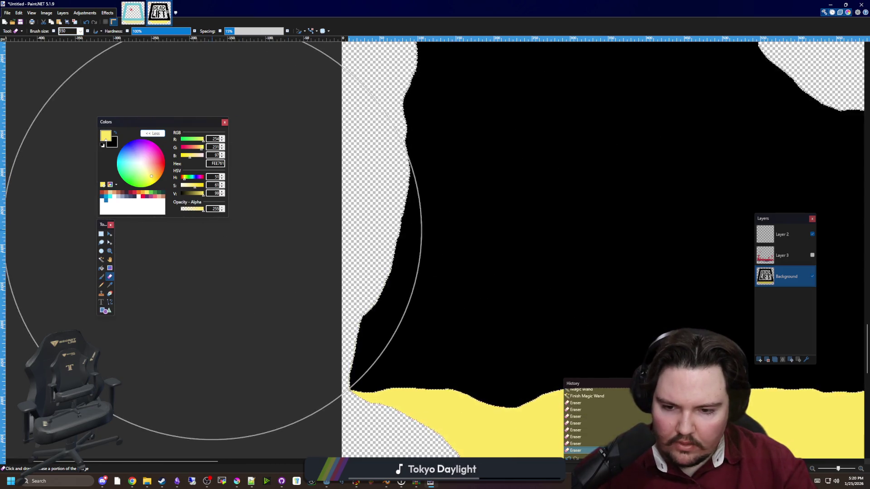
Deselect so no selection remains.
scroll(355, 400, "up", 1)
scroll(354, 400, "up", 8)
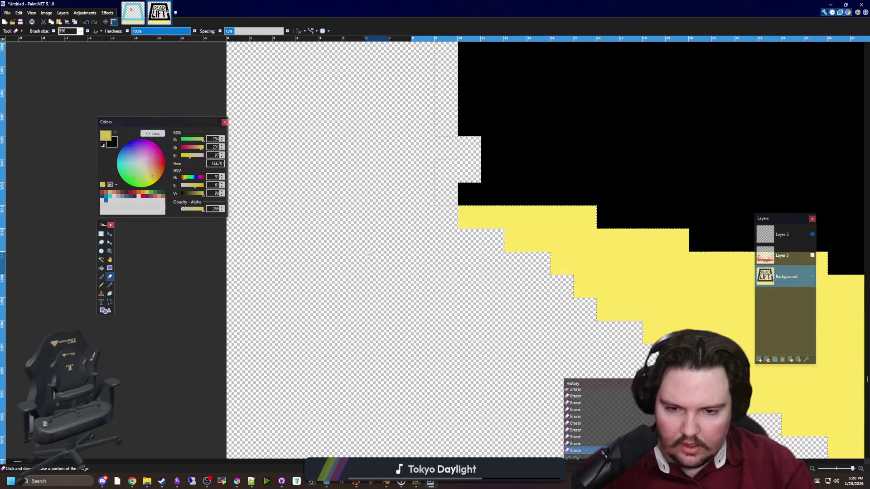
key("ctrl+d")
scroll(308, 317, "down", 10)
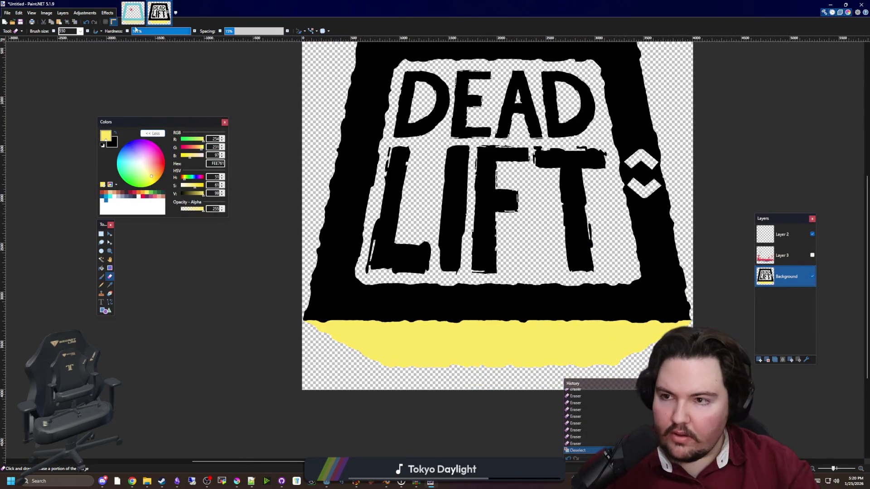
left_click(107, 12)
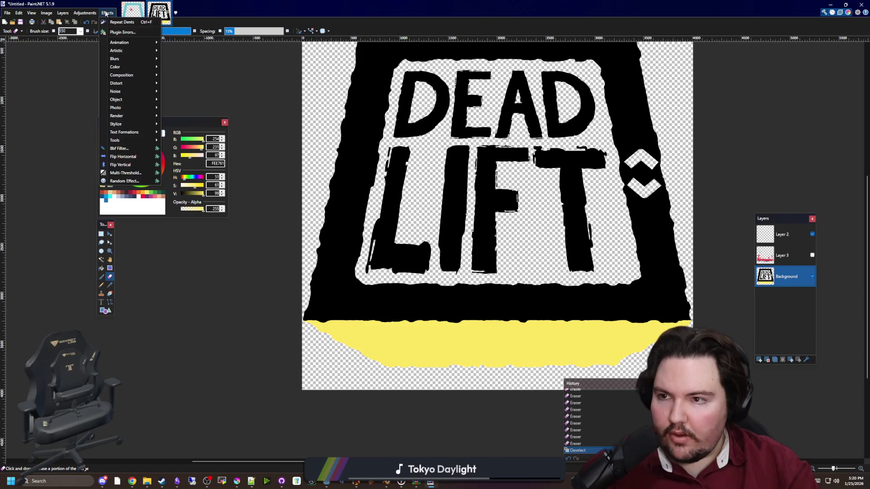
Apply Effects > Color > Quantize with Colors set to 3.
mouse_move(139, 71)
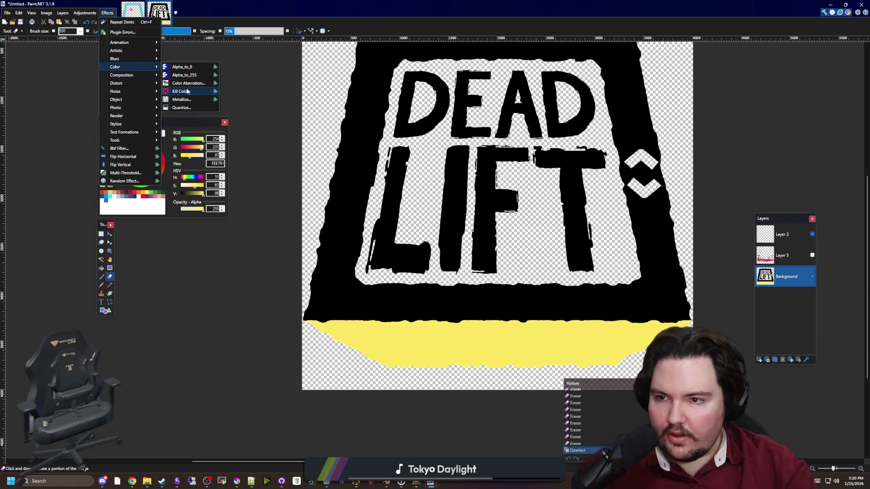
left_click(182, 108)
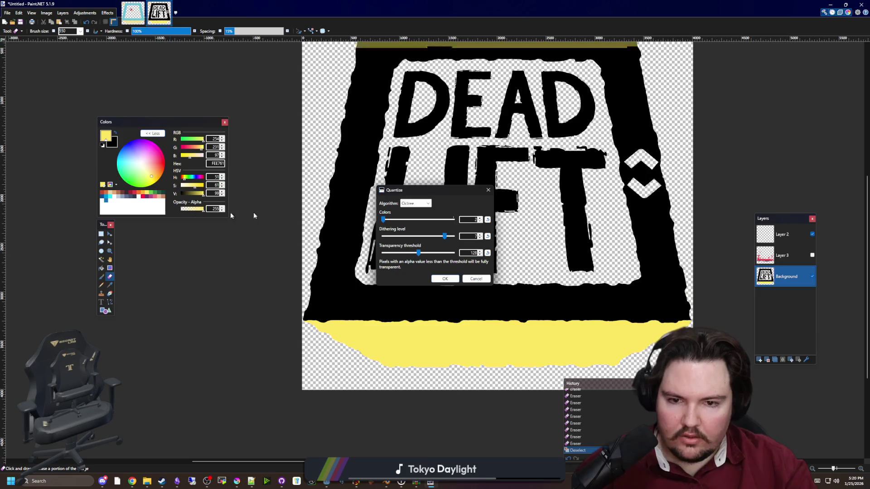
left_click(481, 220)
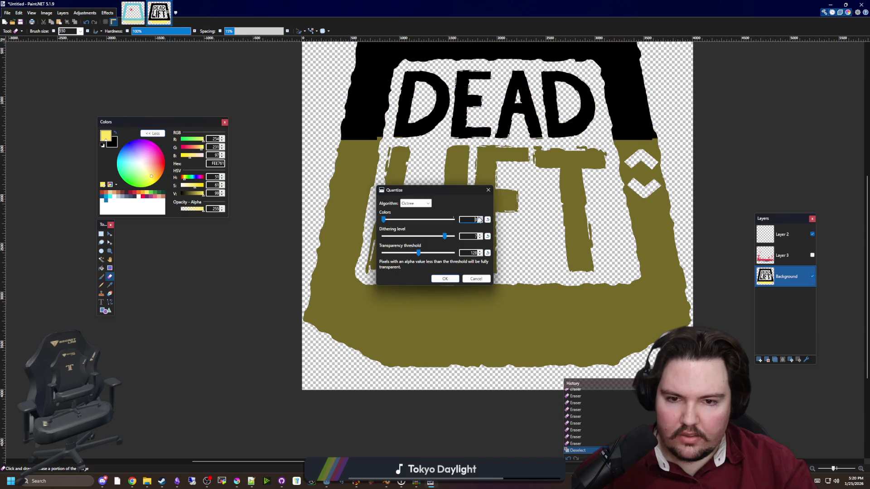
left_click(445, 279)
scroll(764, 341, "down", 1)
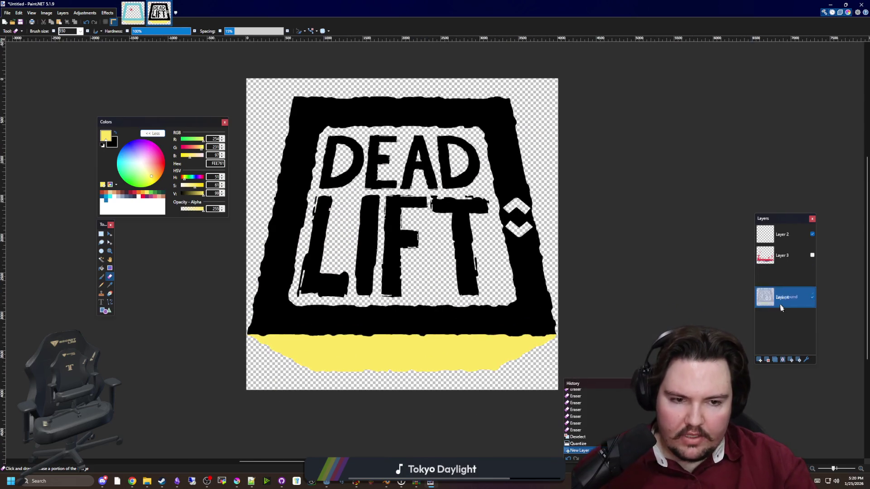
Move Layer 4 below Background and fill it with a solid black rectangle covering the canvas.
left_click_drag(780, 306, 780, 307)
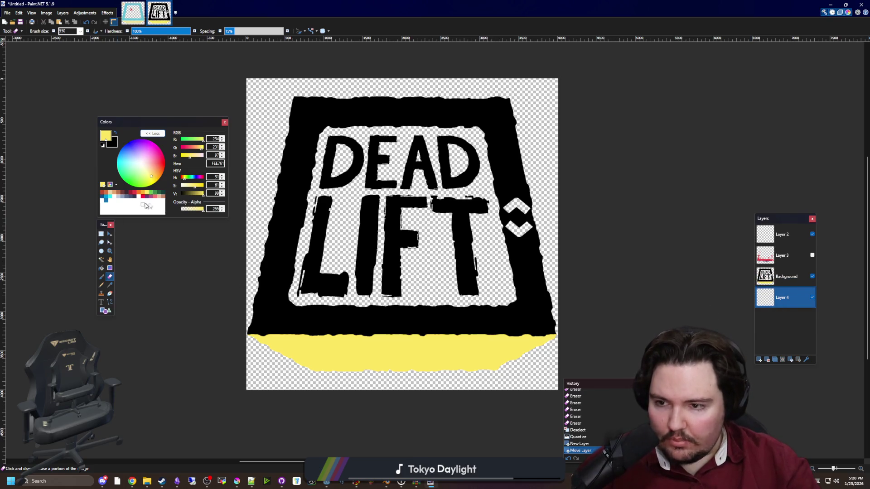
left_click(104, 311)
scroll(403, 338, "down", 1)
left_click_drag(520, 382, 255, 126)
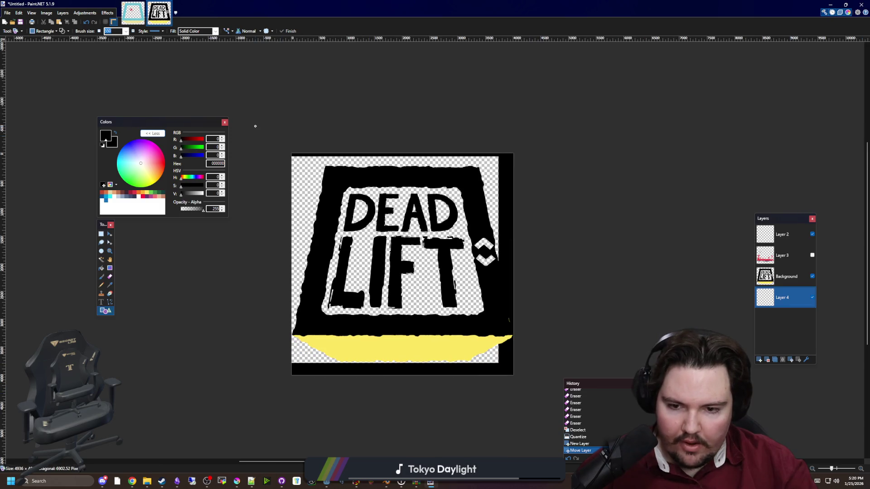
left_click(68, 31)
left_click(79, 45)
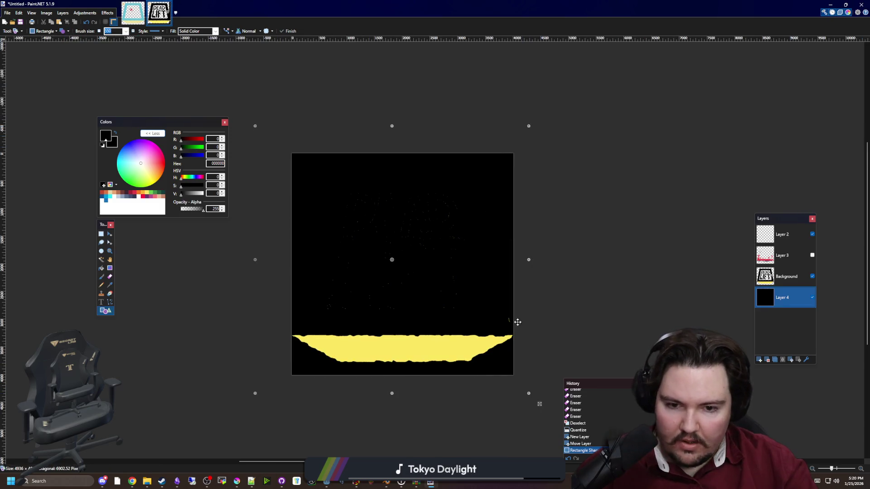
key("Return")
scroll(443, 301, "up", 4)
scroll(443, 301, "down", 2)
On the Background layer, Magic Wand the thin stray yellow line and erase it.
key("alt+Page_Up")
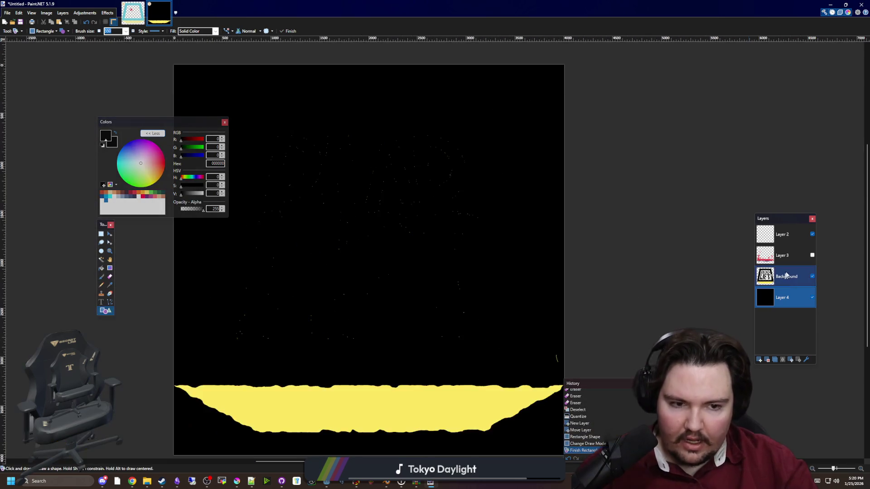
left_click(100, 261)
scroll(554, 345, "up", 12)
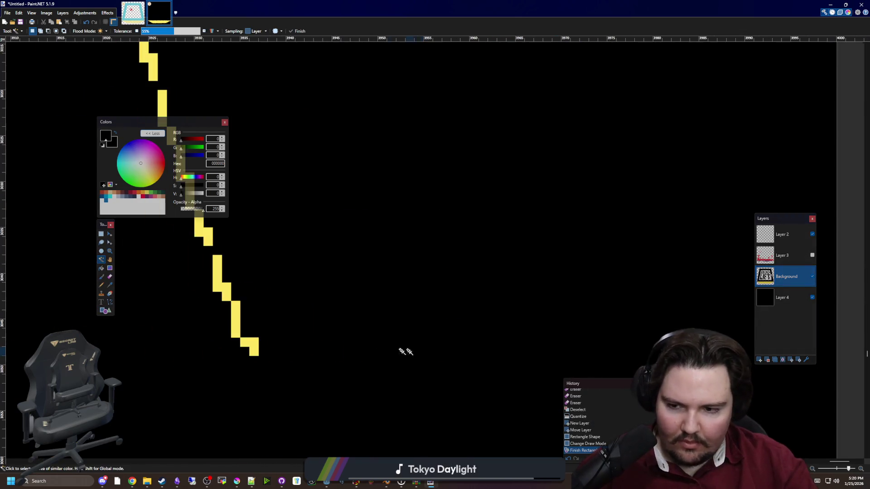
left_click(235, 325)
scroll(412, 346, "down", 10)
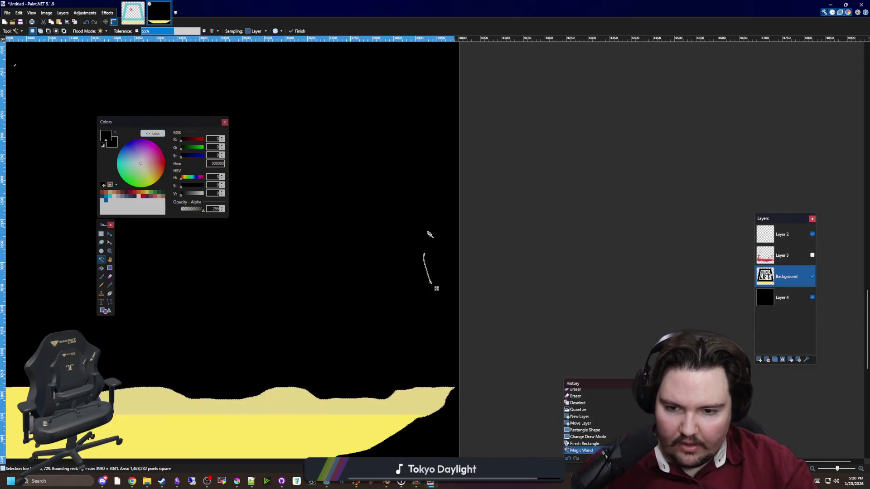
scroll(510, 274, "down", 6)
key("b")
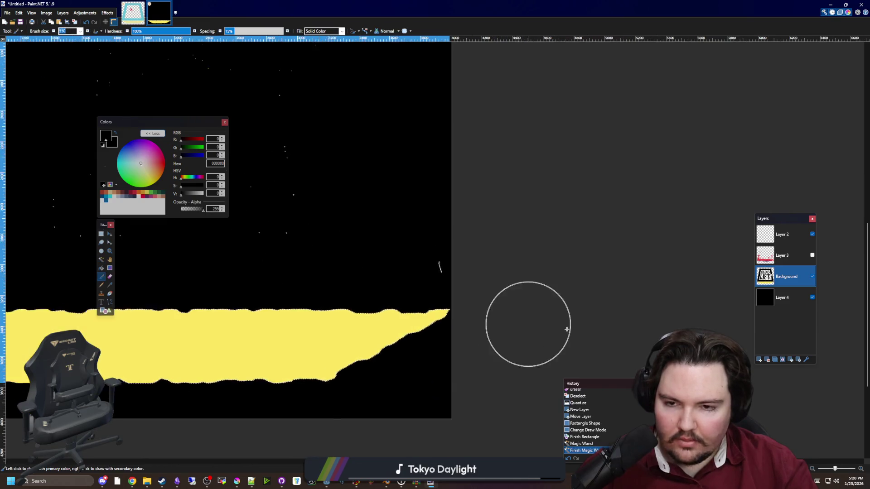
scroll(273, 214, "up", 2)
scroll(301, 243, "down", 2)
key("e")
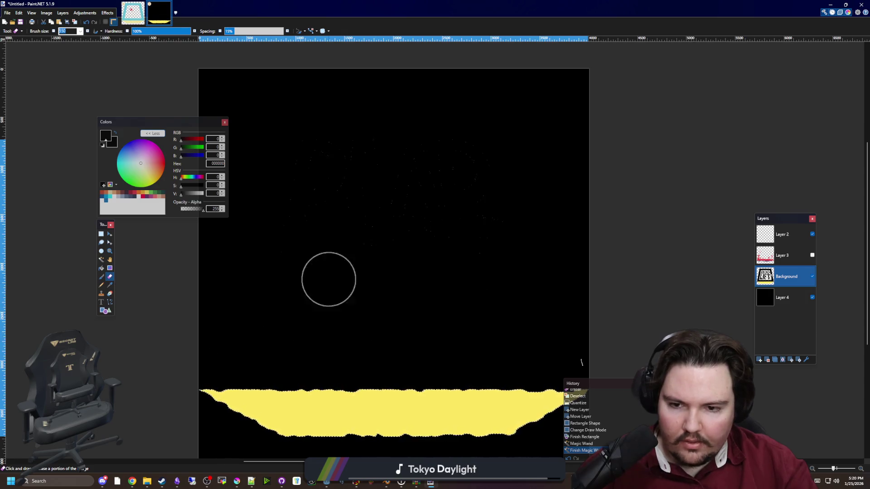
mouse_move(243, 132)
left_mouse_down()
mouse_move(485, 194)
mouse_move(359, 224)
left_mouse_up()
Deselect and delete the black Layer 4.
key("ctrl+d")
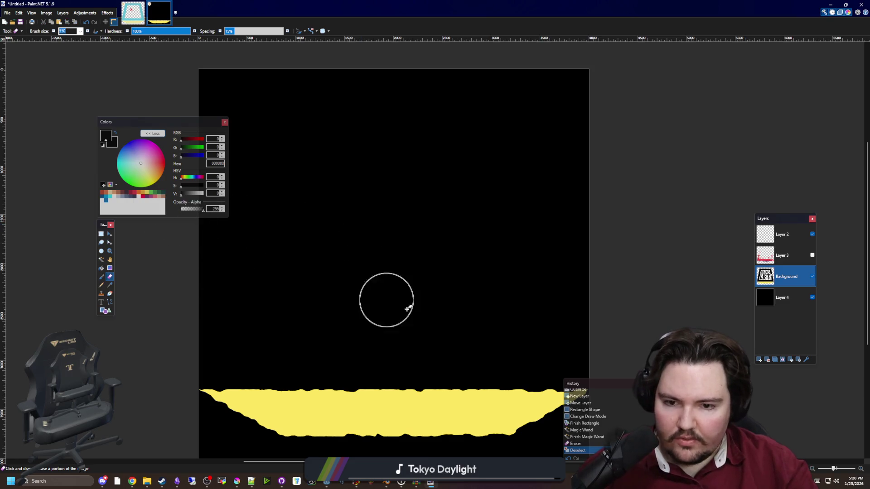
scroll(398, 301, "up", 4)
scroll(451, 345, "down", 8)
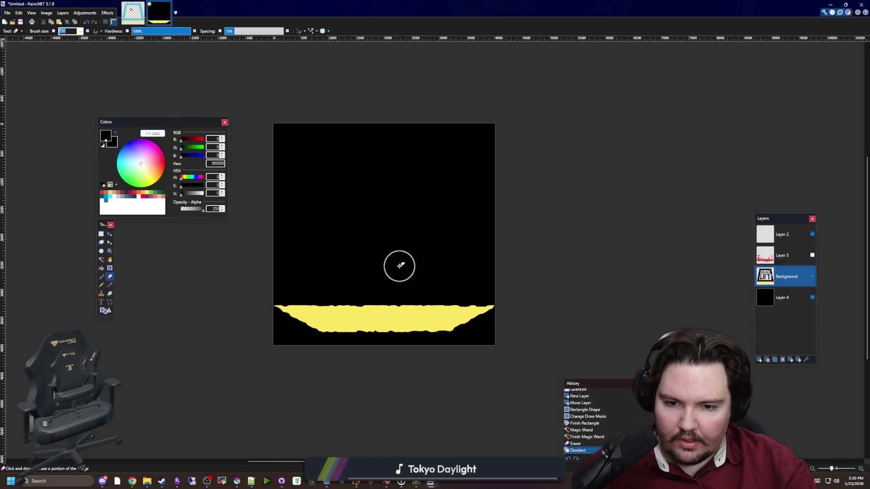
scroll(399, 266, "up", 2)
left_click(768, 361)
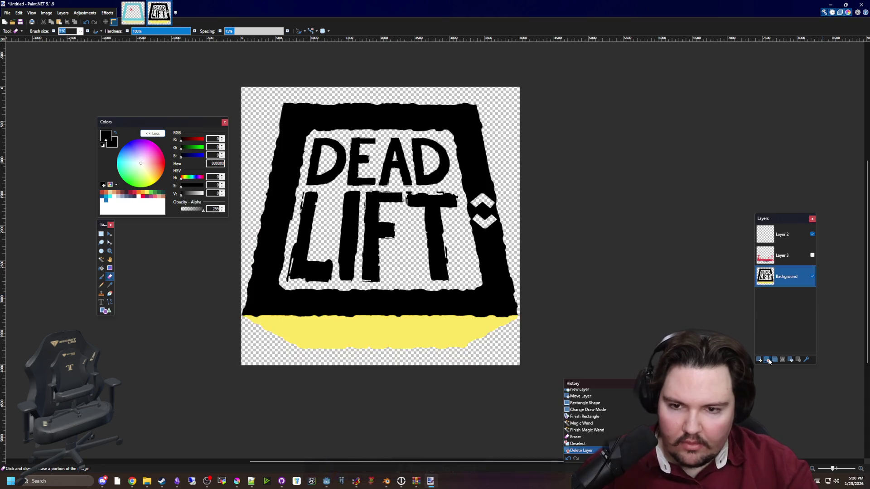
Pick dark red as the paint colour, make Layer 3 active and visible, and hide Background.
scroll(431, 271, "up", 1)
left_click(101, 268)
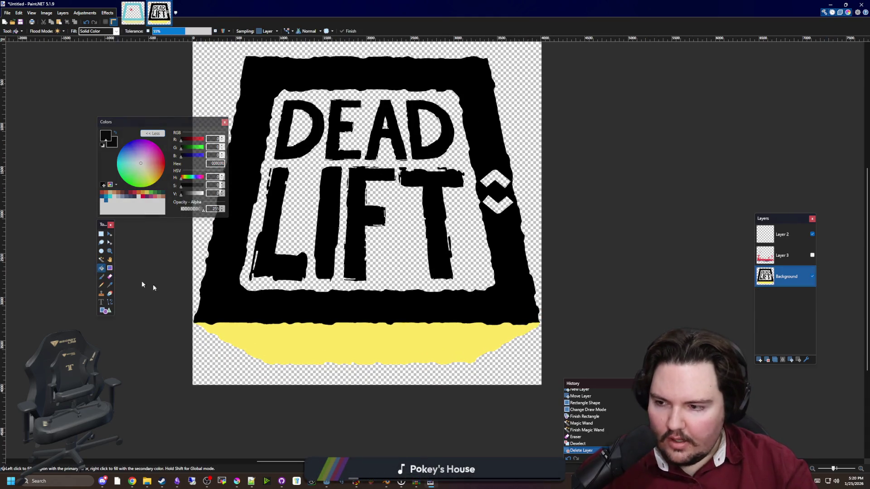
left_click(142, 196)
scroll(367, 345, "down", 1)
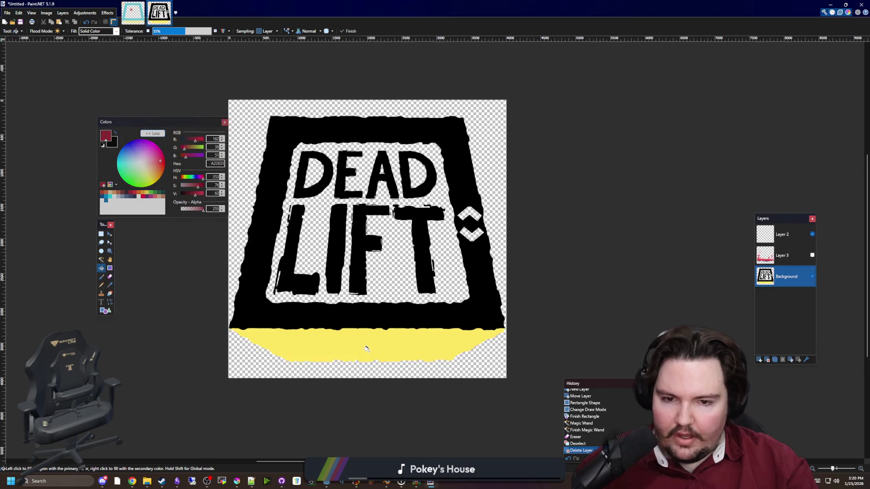
left_click(810, 257)
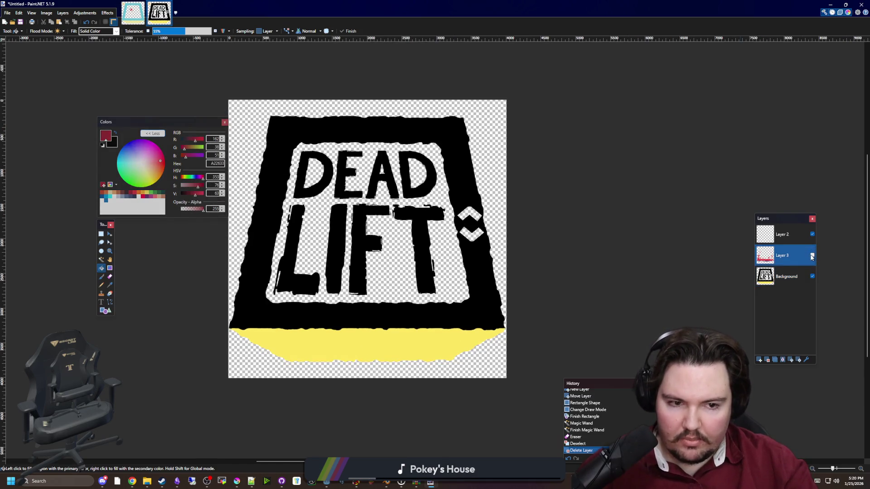
left_click(812, 257)
left_click(813, 276)
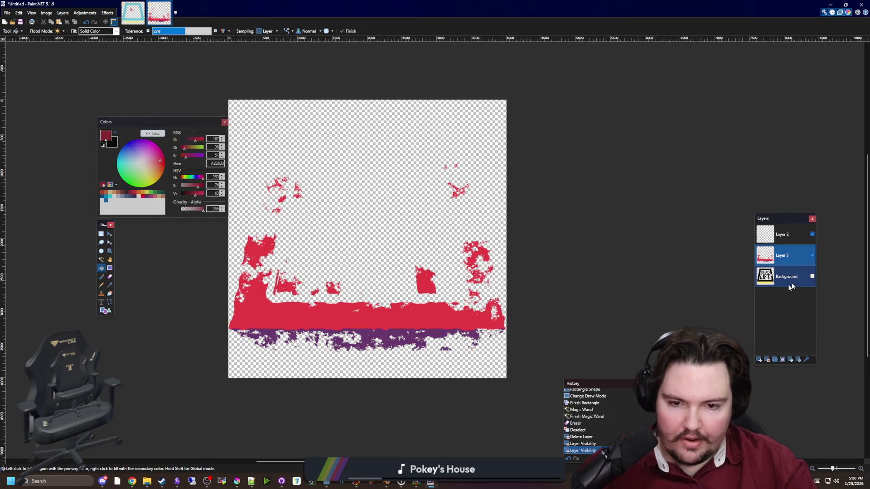
Add a layer below Layer 3 and fill it black, then delete it and re-show Background.
left_click(761, 363)
left_click_drag(788, 254, 788, 278)
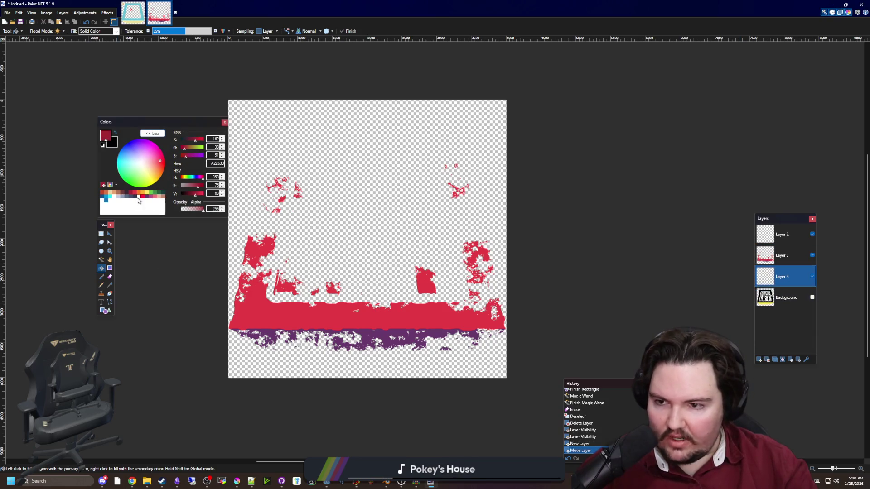
left_click_drag(194, 196, 180, 195)
key("o")
left_click_drag(518, 409, 128, 95)
key("Return")
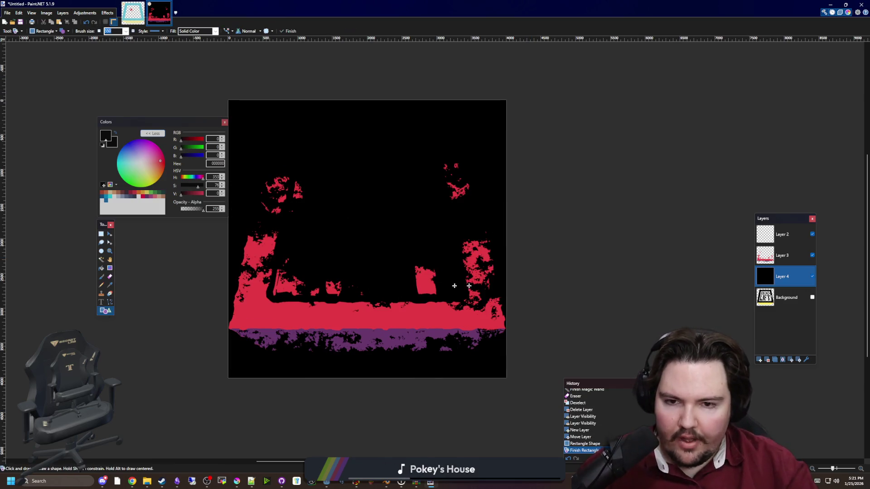
left_click(768, 360)
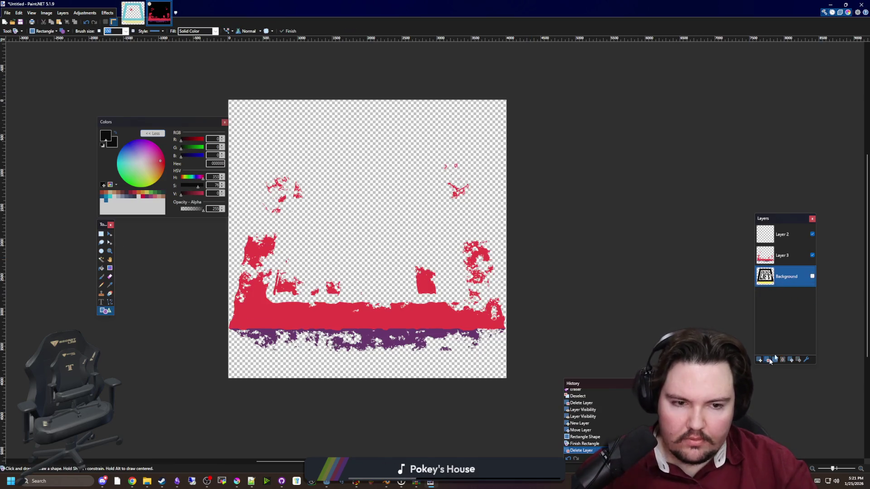
left_click(812, 278)
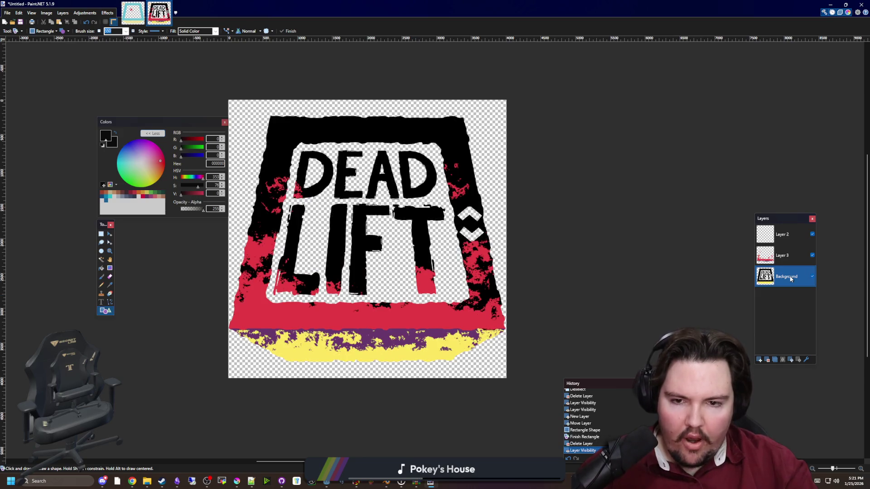
Magic Wand the band below the logo and erase its yellow part.
left_click(101, 260)
left_click(377, 362)
scroll(426, 341, "up", 1)
scroll(426, 341, "up", 3)
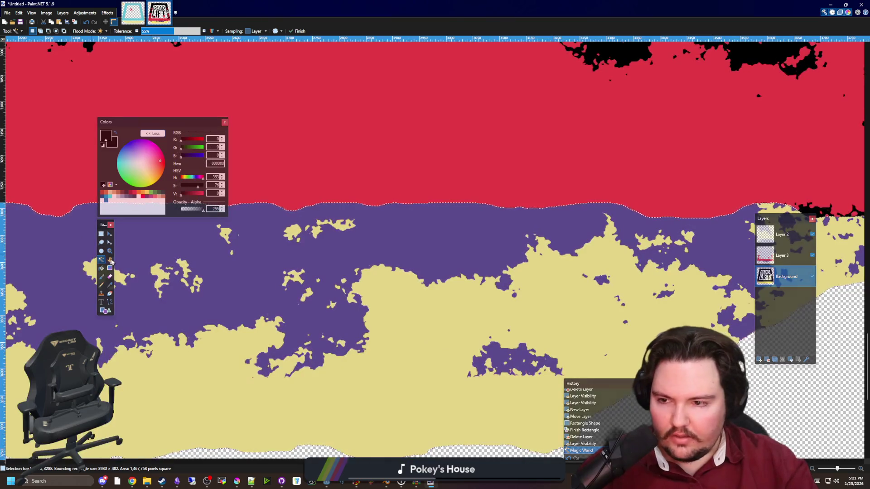
key("e")
scroll(385, 308, "down", 2)
scroll(386, 308, "down", 2)
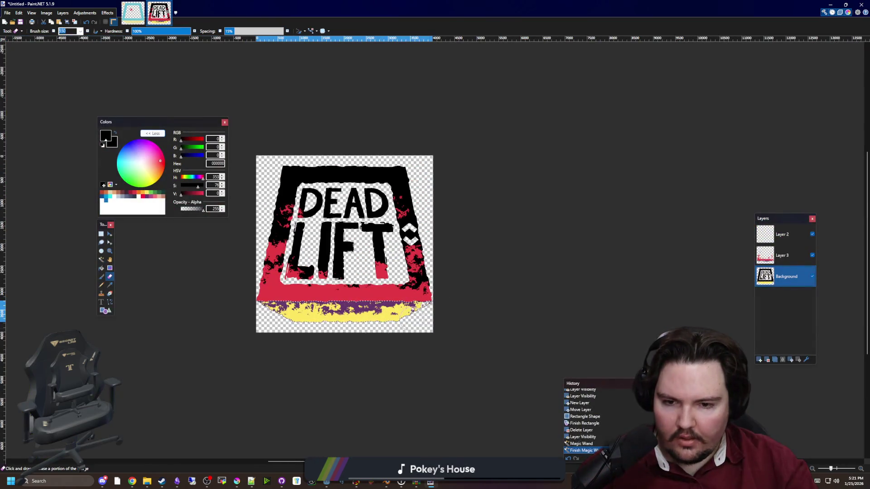
left_click_drag(281, 313, 409, 298)
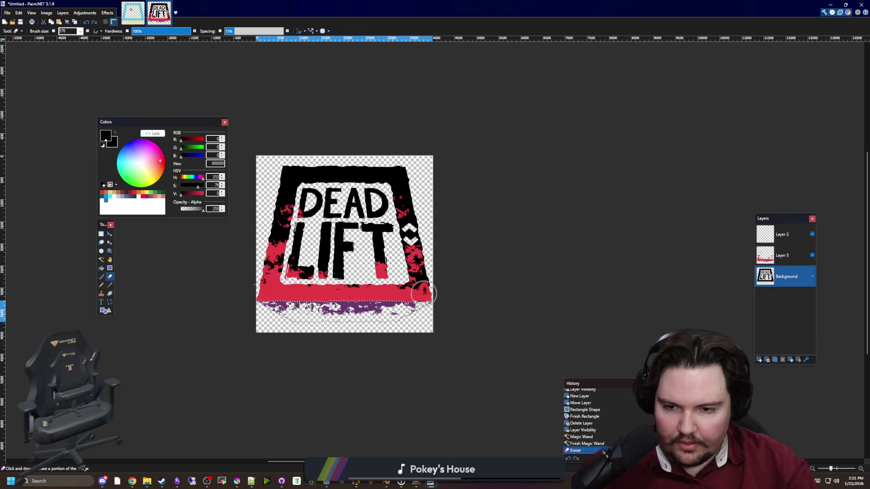
scroll(288, 332, "up", 3)
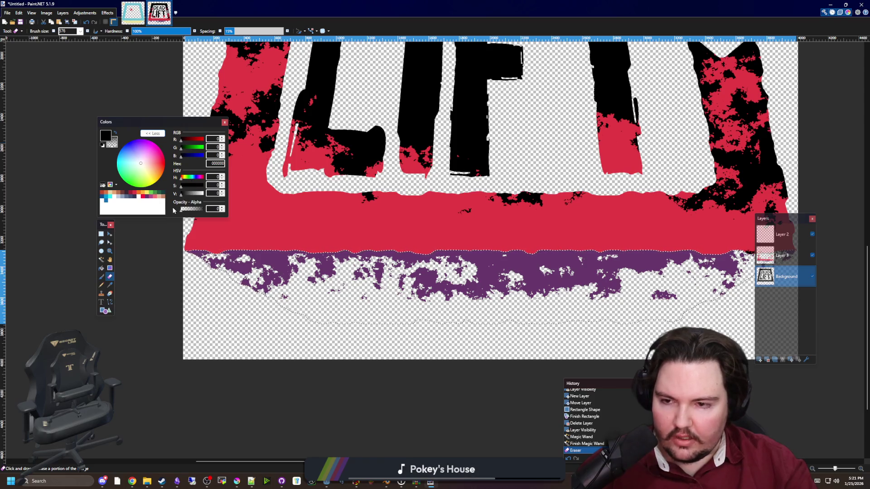
Drag a vertical gradient fading the purple band downward, then deselect.
left_click(110, 267)
scroll(492, 268, "up", 2)
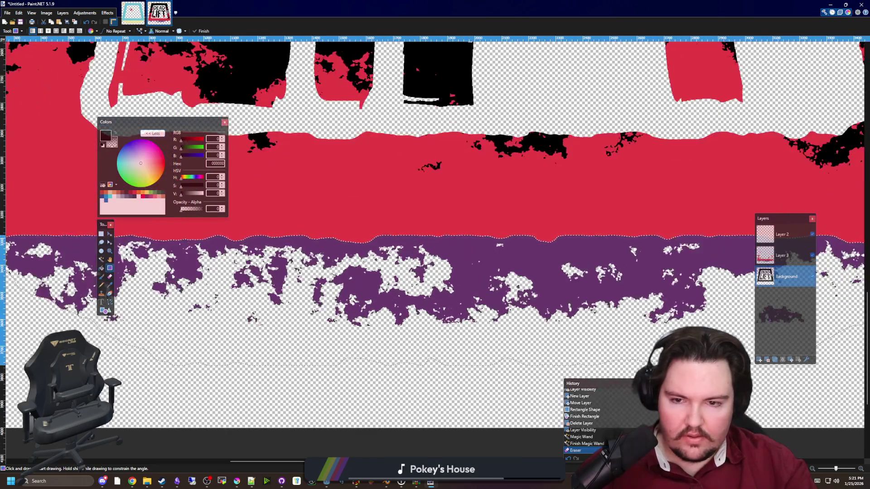
left_click_drag(425, 231, 425, 388)
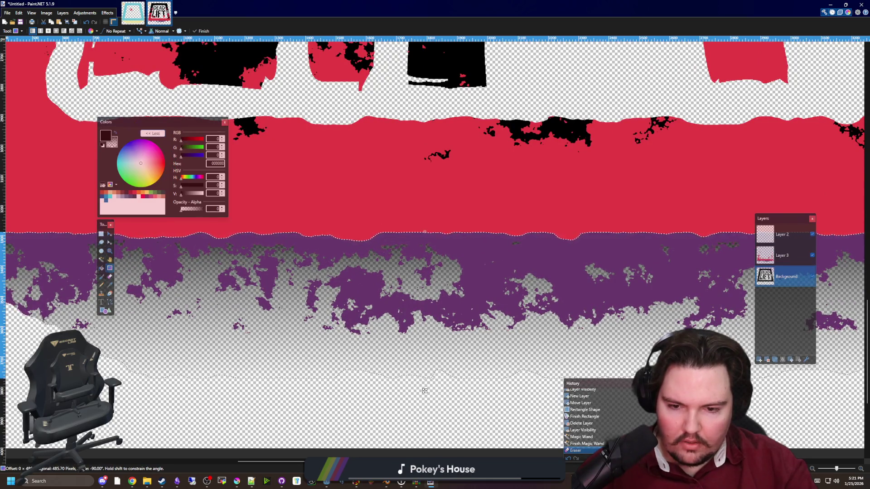
key("Return")
scroll(359, 327, "down", 4)
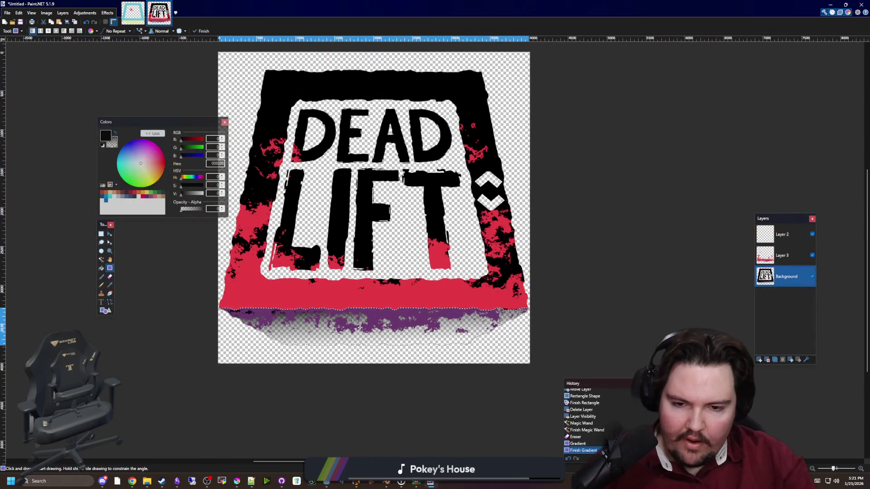
scroll(333, 424, "up", 4)
key("ctrl+z")
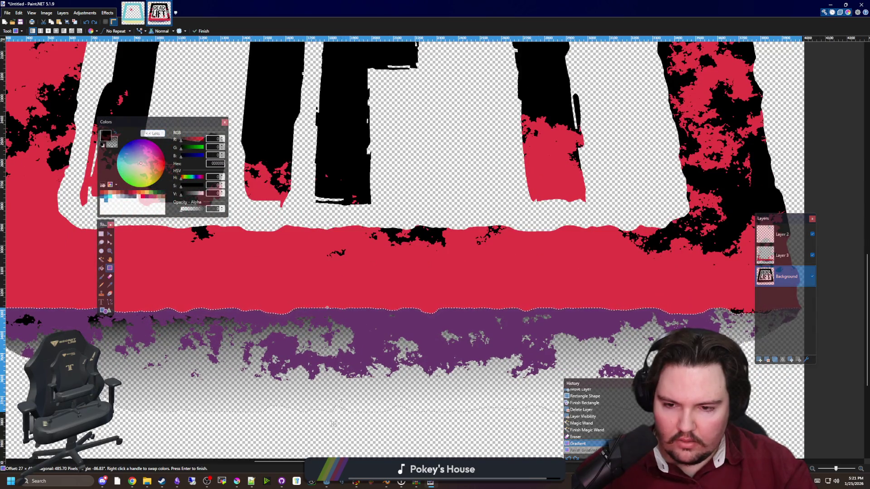
key("ctrl+z")
left_click_drag(363, 309, 363, 410)
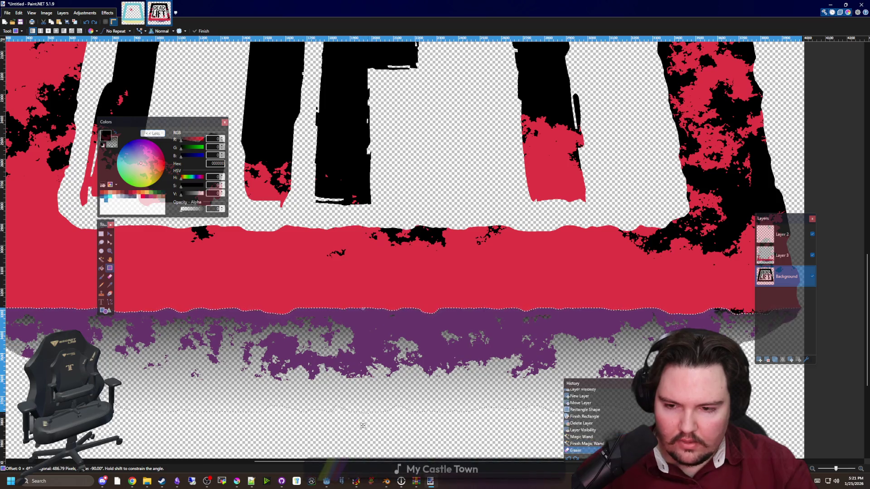
key("ctrl+d")
scroll(367, 402, "down", 10, "ctrl")
scroll(388, 393, "up", 5, "ctrl")
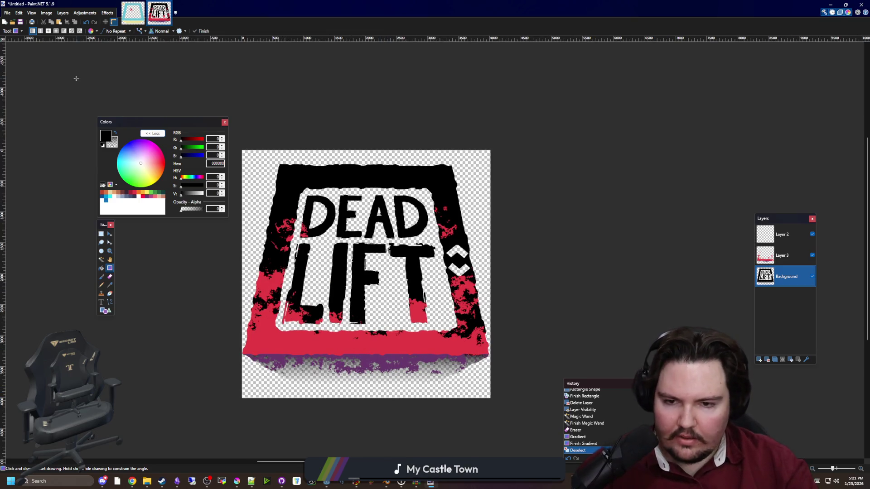
left_click(7, 13)
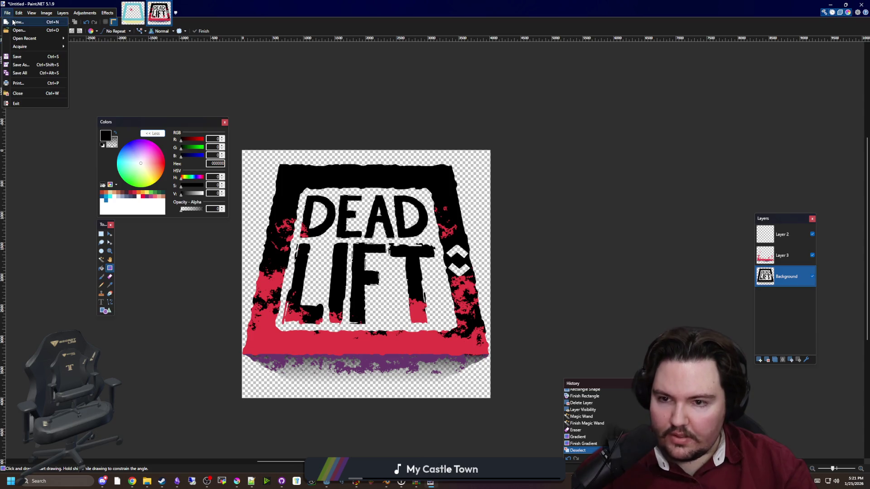
Begin Save As in the maze game's Sprites folder with PNG as the file type.
left_click(20, 66)
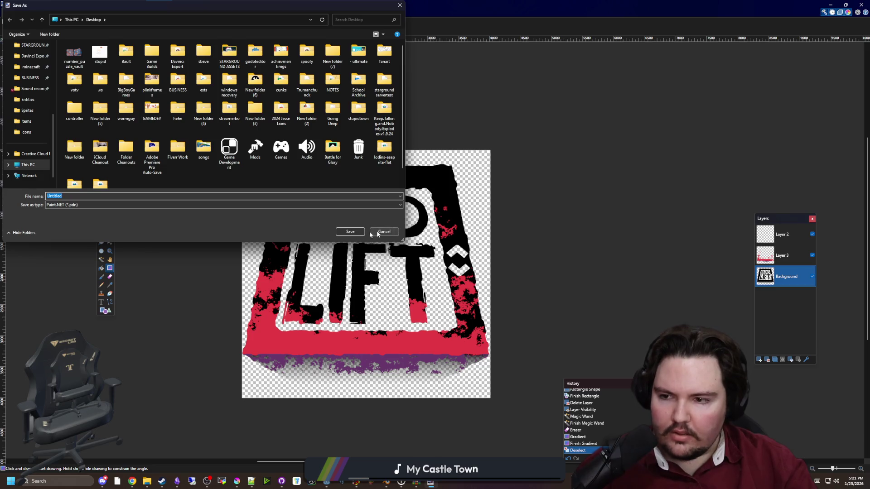
scroll(41, 88, "up", 5)
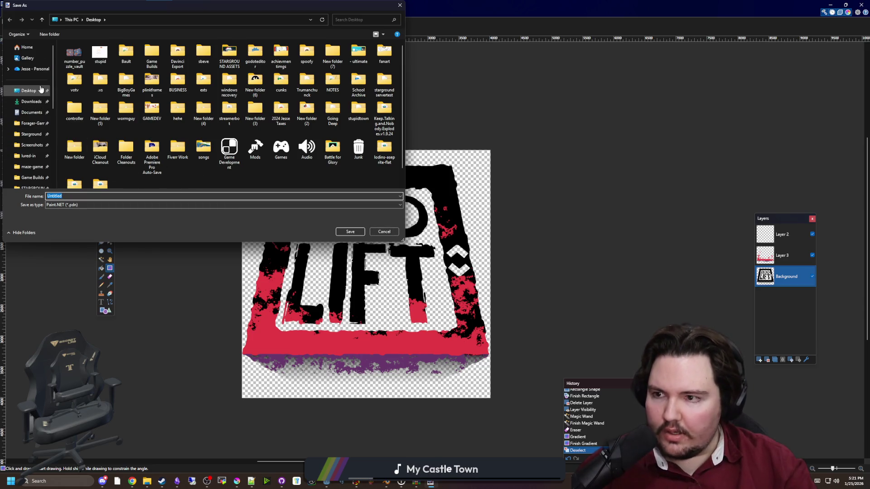
left_click(30, 167)
left_click(77, 150)
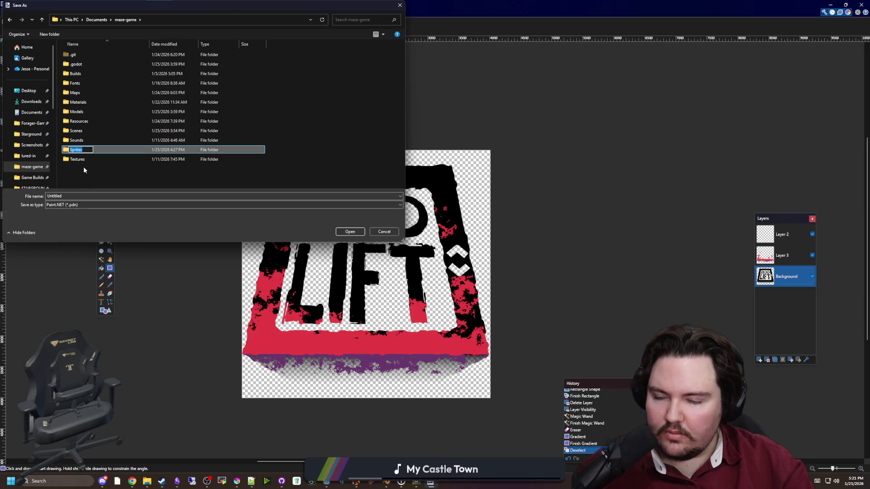
left_click(68, 205)
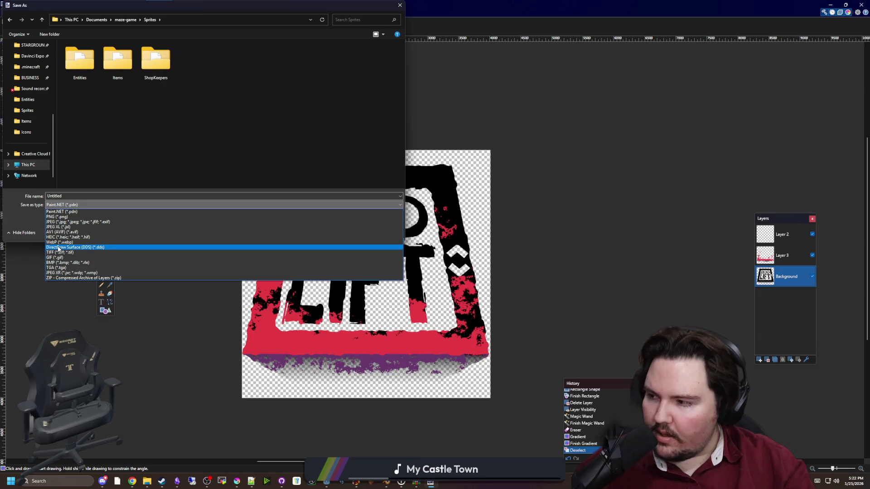
left_click(64, 217)
Save as deadlift_logo.png, accepting flattening, then minimize Paint.NET and Krita.
double_click(67, 196)
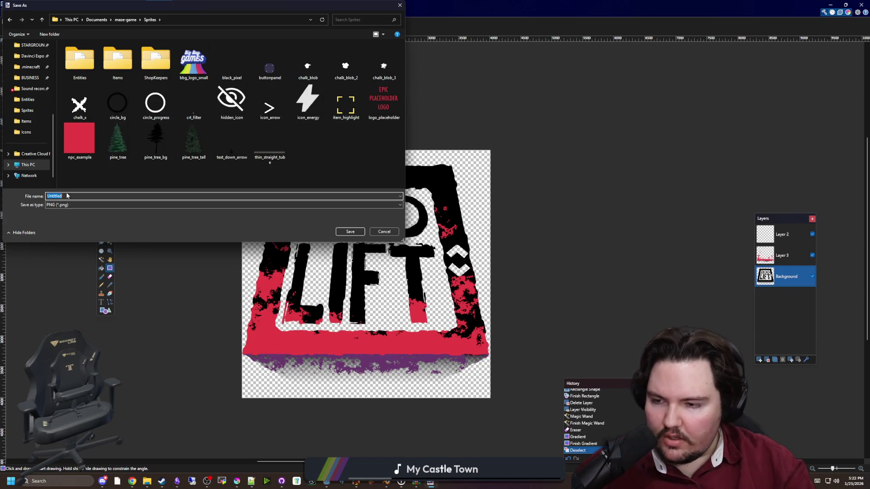
type("deadlift_logo")
key("Return")
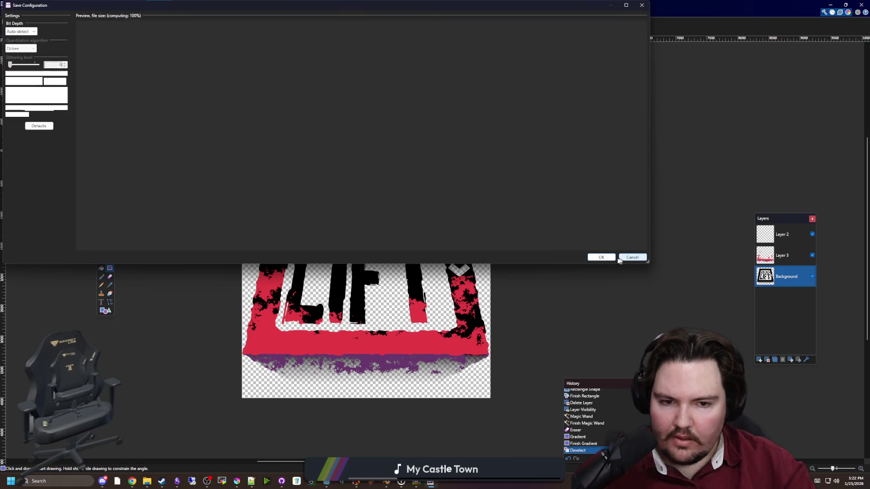
left_click(607, 257)
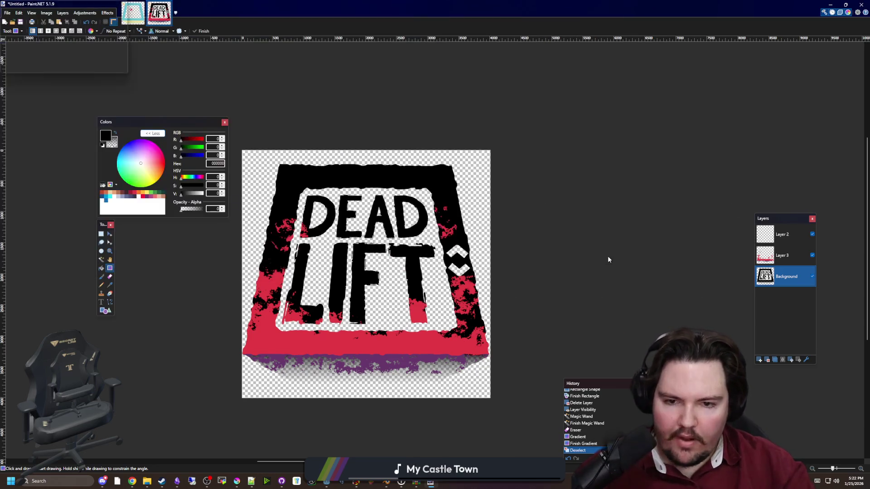
left_click(395, 250)
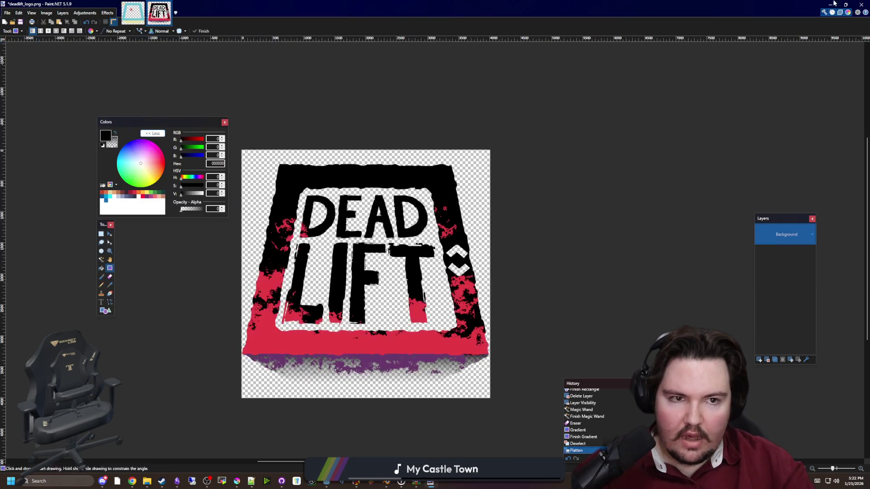
left_click(831, 4)
left_click(832, 3)
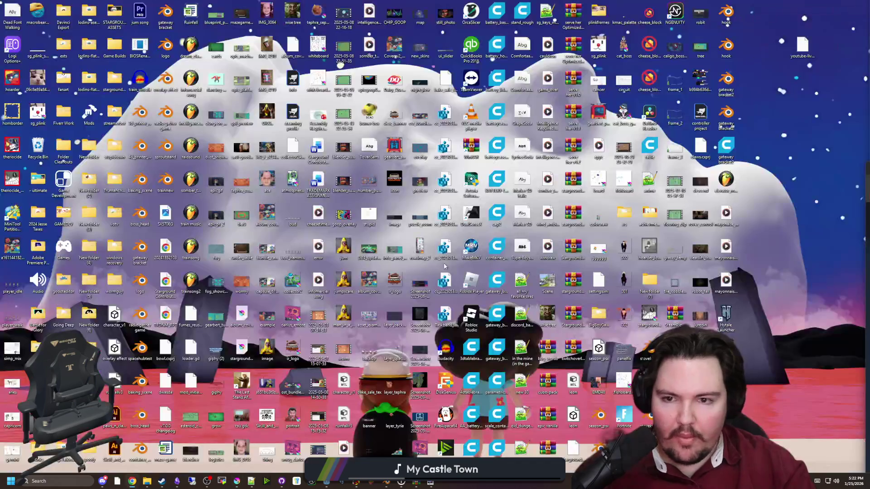
Bring Godot forward, filter FileSystem for 'world', open world.tscn and select the Logo node.
mouse_move(327, 483)
left_click(386, 449)
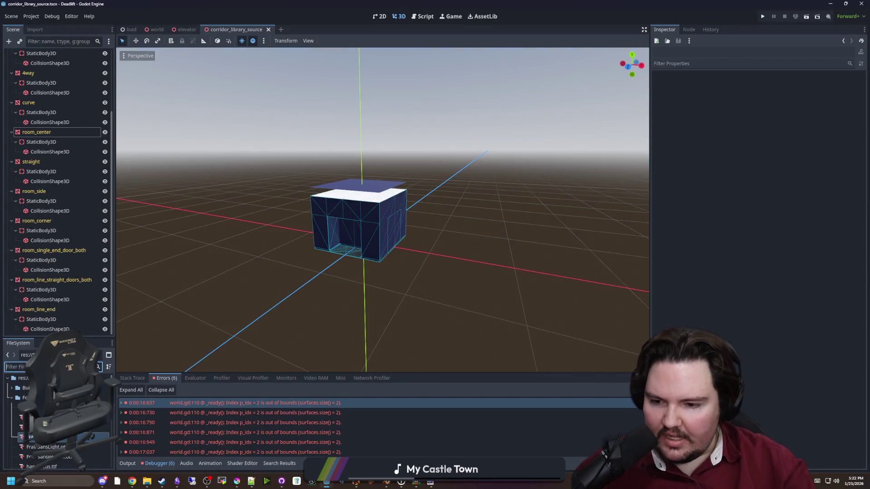
type("main")
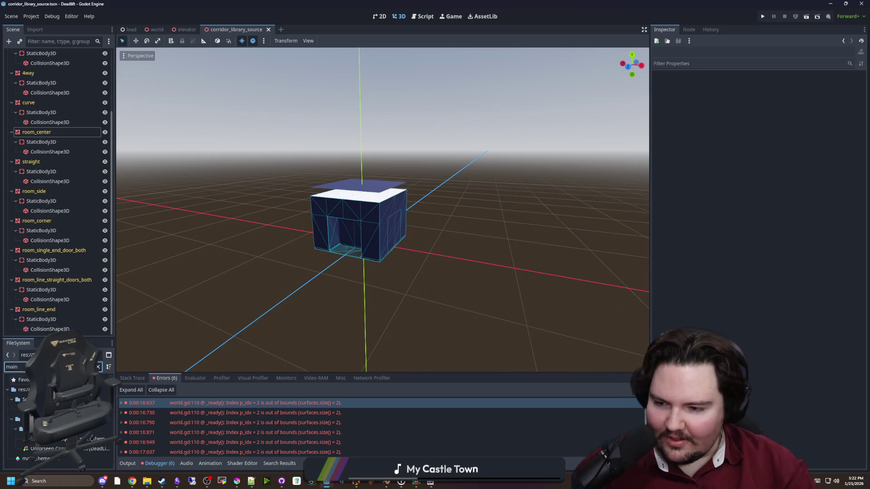
left_click(99, 367)
type("world")
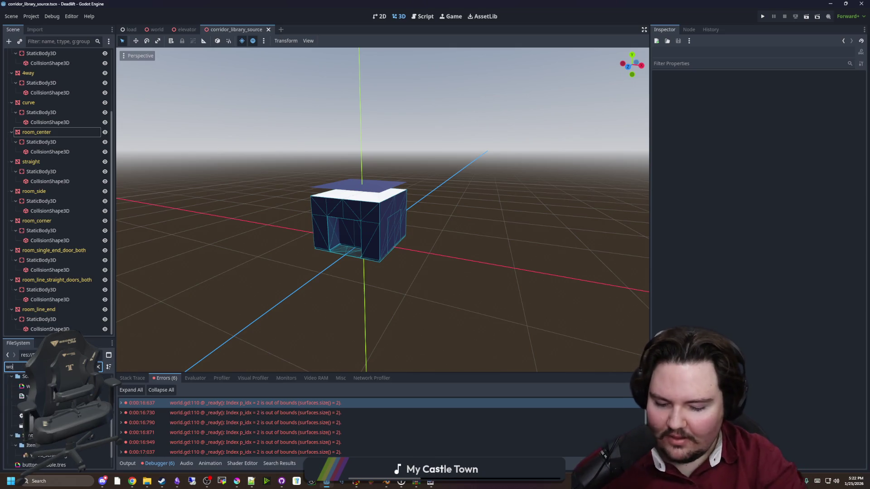
double_click(20, 420)
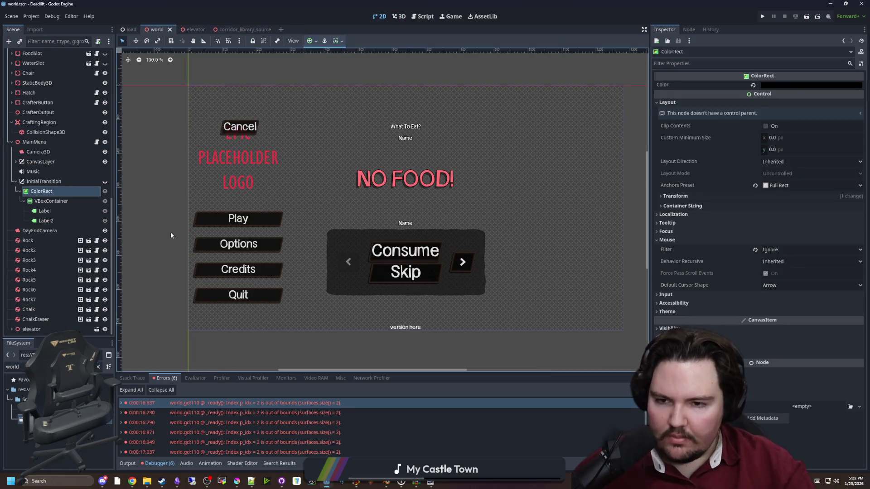
scroll(55, 193, "up", 10)
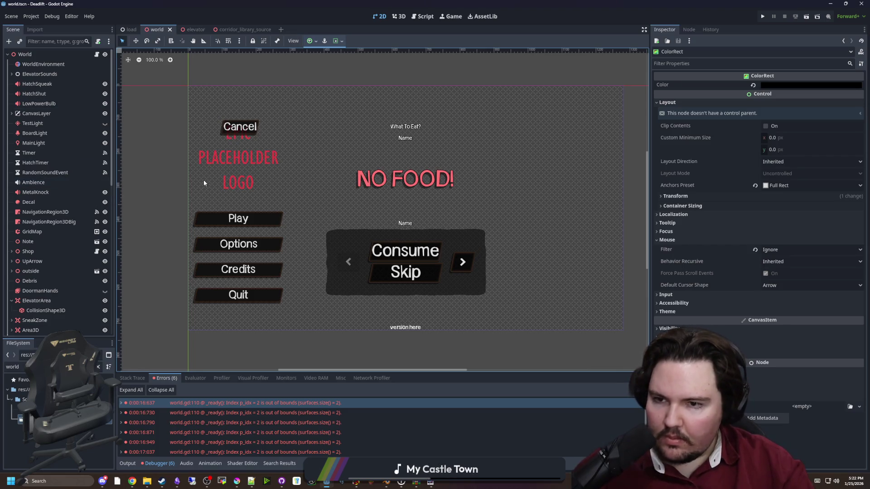
left_click(245, 161)
scroll(245, 160, "up", 3)
left_click(801, 91)
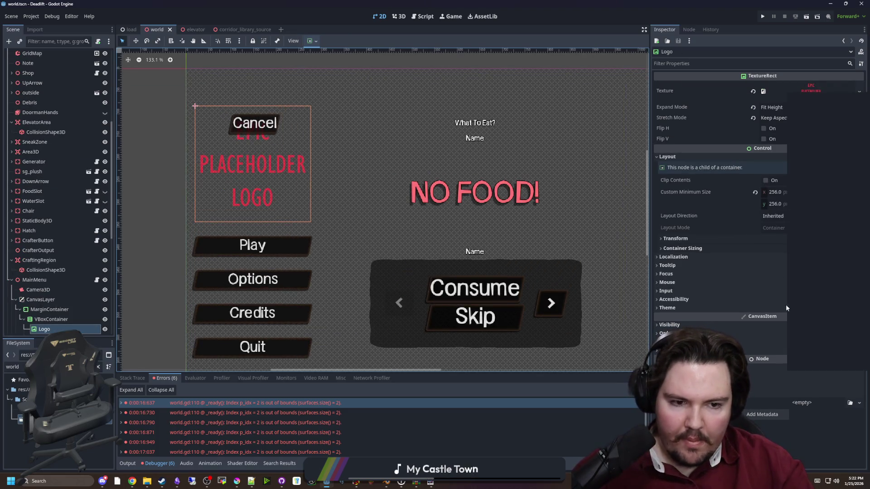
Quick Load deadlift_logo.png as the Logo node's texture by searching 'logo'.
left_click(809, 286)
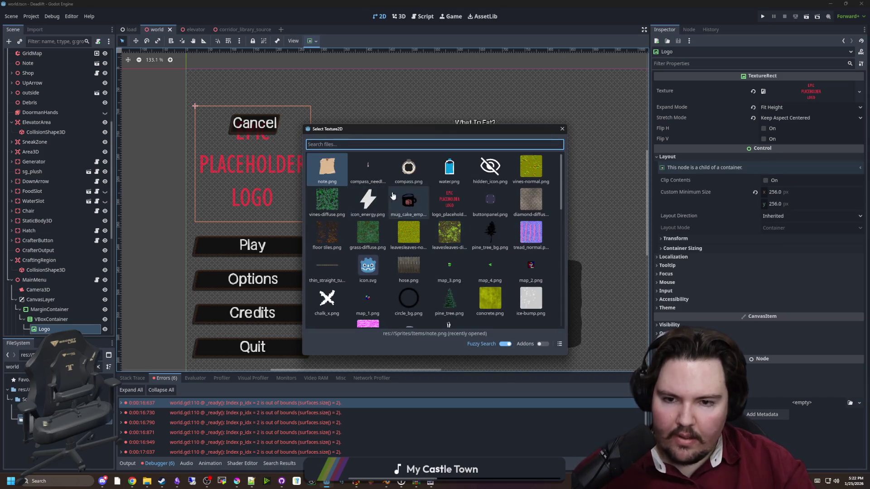
type("ele")
key("BackSpace")
key("BackSpace")
key("BackSpace")
type("logo")
double_click(327, 168)
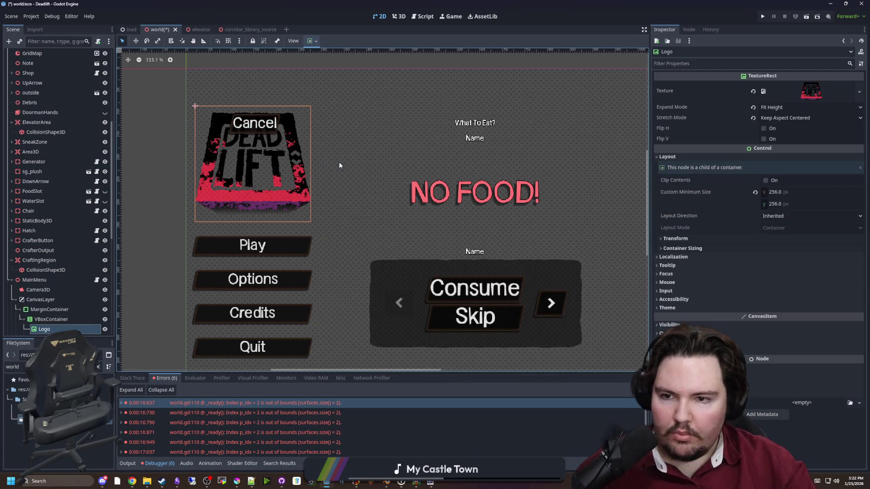
Check the new logo in the viewport and save the world scene with Ctrl+S.
scroll(265, 164, "up", 5)
scroll(348, 229, "down", 4)
scroll(348, 230, "down", 4)
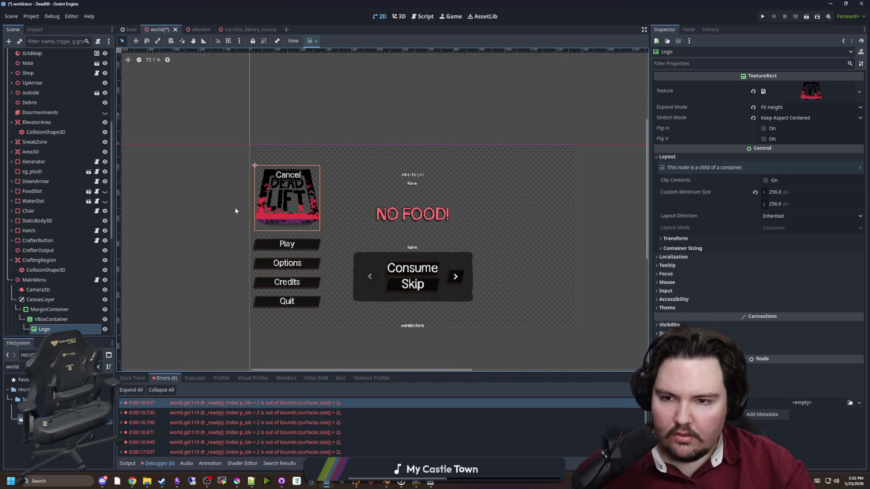
left_click(227, 206)
scroll(309, 234, "up", 3)
scroll(299, 203, "up", 2)
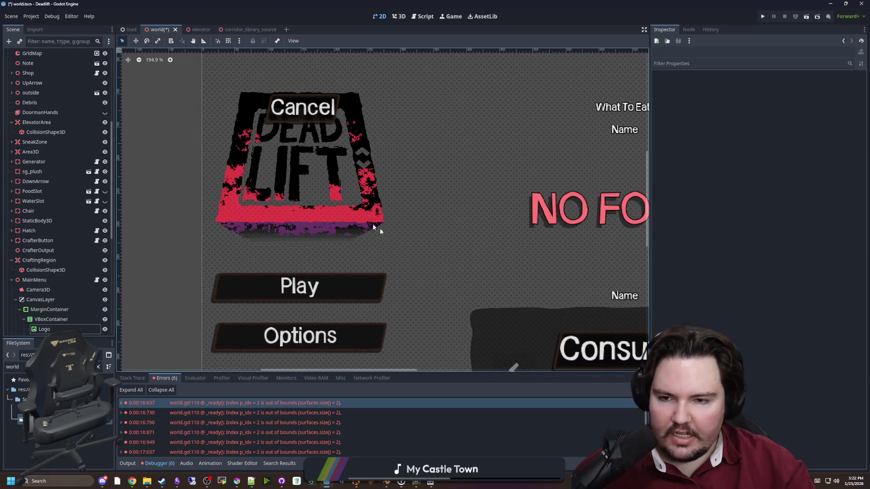
scroll(385, 239, "down", 2)
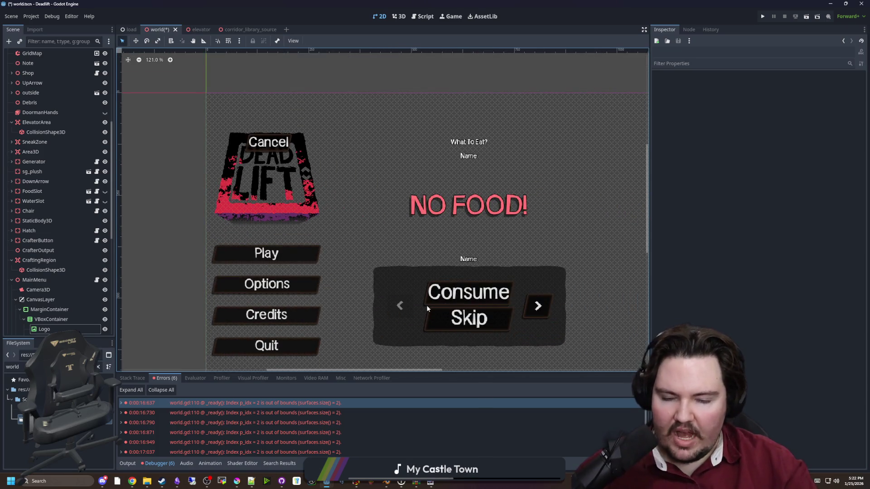
scroll(303, 198, "up", 13)
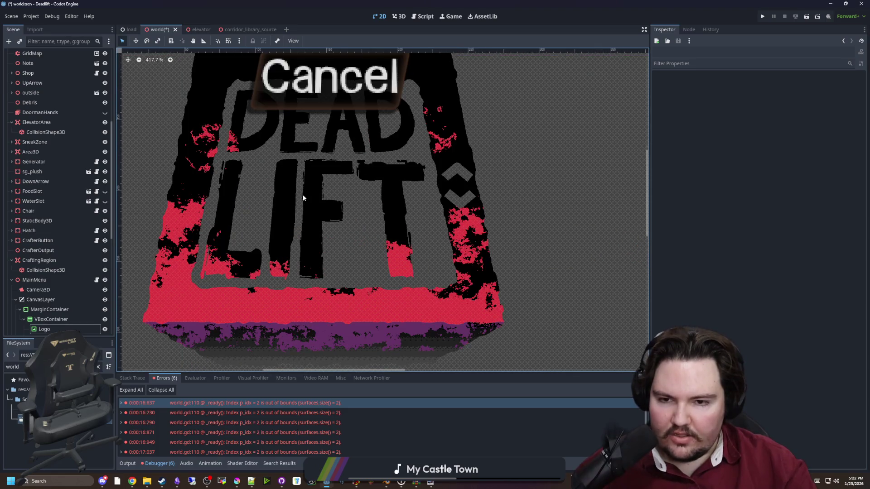
scroll(303, 198, "up", 6)
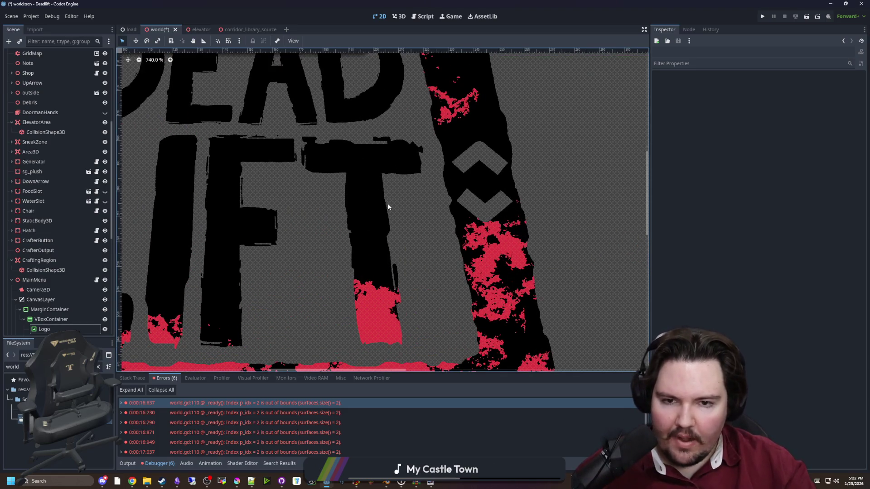
scroll(266, 206, "down", 19)
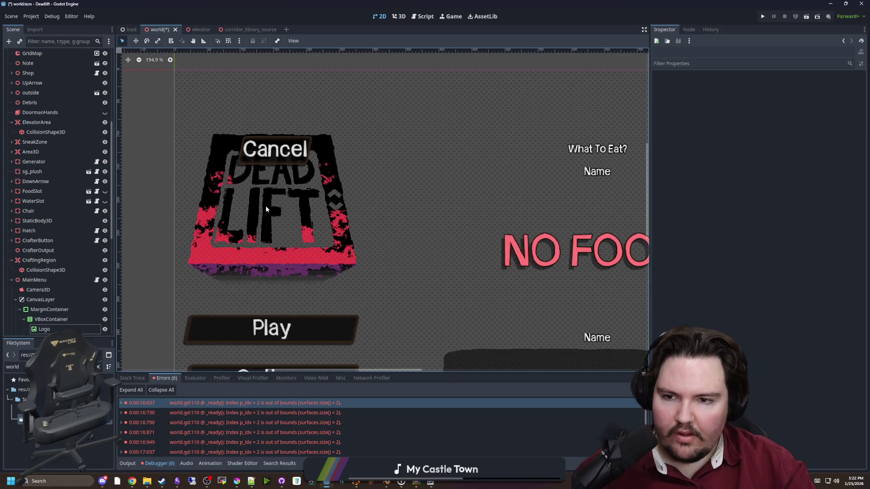
key("ctrl+s")
scroll(211, 194, "down", 3)
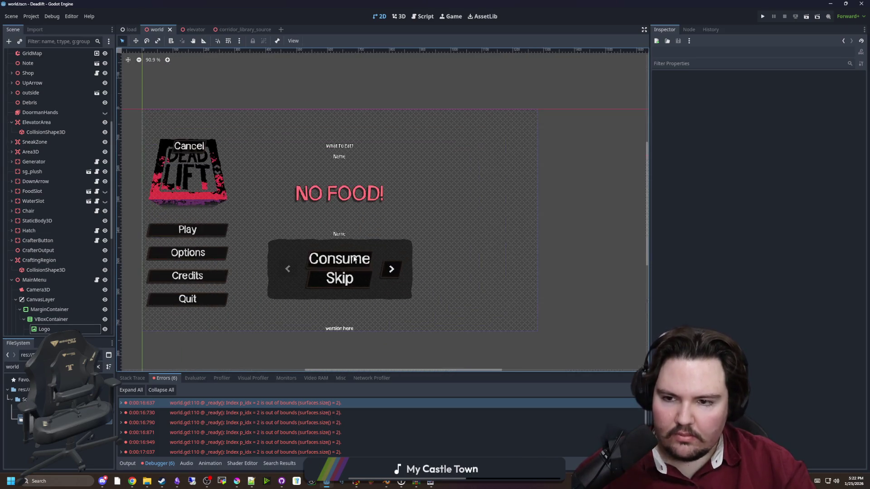
left_click(761, 17)
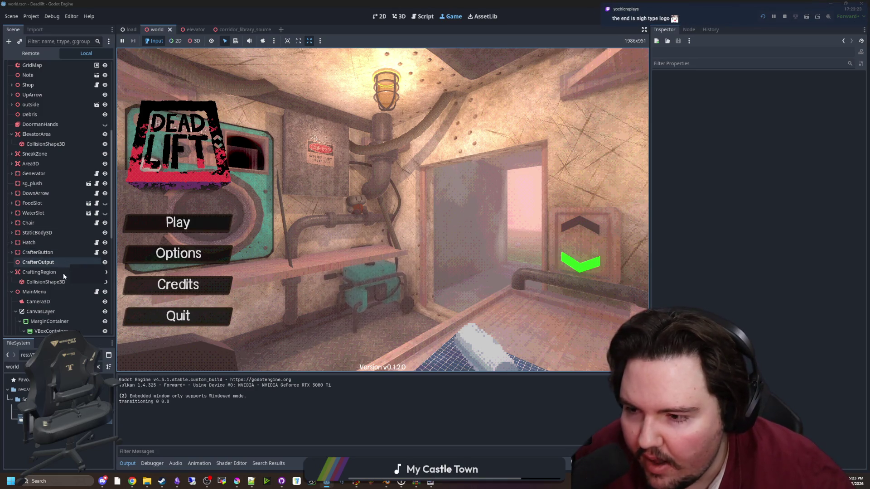
scroll(73, 290, "down", 5)
scroll(75, 317, "down", 4)
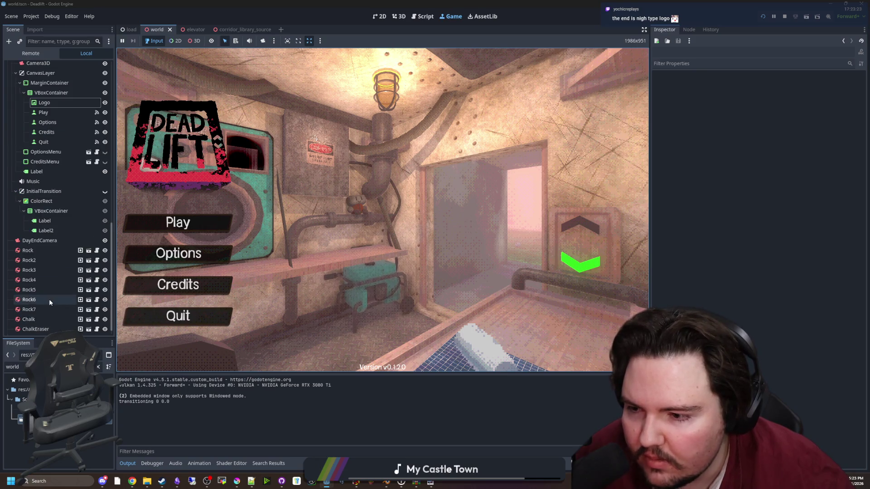
left_click(783, 17)
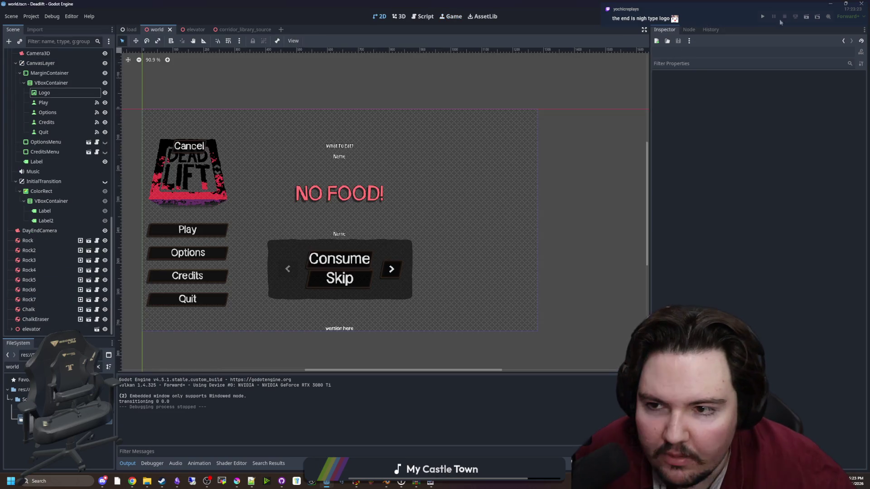
scroll(144, 190, "up", 3)
scroll(213, 213, "up", 7)
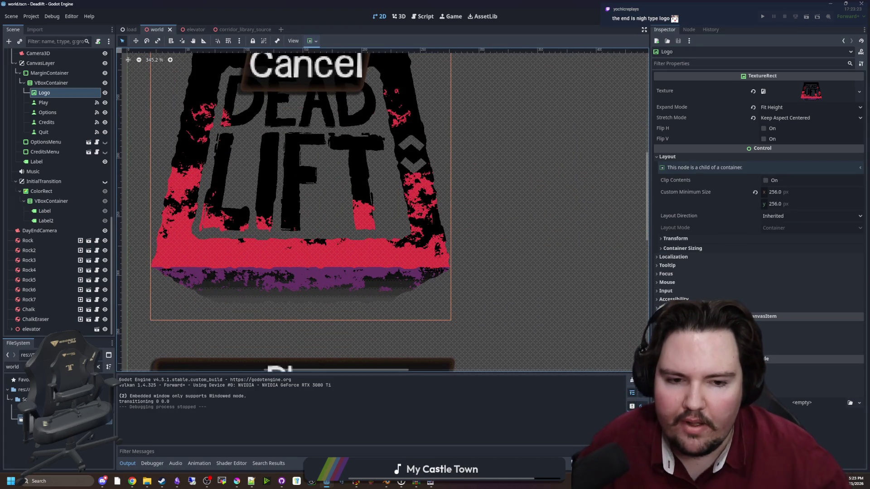
left_click(675, 350)
double_click(16, 367)
type("out")
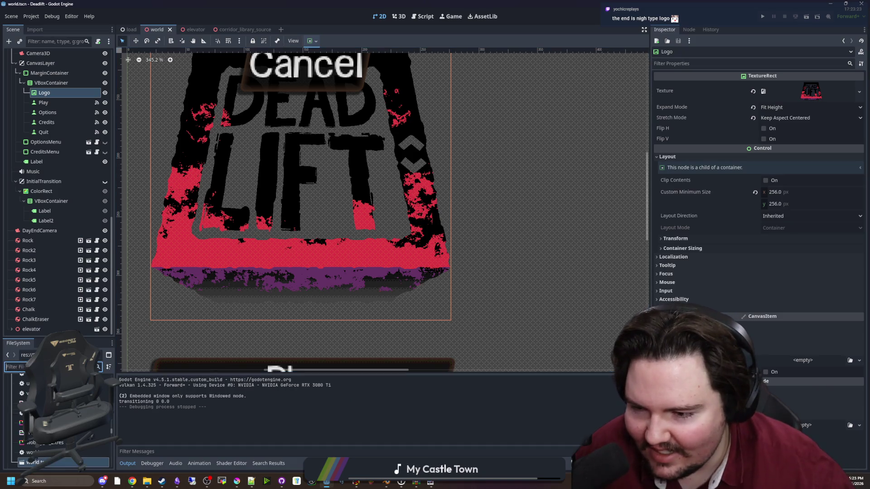
type("line")
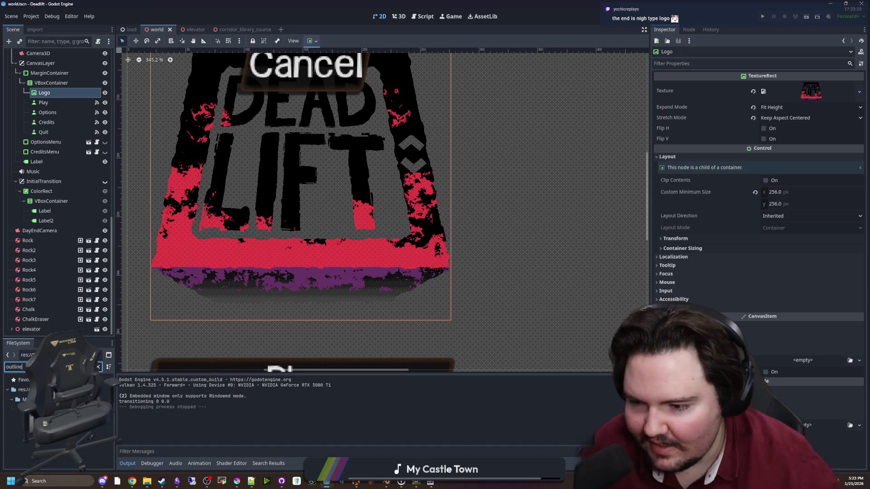
mouse_move(25, 408)
left_mouse_down()
mouse_move(422, 408)
mouse_move(779, 363)
left_mouse_up()
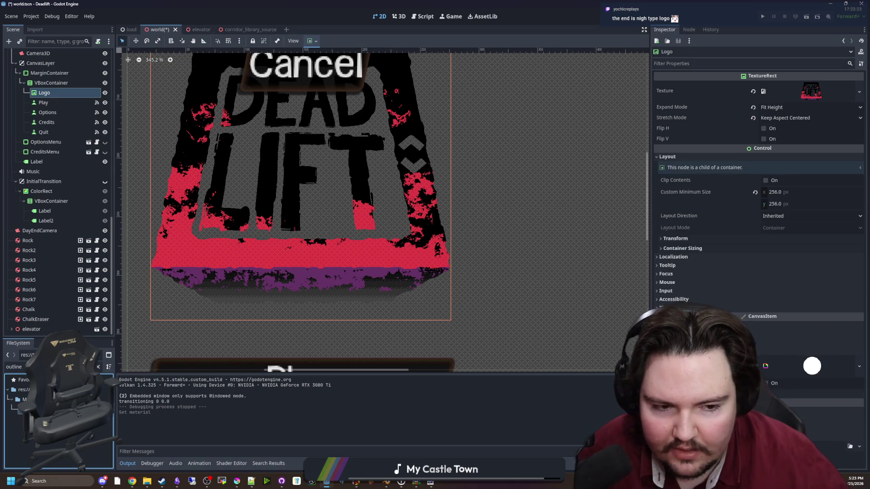
left_click(860, 366)
left_click(834, 410)
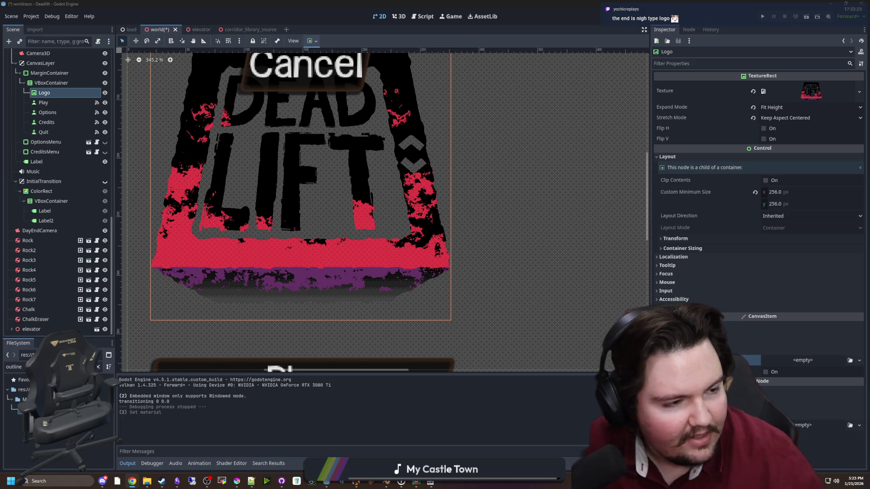
left_click(132, 481)
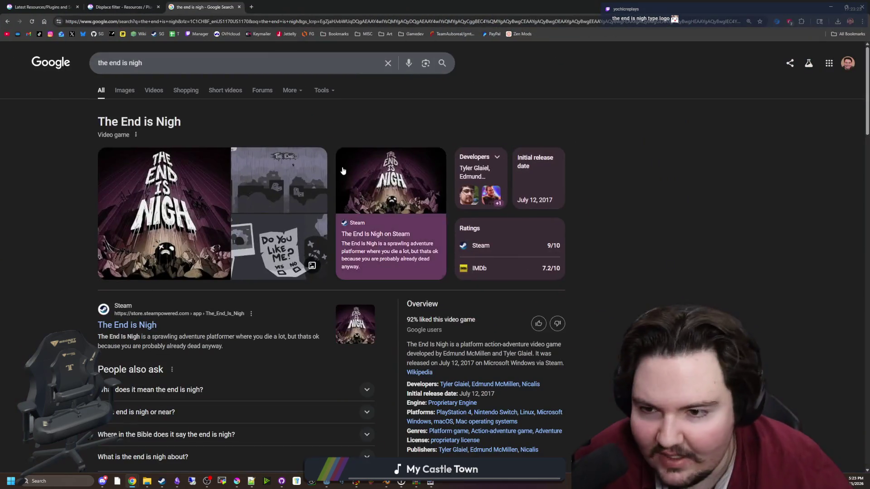
Open The End Is Nigh's Steam page, then image-search 'minecraft logo' and preview the first result.
left_click(141, 323)
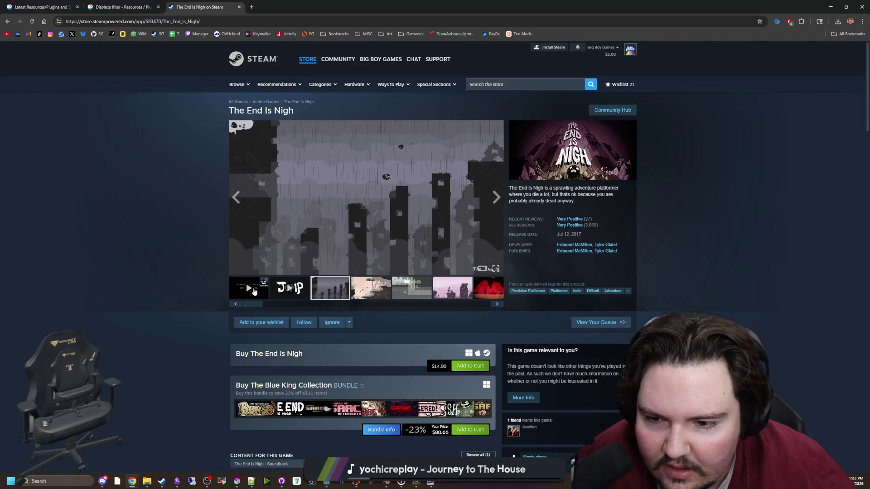
left_click(246, 22)
type("minecra")
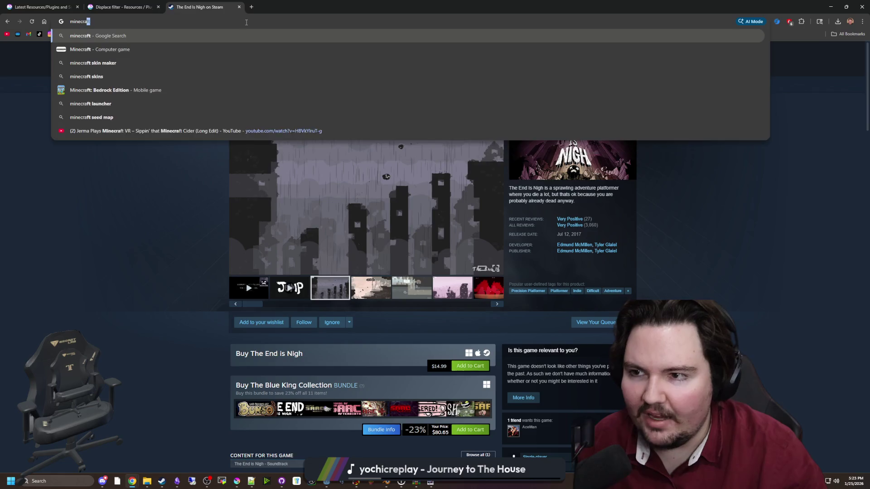
type("ft logo")
key("Return")
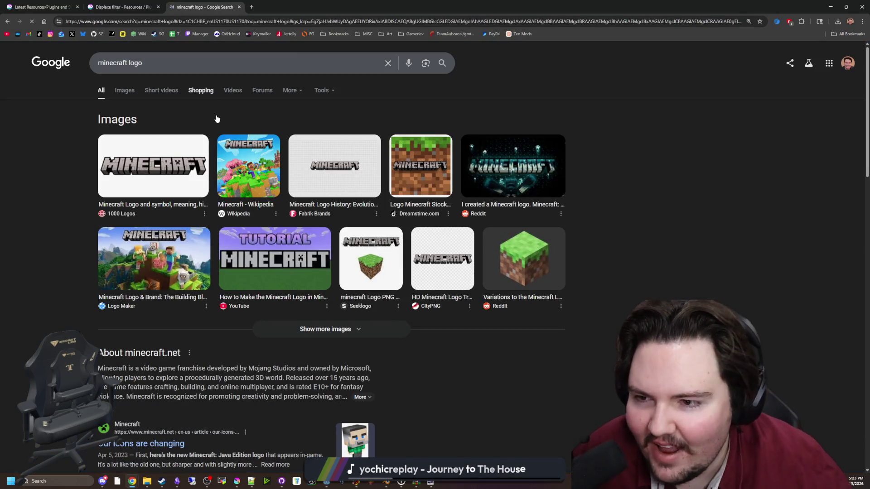
left_click(169, 170)
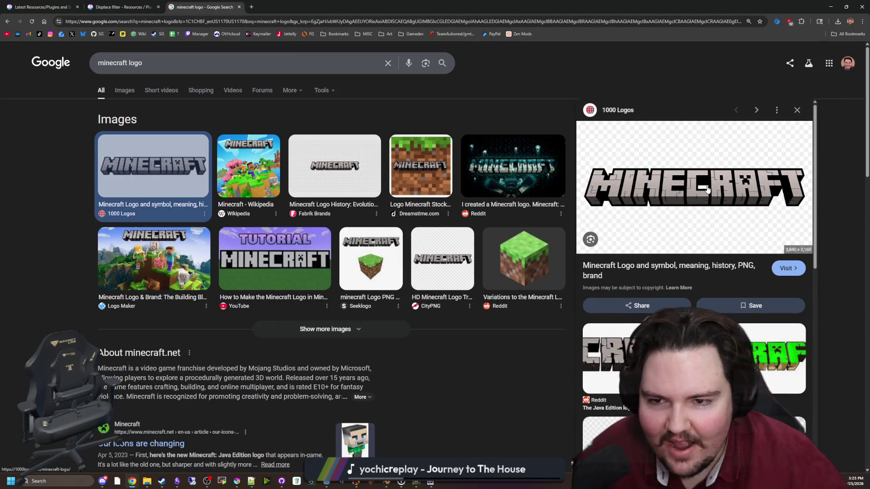
key("alt+Tab")
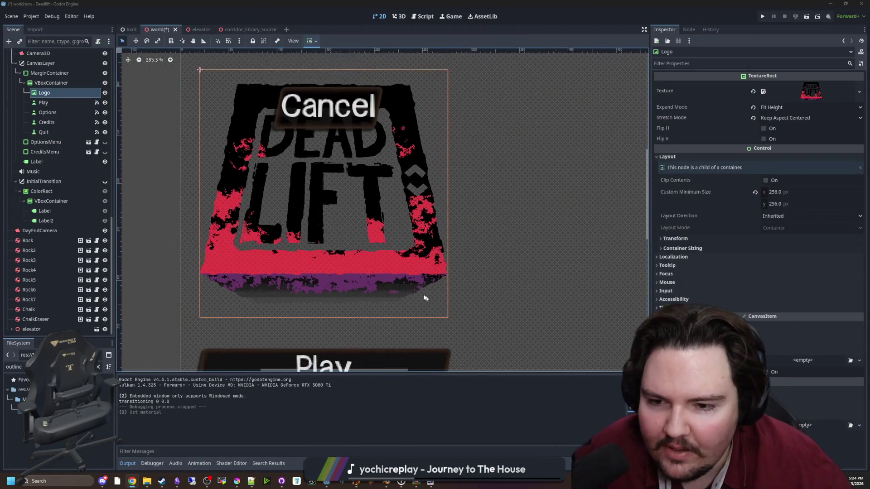
Zoom around the DEAD LIFT Logo and briefly expand then collapse its Theme properties, then open a new browser tab.
scroll(306, 295, "up", 3)
scroll(299, 315, "up", 4)
scroll(301, 303, "down", 7)
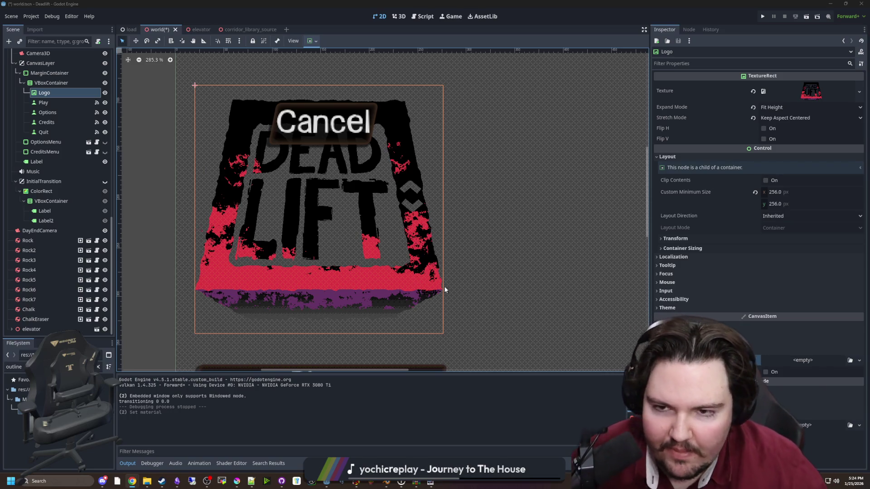
scroll(340, 224, "up", 2)
scroll(384, 228, "down", 3)
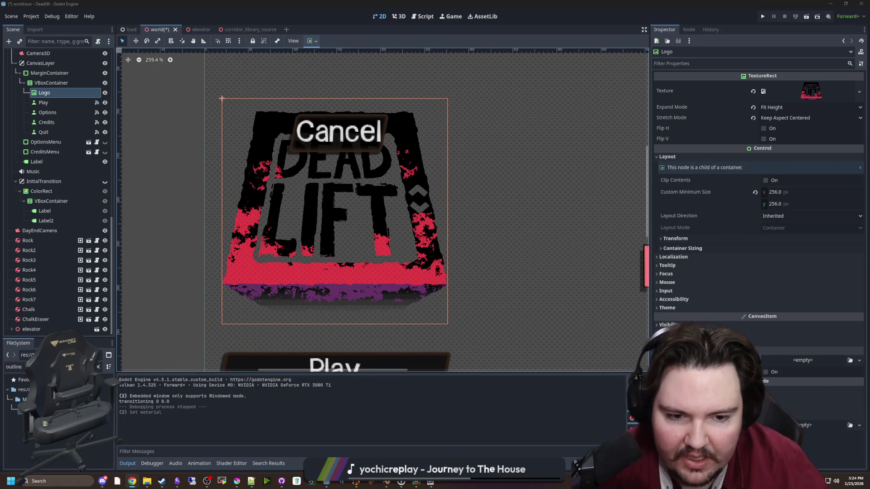
scroll(436, 238, "down", 2)
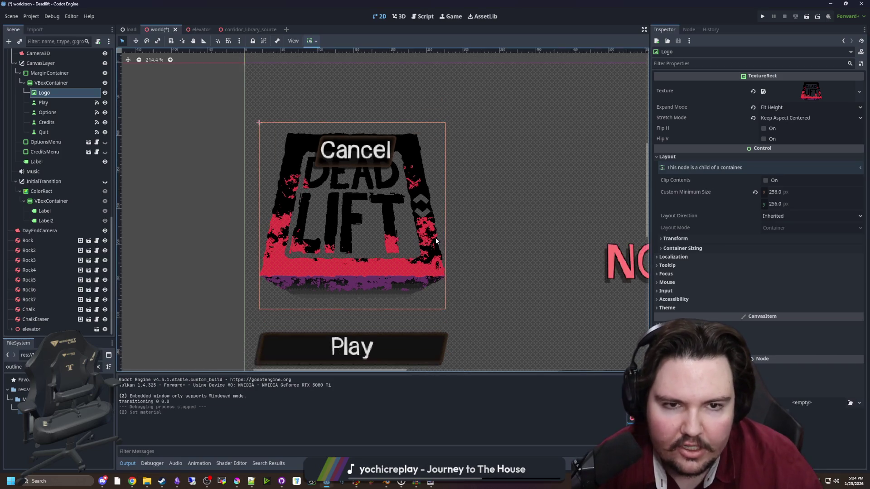
scroll(528, 265, "up", 2)
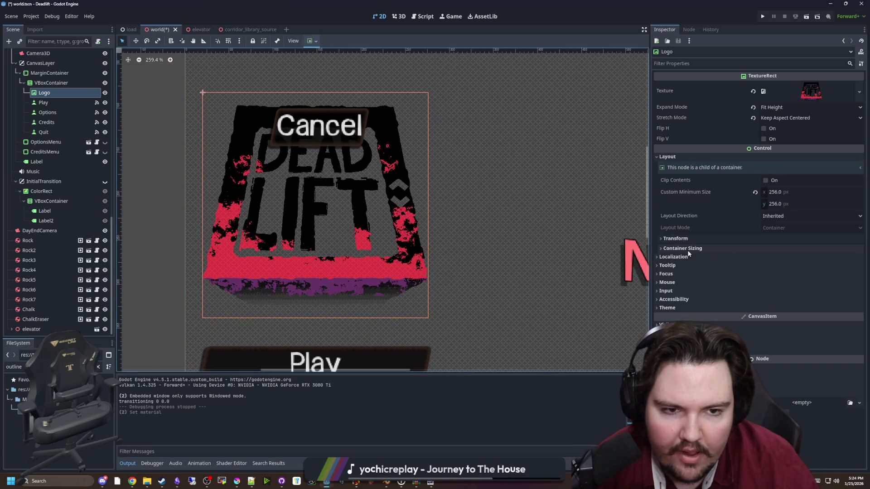
left_click(675, 308)
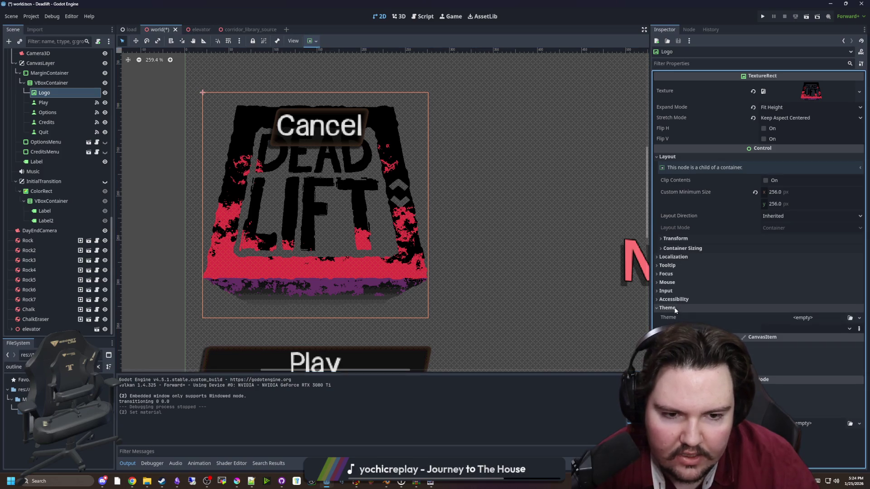
left_click(678, 308)
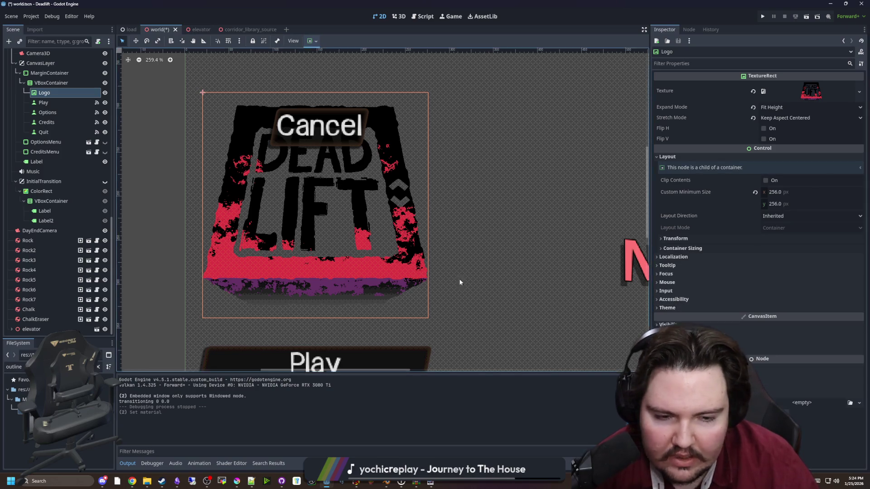
scroll(377, 241, "down", 2)
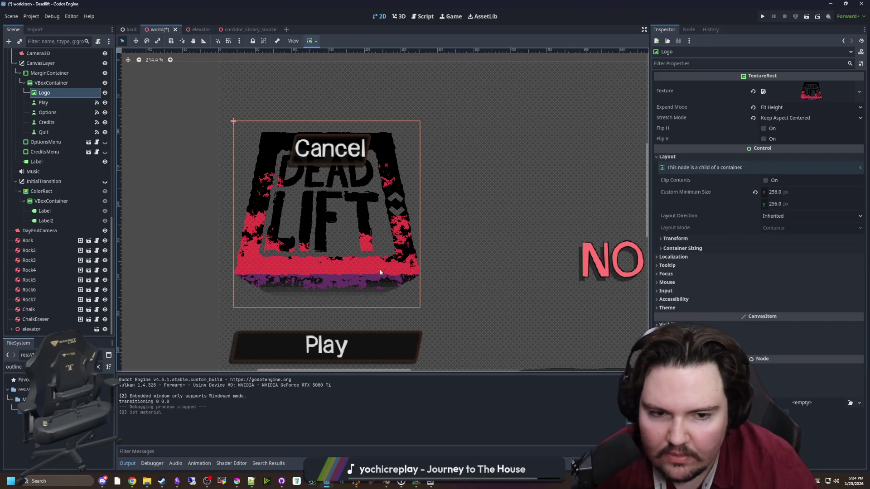
scroll(374, 274, "up", 2)
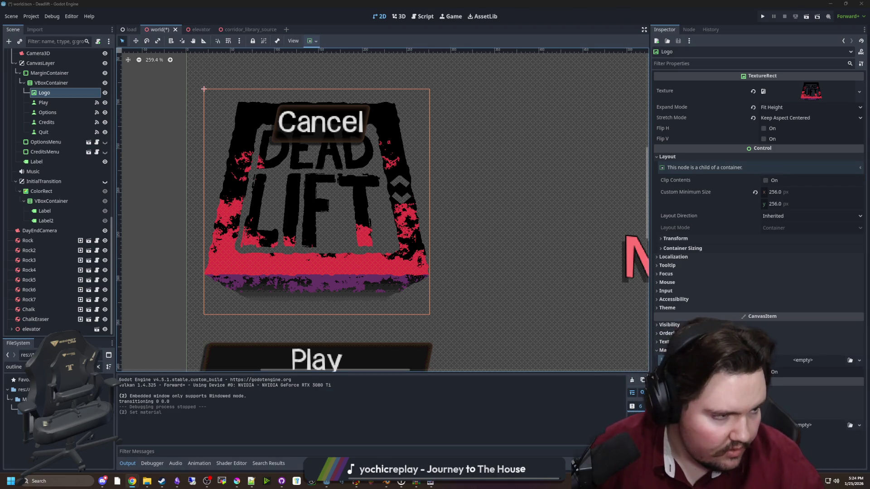
key("alt+Tab")
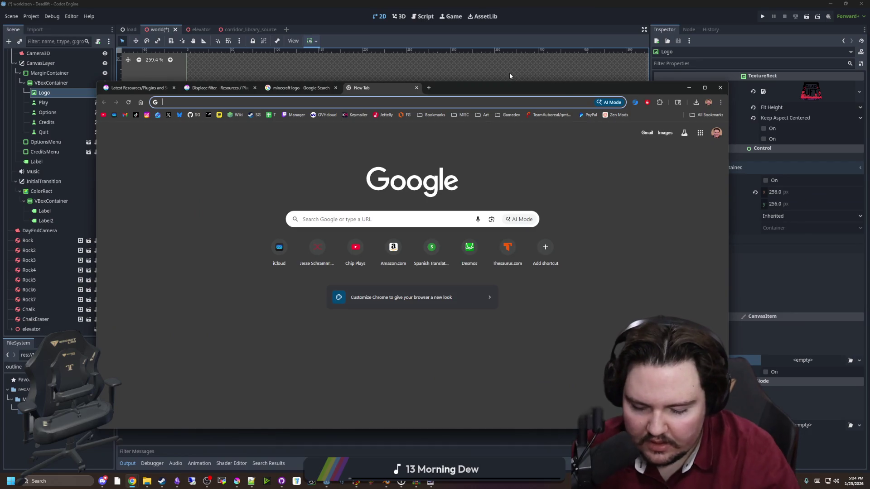
Load godotshaders.com, reloading past the broken page until the home page appears.
type("godotshaders.com")
key("Return")
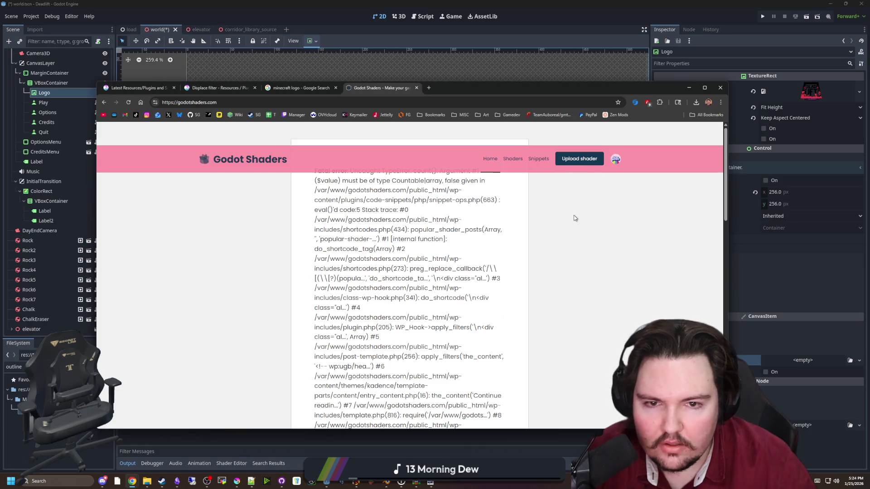
left_click(130, 104)
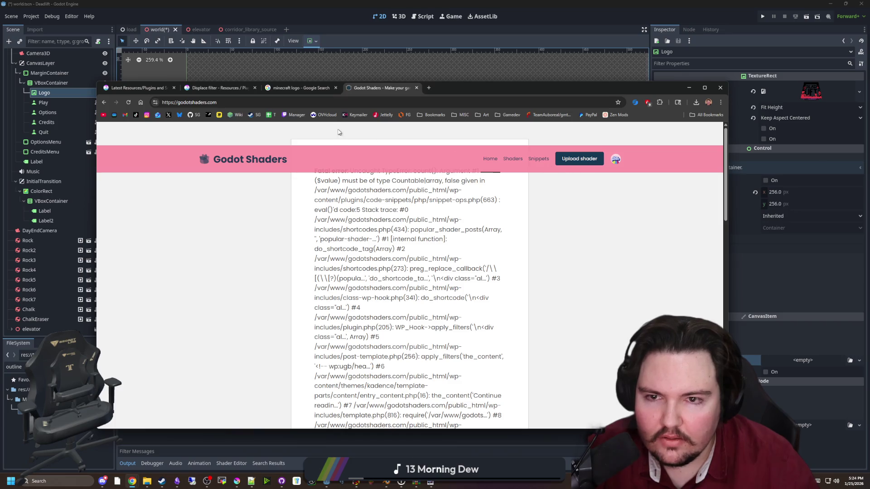
left_click(490, 163)
scroll(343, 225, "down", 10)
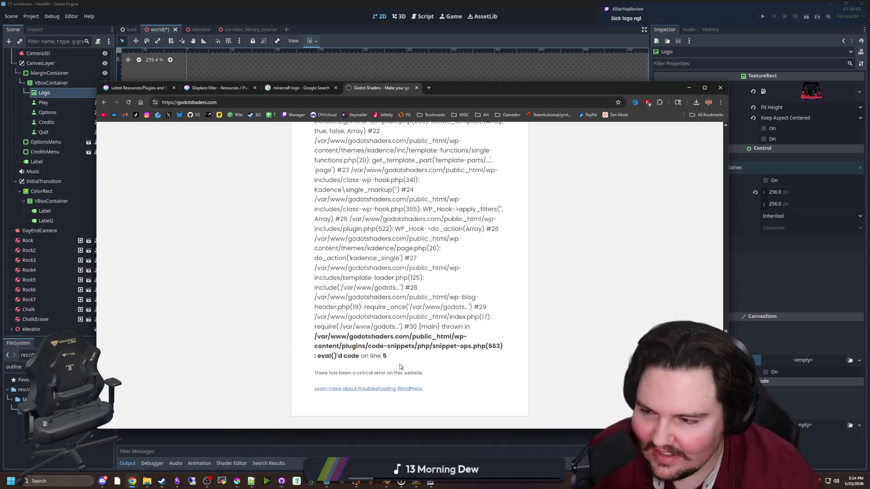
scroll(400, 367, "up", 10)
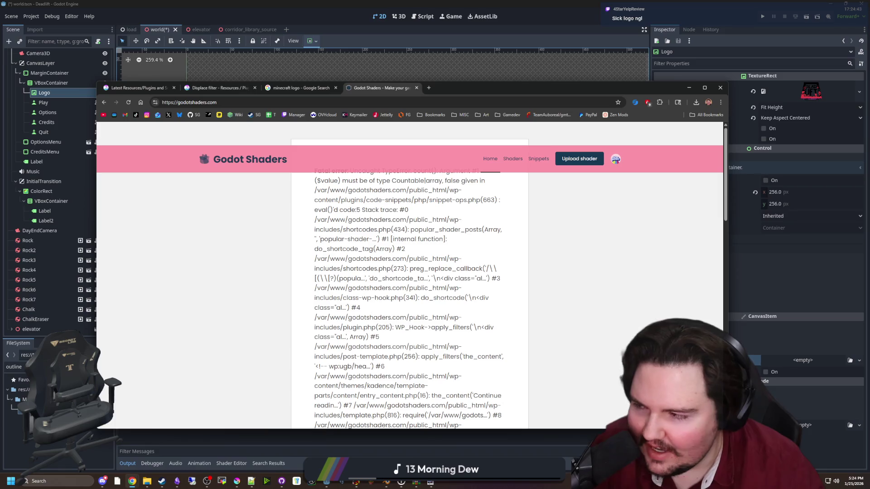
Search the shaders for 'glow', open Glow effect 2D and copy its shader code.
left_click(513, 159)
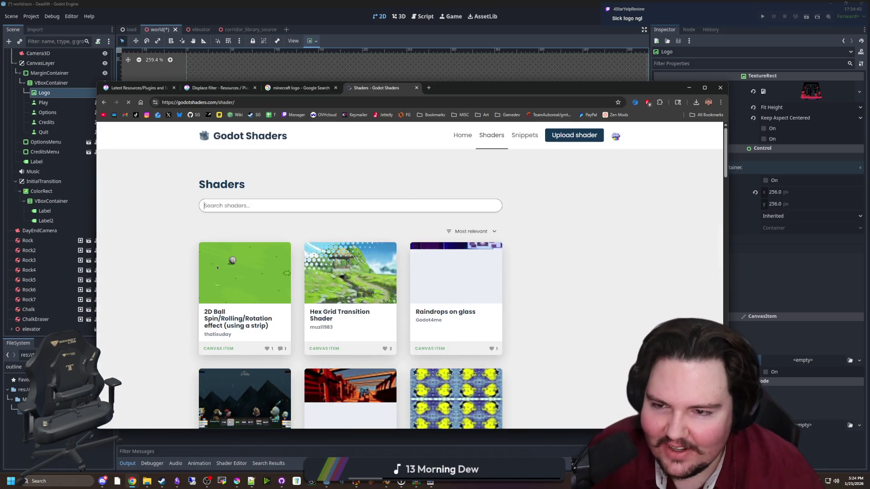
type("glow")
key("Return")
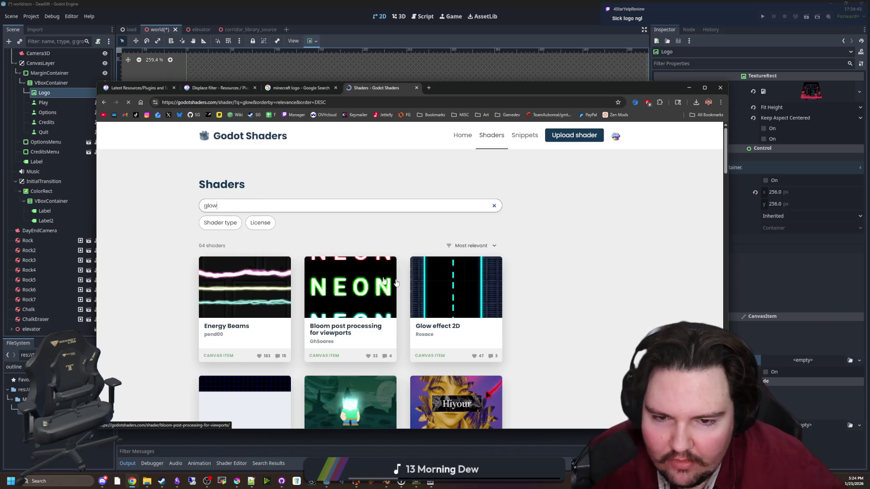
scroll(459, 311, "down", 3)
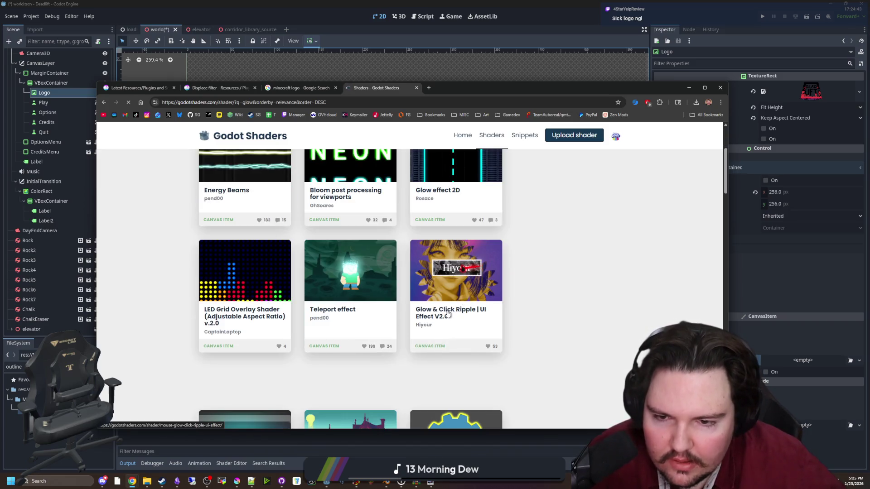
scroll(467, 321, "down", 3)
left_click(456, 269)
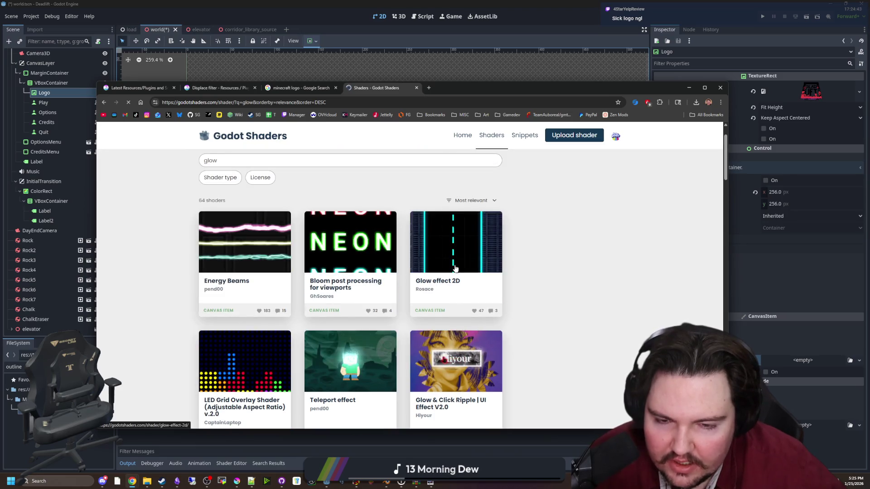
scroll(423, 292, "down", 6)
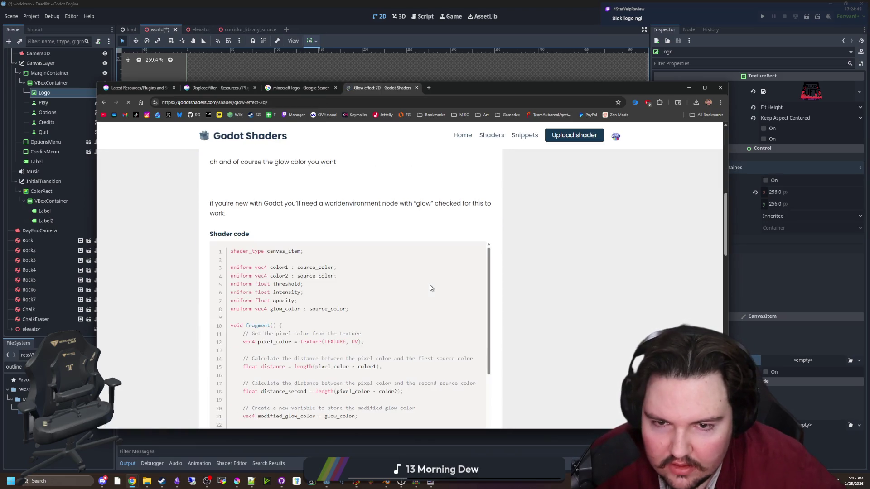
left_click(466, 257)
key("alt+Tab")
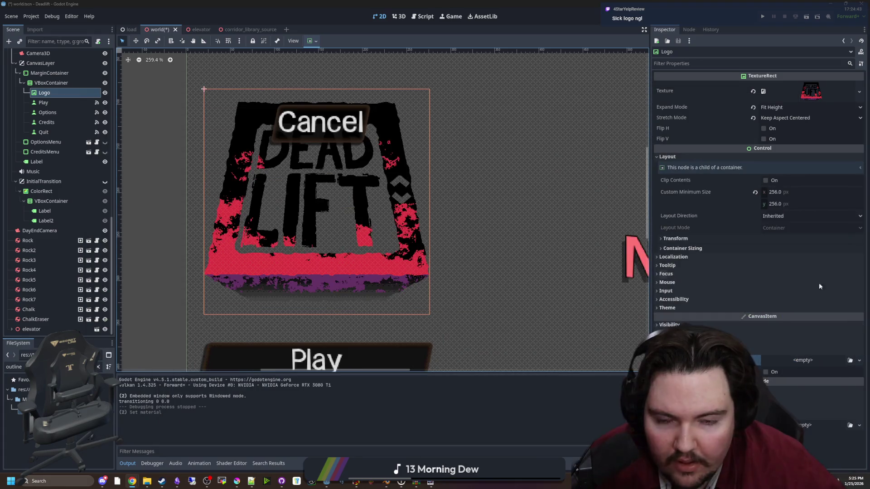
Give the Logo a new ShaderMaterial with a newly created glow.gdshader shader file.
left_click(821, 361)
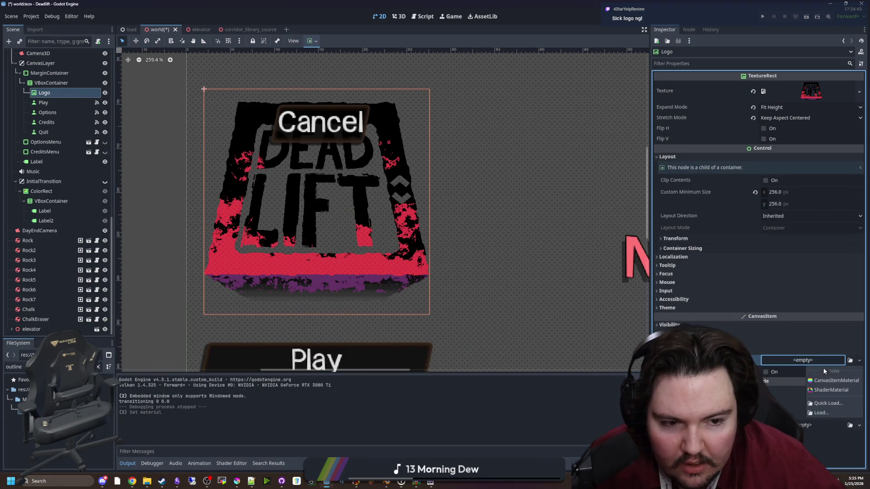
left_click(833, 395)
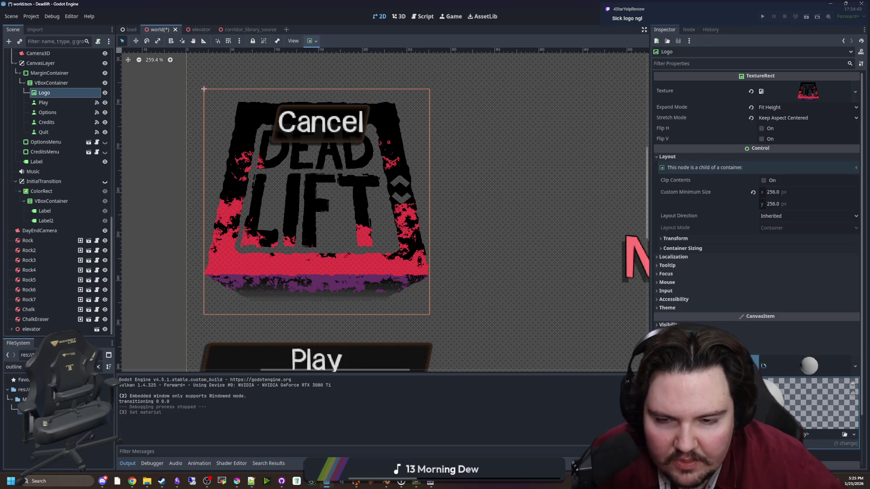
left_click(829, 435)
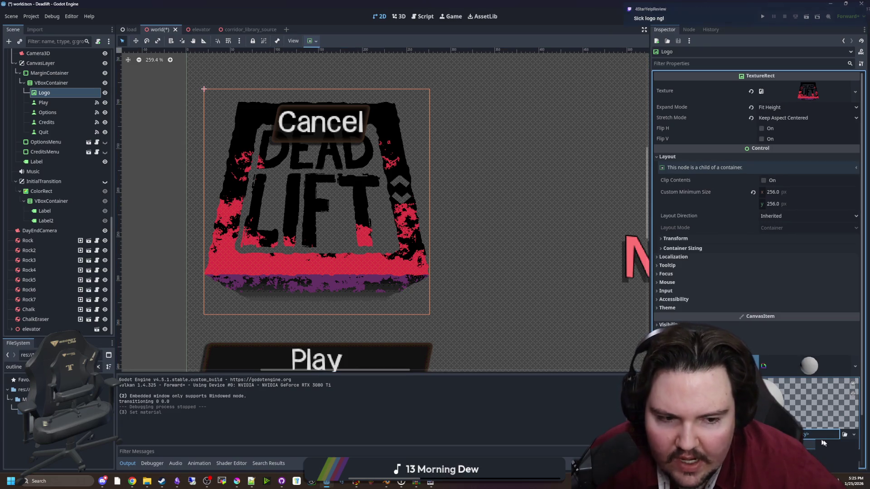
left_click(842, 445)
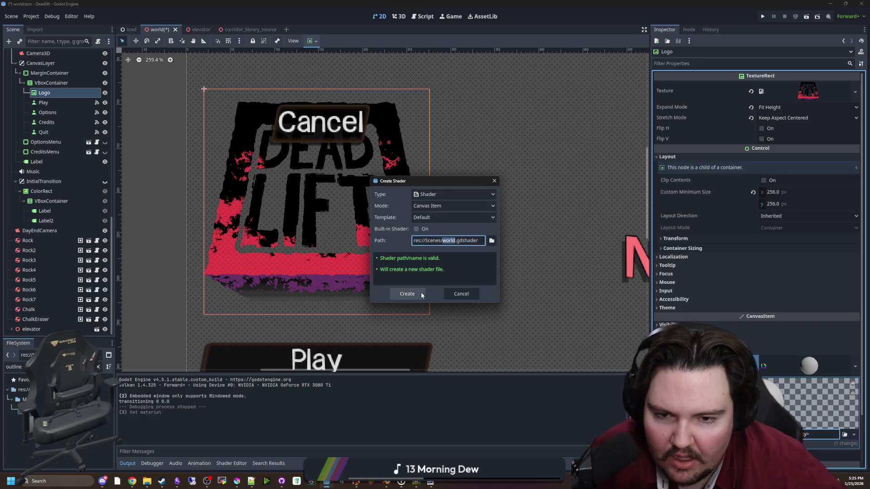
type("outline")
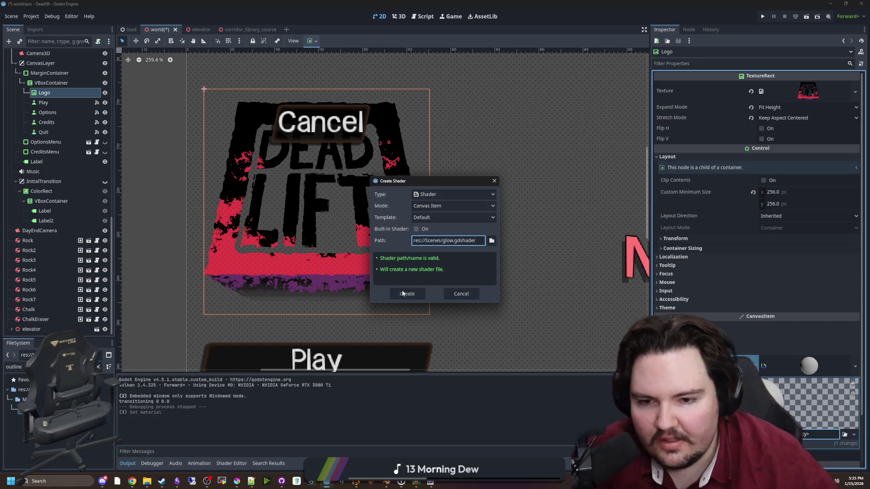
left_click(403, 293)
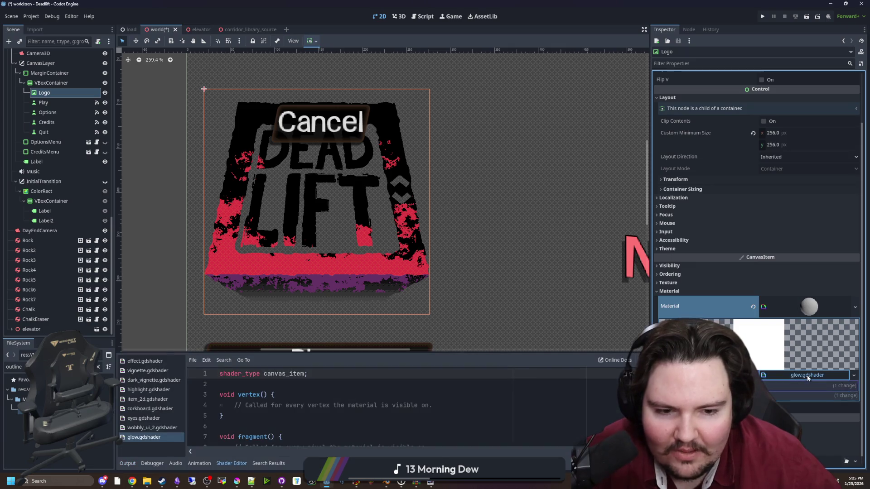
Replace the default shader code with the copied glow code and review its uniform declarations.
key("ctrl+a")
key("ctrl+v")
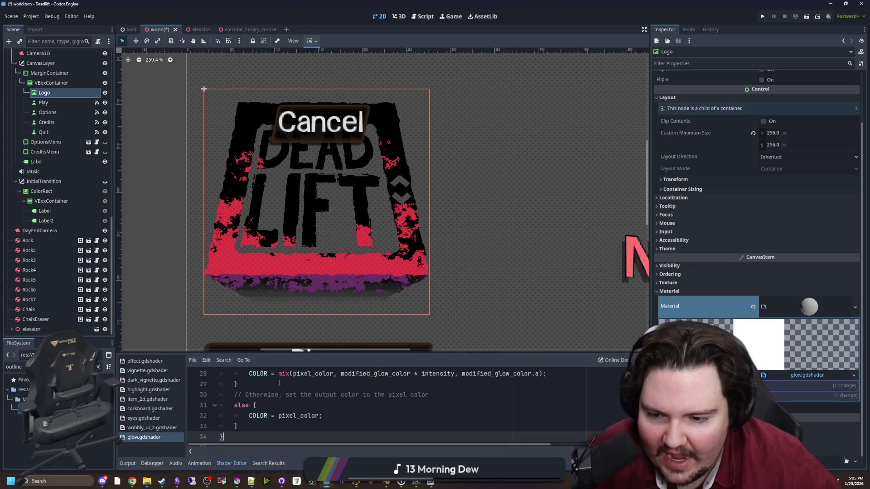
left_click(279, 383)
scroll(299, 394, "up", 7)
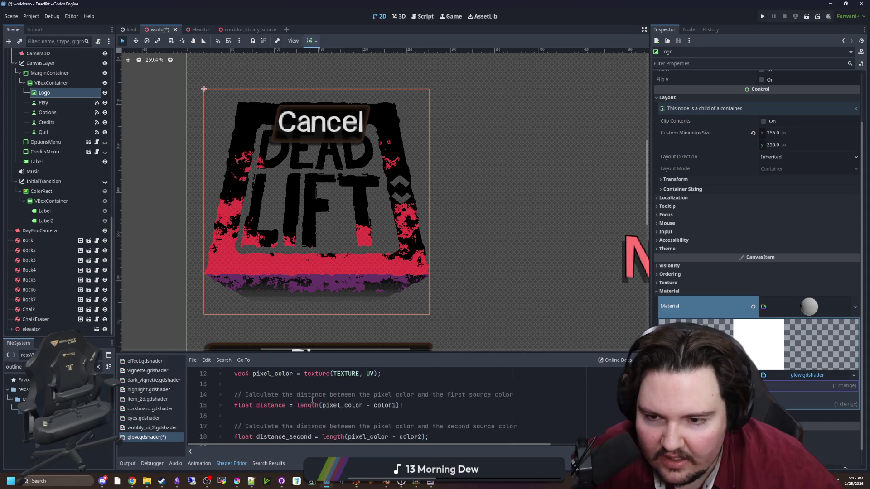
left_click(311, 400)
scroll(757, 272, "down", 2)
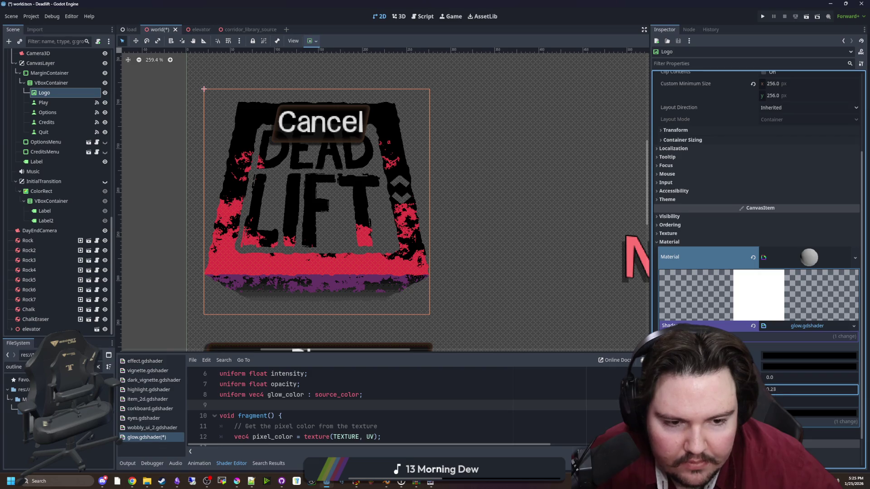
Set the shader's glow_color to white and select the opacity and glow_color uniform lines.
left_click(809, 355)
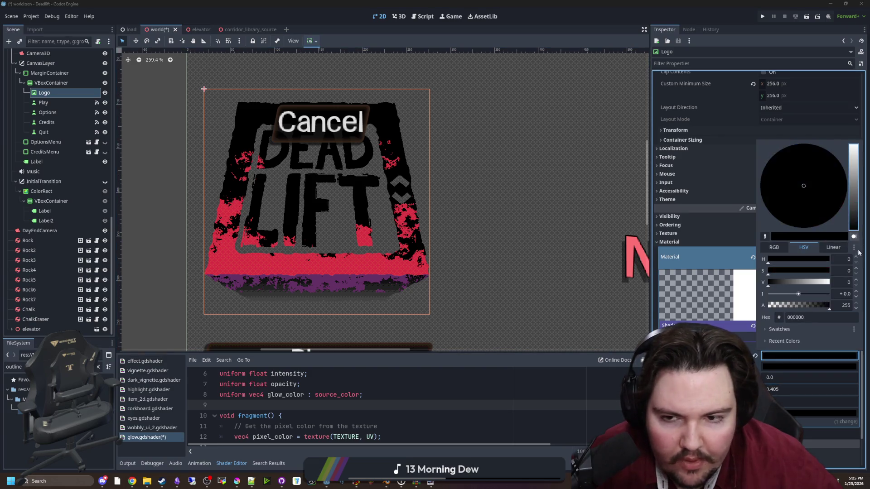
left_click(775, 369)
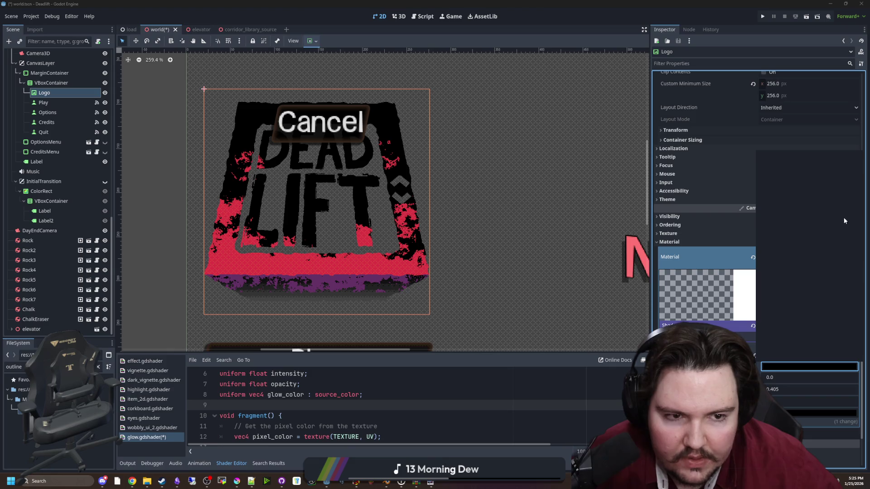
left_click(844, 220)
left_click_drag(366, 395, 301, 385)
scroll(338, 276, "up", 9)
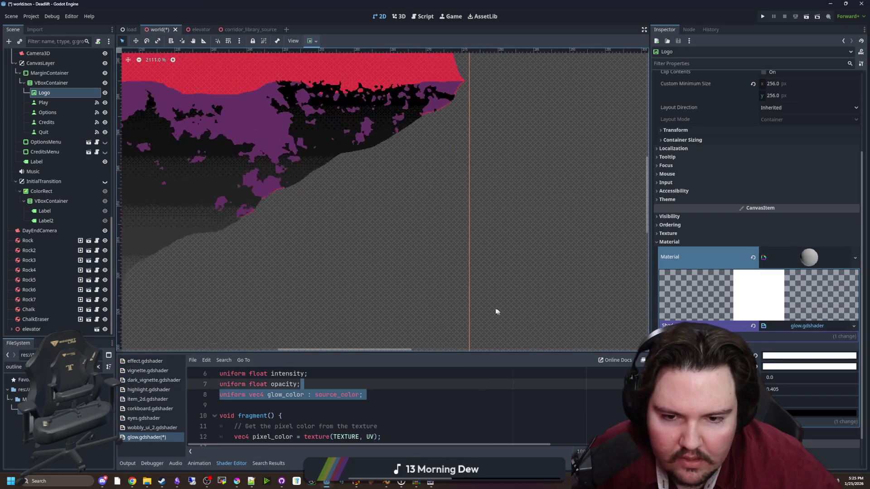
scroll(452, 287, "up", 8)
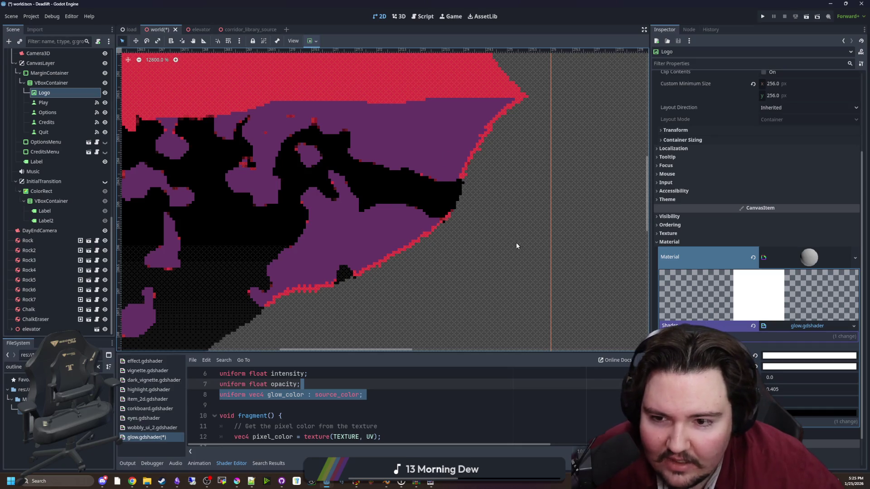
scroll(508, 244, "left", 5)
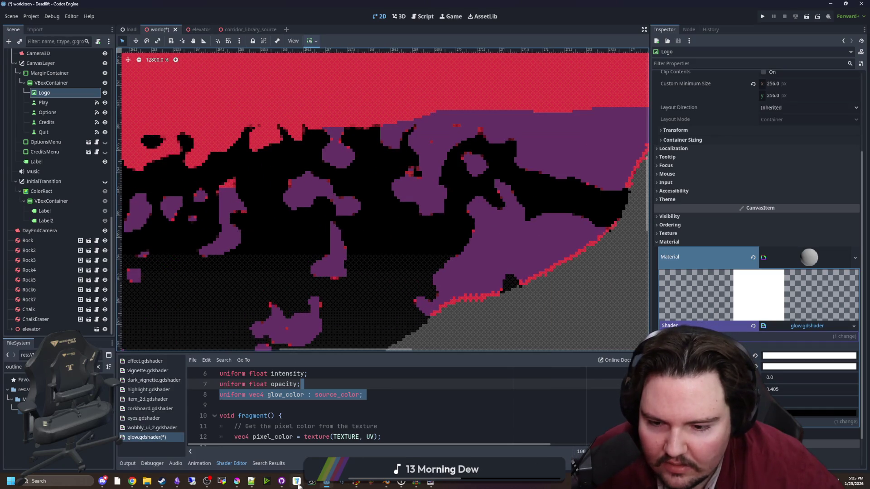
mouse_move(285, 486)
mouse_move(241, 485)
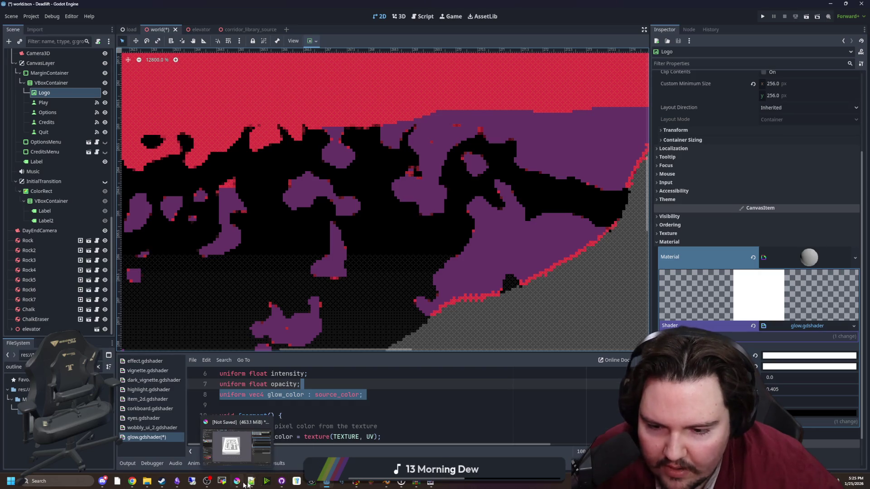
Zoom in on the red and purple band edge in Paint.NET, then set Godot's glow parameter to 3.86.
left_click(431, 484)
scroll(460, 377, "up", 2)
scroll(460, 377, "down", 2)
scroll(460, 377, "up", 3)
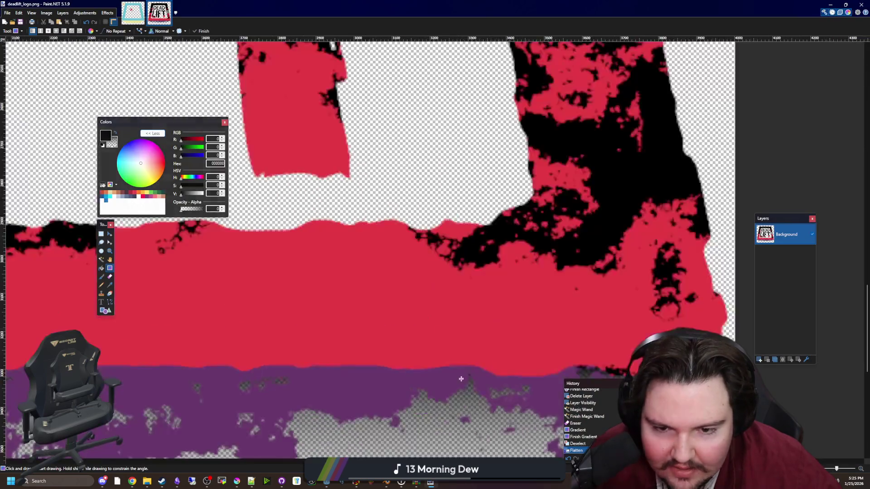
scroll(460, 377, "up", 2)
scroll(495, 417, "up", 3)
scroll(240, 262, "down", 3)
scroll(394, 311, "up", 1)
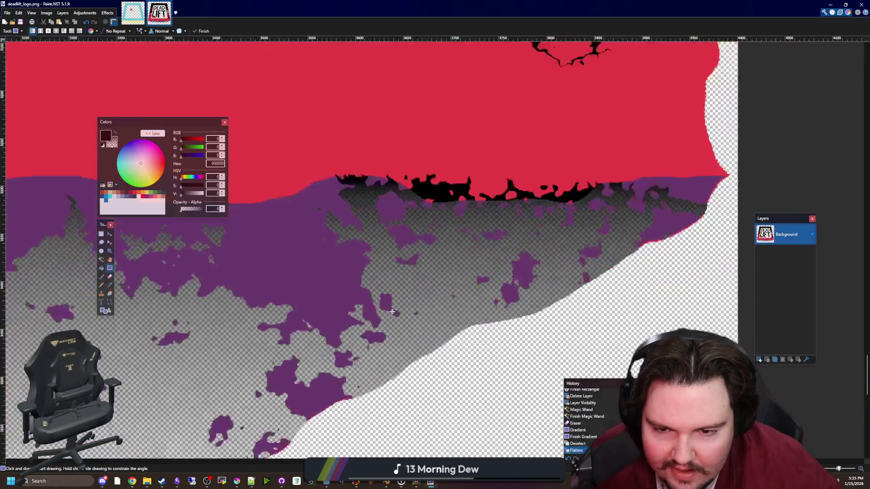
scroll(393, 312, "up", 3)
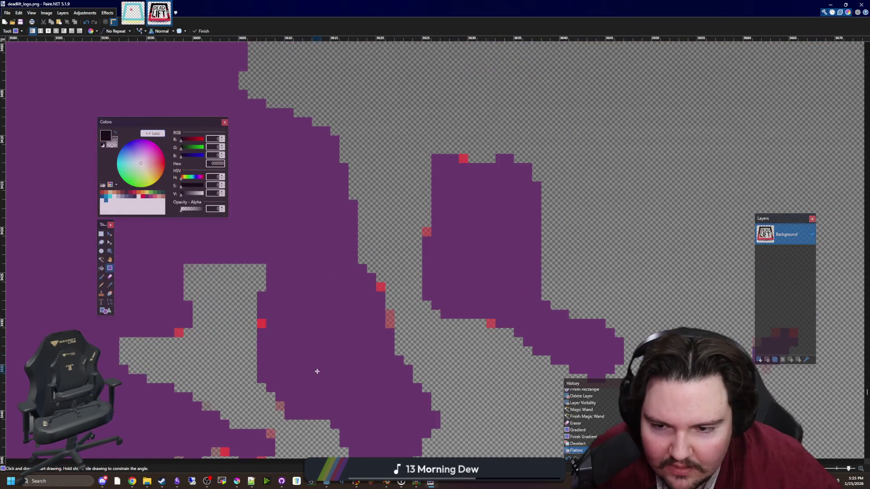
key("alt+Tab")
mouse_move(789, 382)
left_mouse_down()
mouse_move(816, 382)
mouse_move(821, 401)
mouse_move(848, 401)
left_mouse_up()
Undo the glow change to restore the logo's colours, close the colour picker, and return to the Glow effect 2D page.
scroll(457, 304, "down", 10)
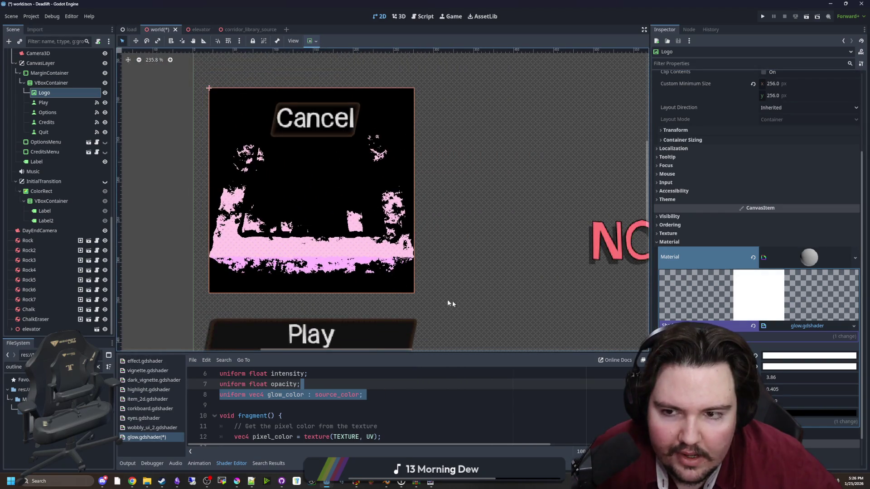
key("ctrl+z")
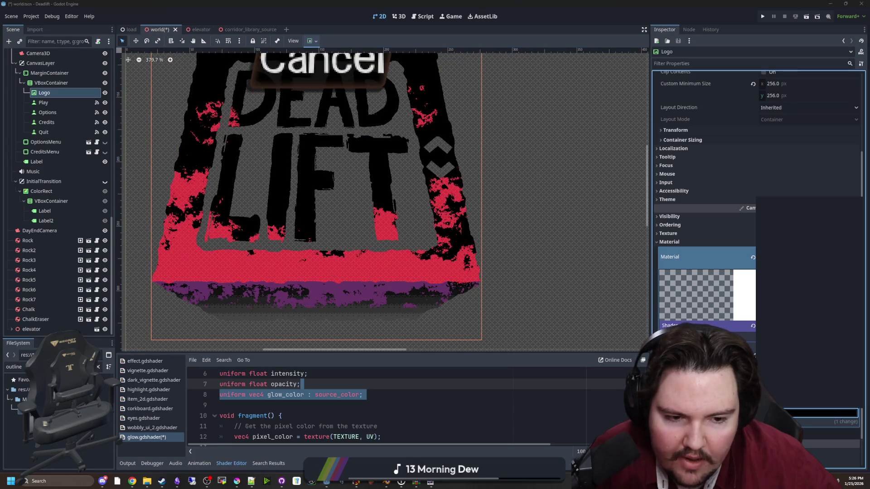
left_click(561, 388)
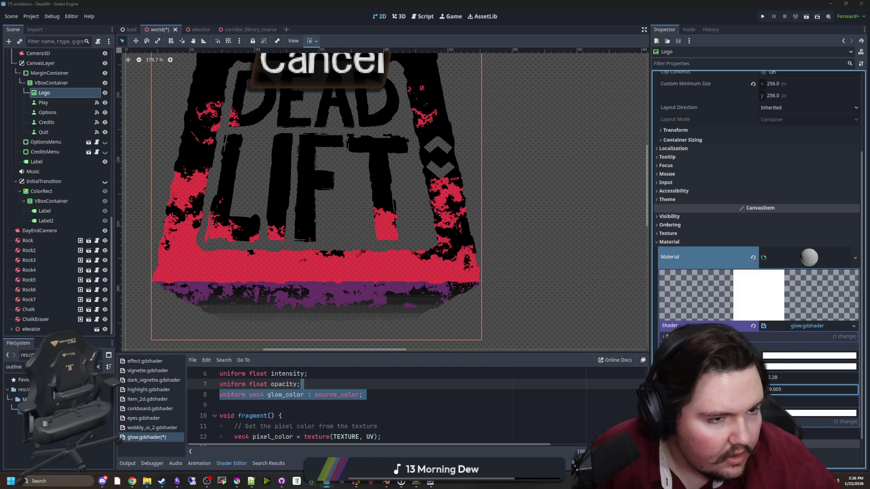
key("alt+Tab")
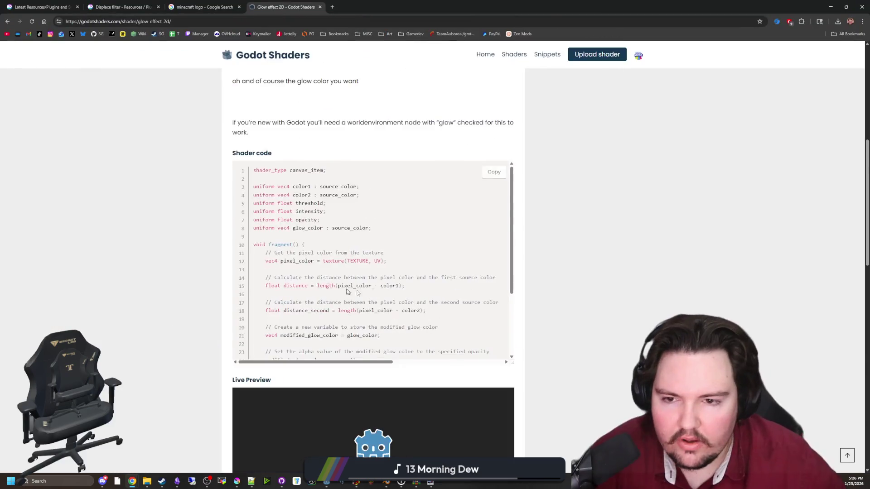
Browse the glow shader results and look over the Outline and Glow Shader Sprite 3D page.
scroll(572, 296, "down", 3)
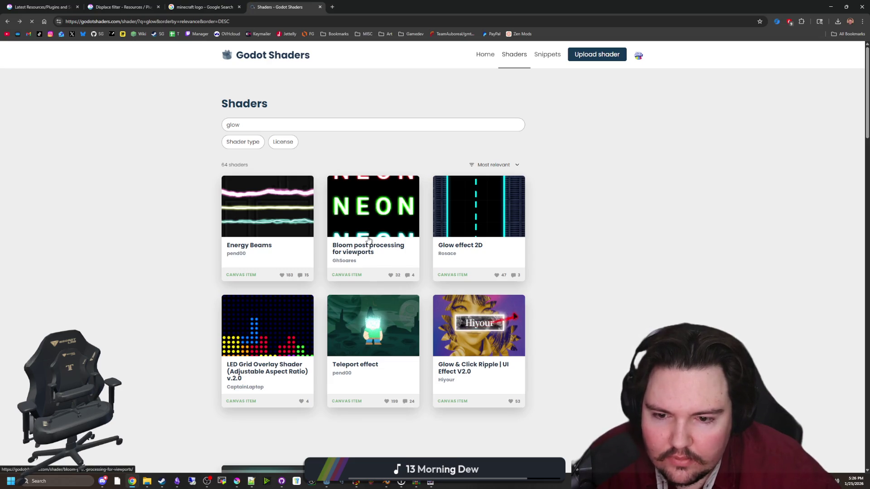
scroll(368, 240, "down", 4)
left_click(481, 324)
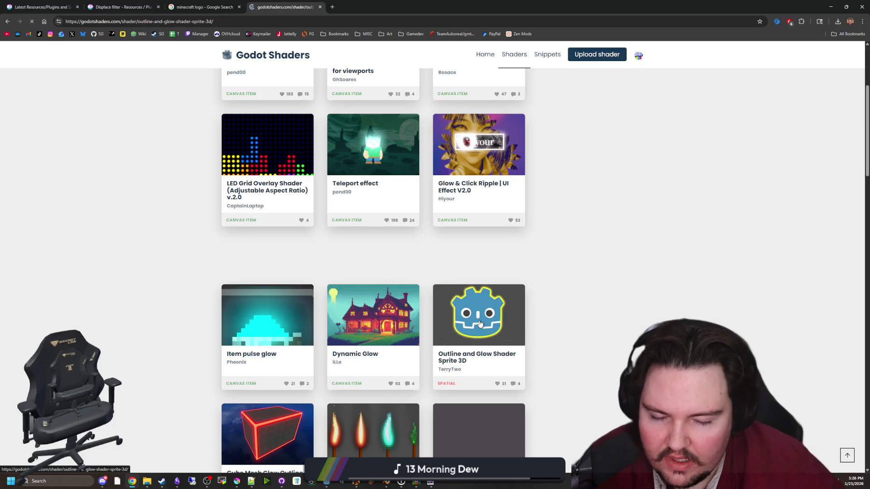
scroll(519, 440, "down", 15)
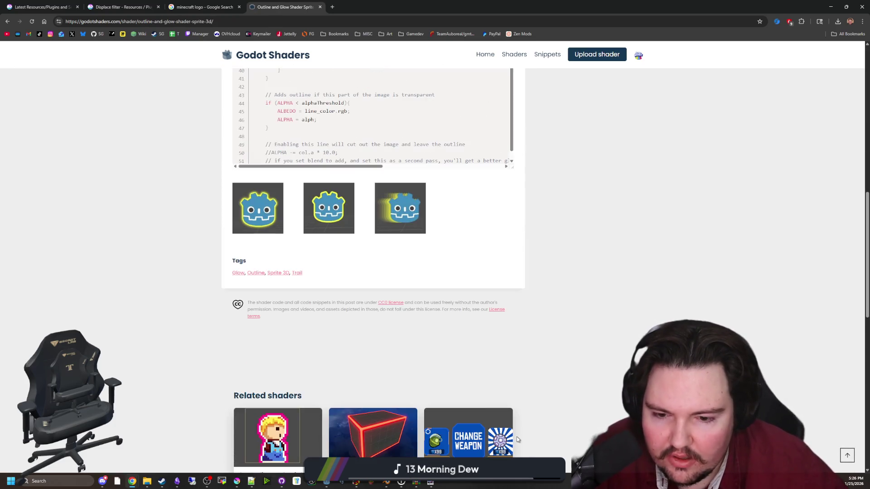
scroll(453, 336, "down", 1)
scroll(515, 350, "up", 12)
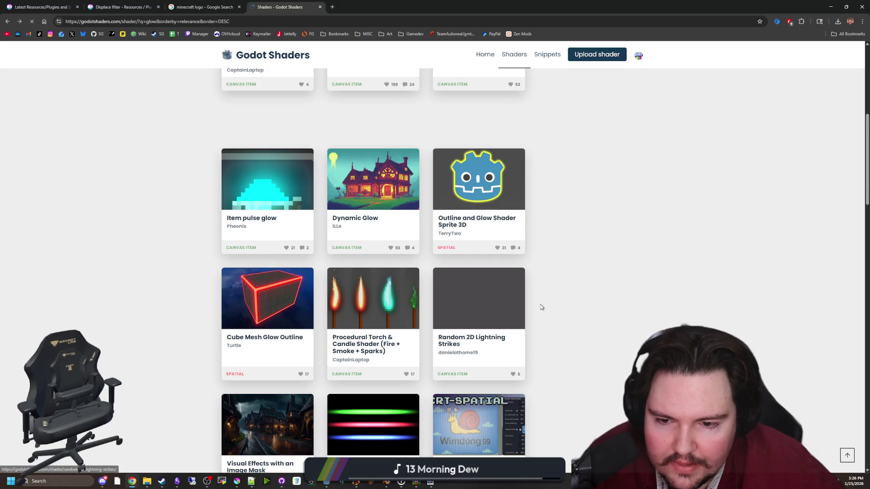
scroll(540, 306, "down", 5)
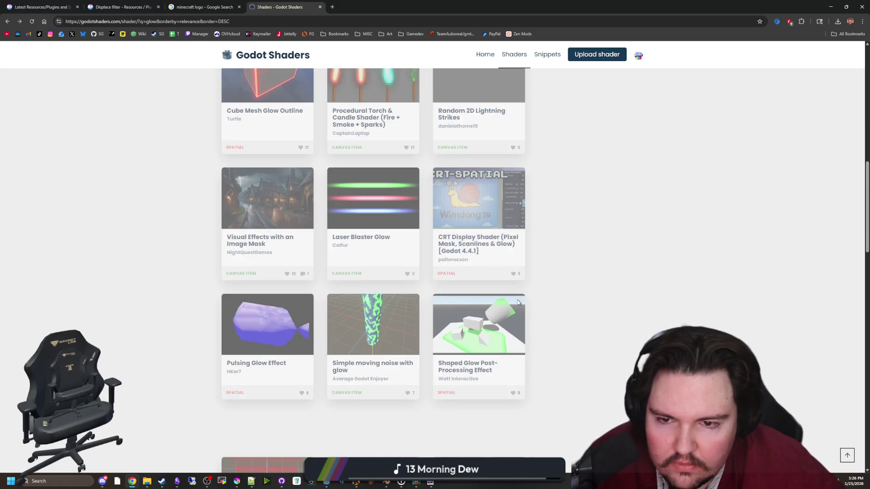
scroll(565, 353, "down", 7)
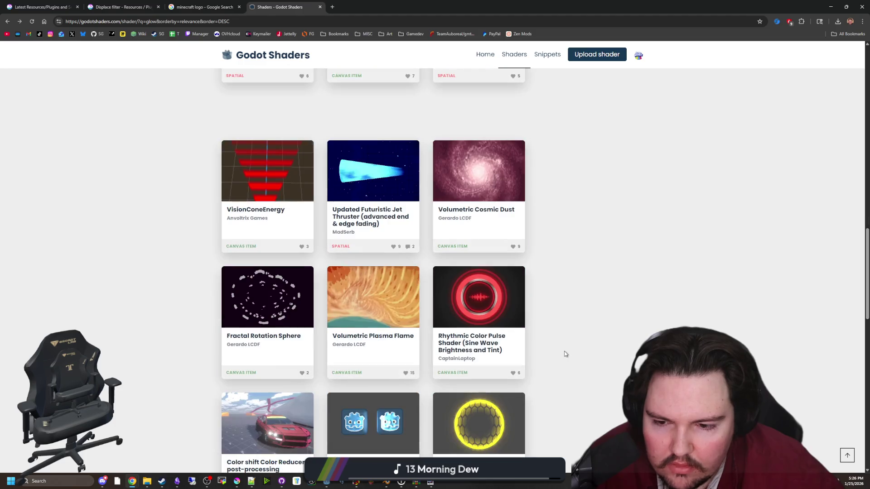
Minimize the browser, glance at the logo in Krita, and bring deadlift_logo.png up in Paint.NET.
left_click(830, 6)
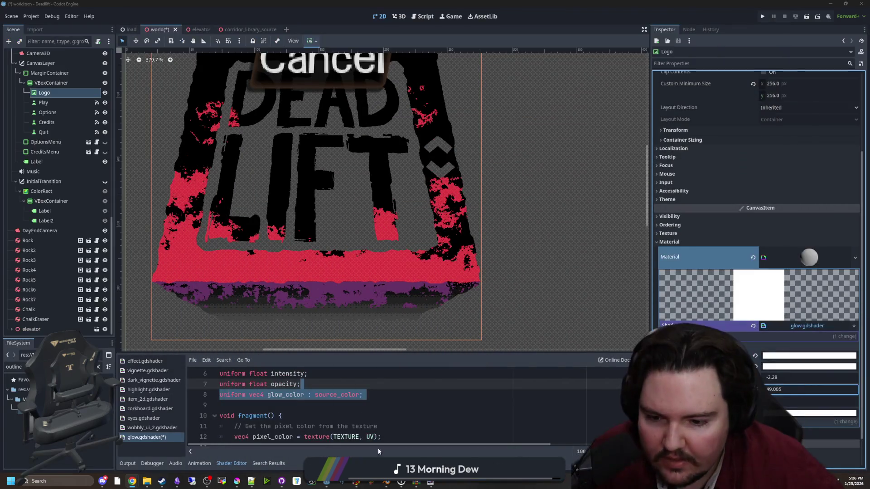
left_click(236, 481)
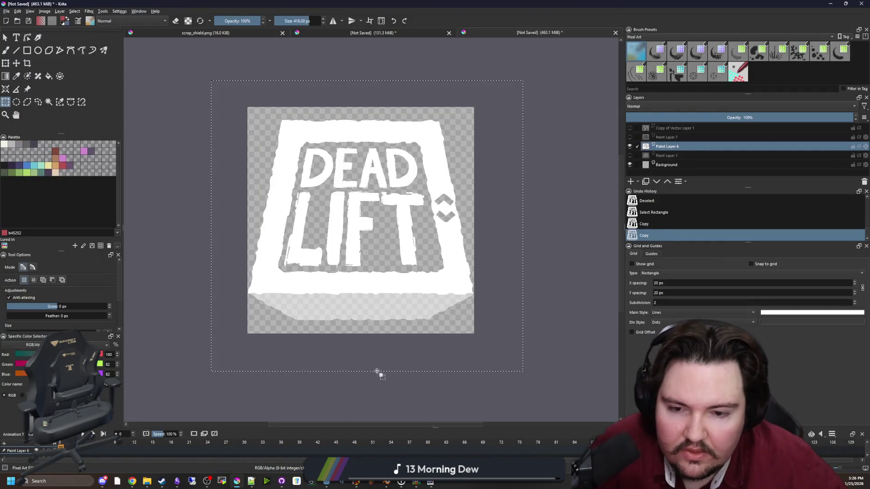
left_click(430, 482)
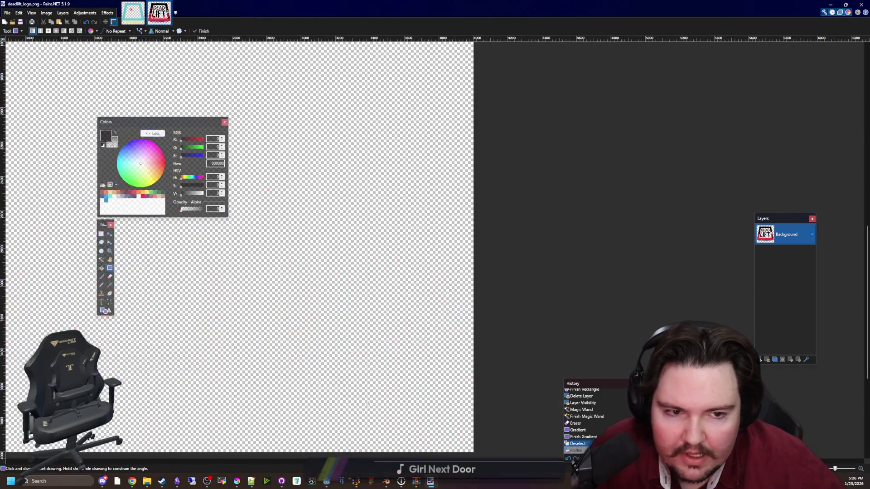
Undo the flatten to restore the layers, make Layer 3 active, and undo an accidental gradient.
key("ctrl+z")
scroll(374, 296, "up", 2)
scroll(374, 296, "up", 10)
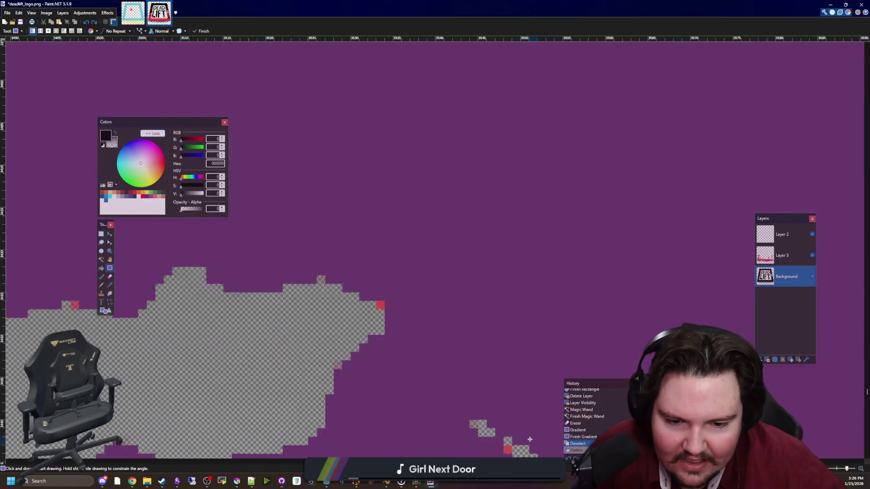
key("alt+Page_Up")
scroll(476, 346, "up", 3)
left_click(471, 229)
key("ctrl+z")
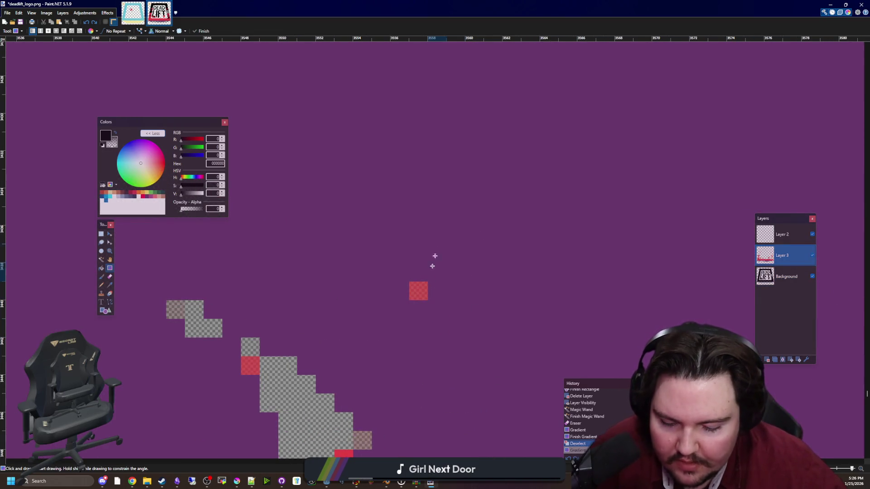
Sample the purple colour and bucket-fill the purple band edge, with tolerance keeping the red band red.
left_click(109, 277)
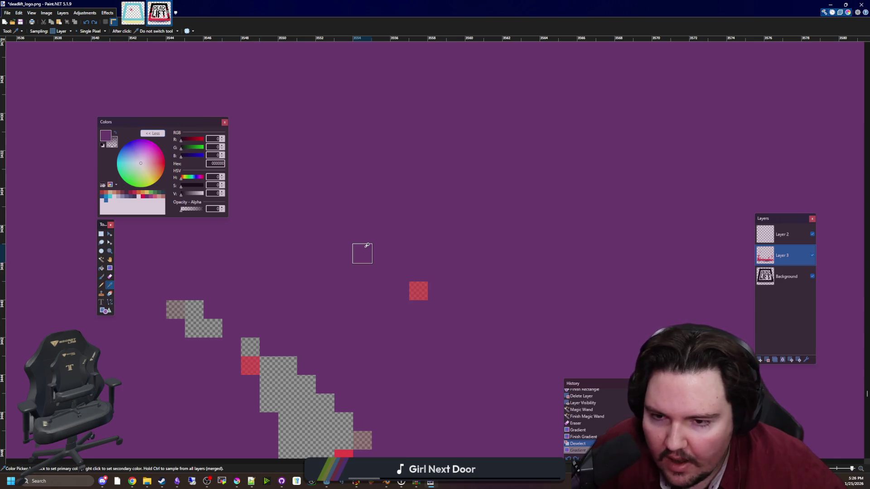
key("f")
scroll(361, 294, "down", 15)
scroll(499, 281, "up", 10)
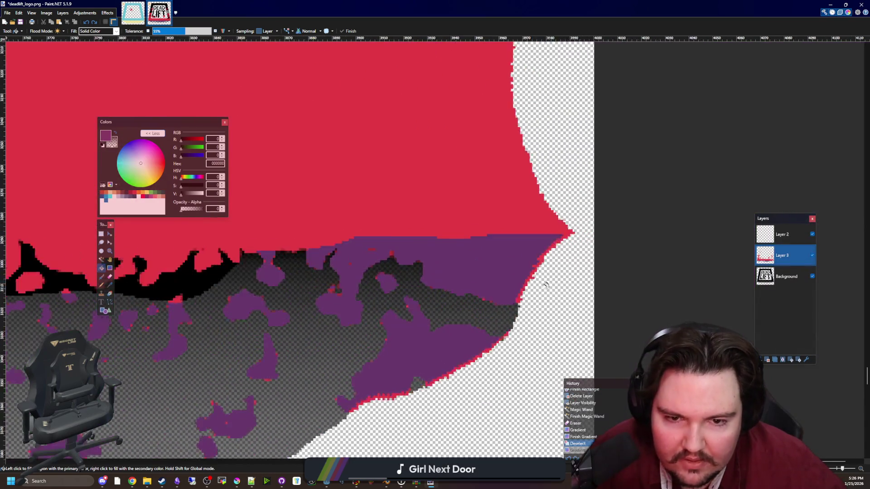
left_click(501, 314)
scroll(389, 372, "down", 5)
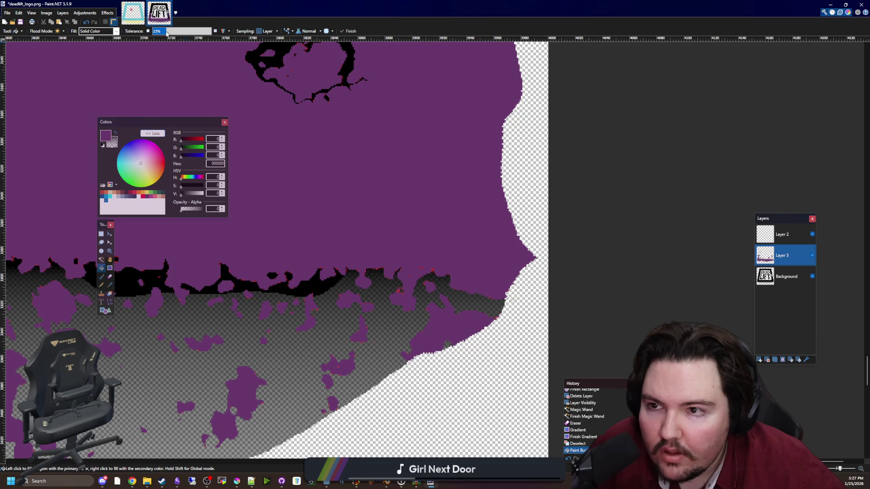
left_click_drag(165, 32, 164, 33)
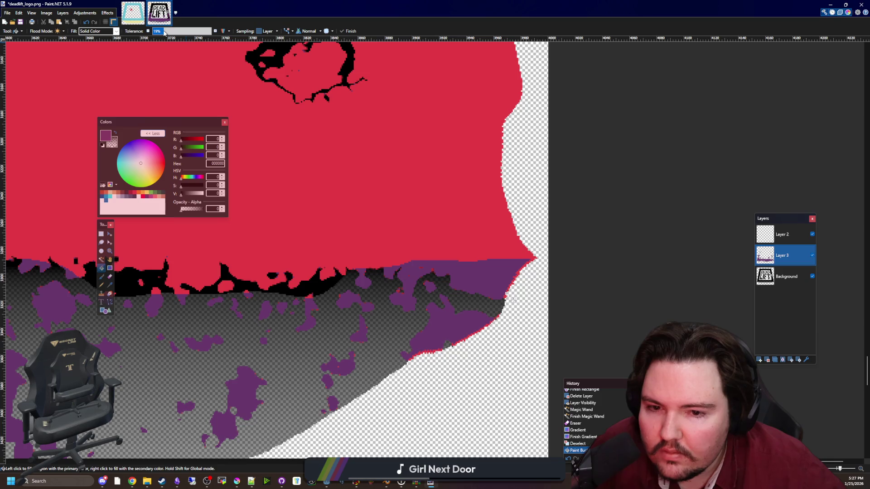
key("Return")
Bucket-fill the leftover dark gaps and stray red cells in Layer 3's purple band with purple.
scroll(521, 267, "up", 5)
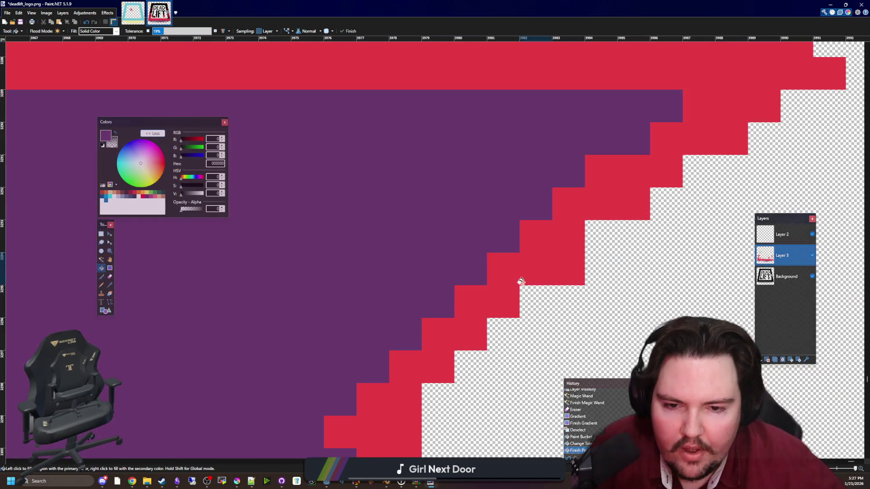
scroll(515, 287, "down", 3)
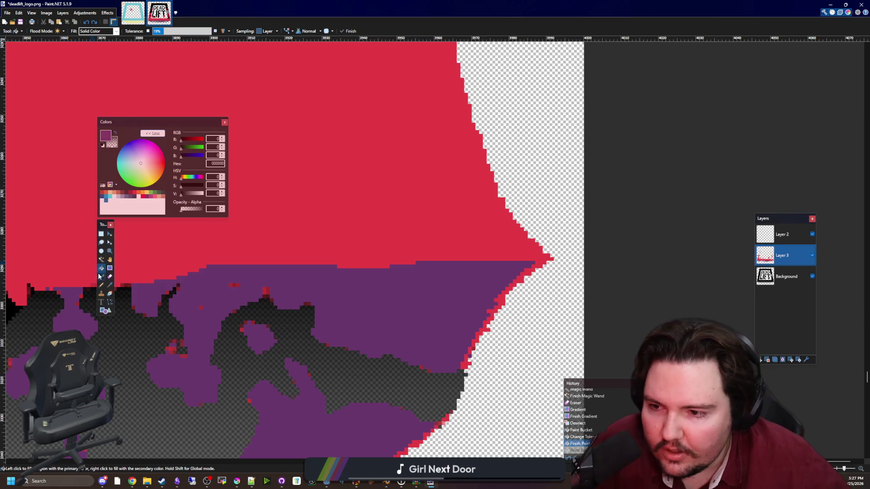
scroll(300, 350, "up", 4)
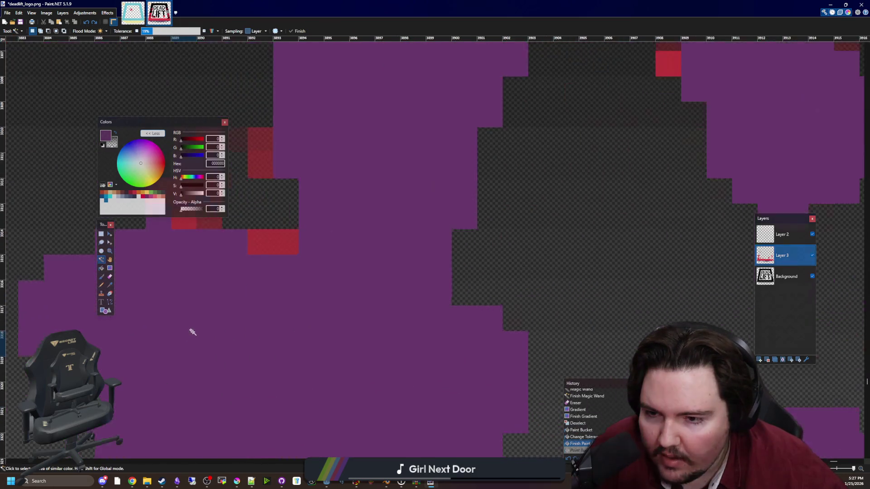
left_click(272, 282)
left_click(256, 237)
scroll(256, 237, "up", 2)
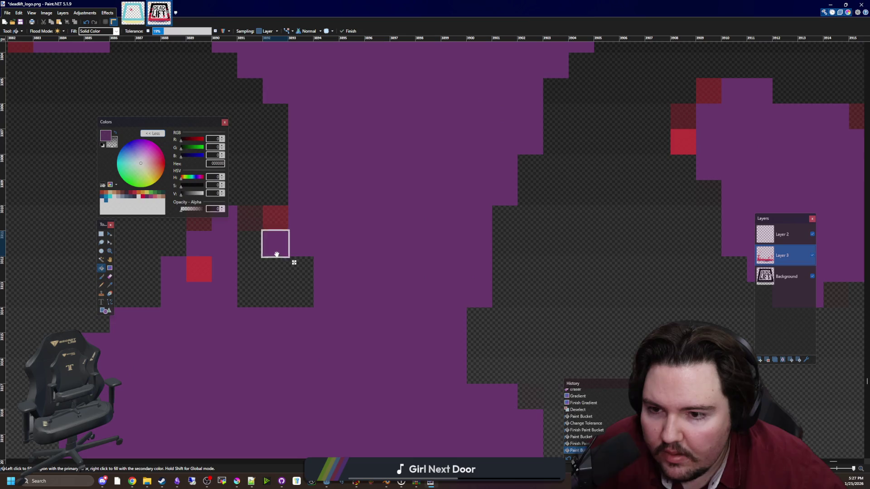
left_click(273, 219)
scroll(376, 342, "down", 3)
scroll(502, 243, "up", 3)
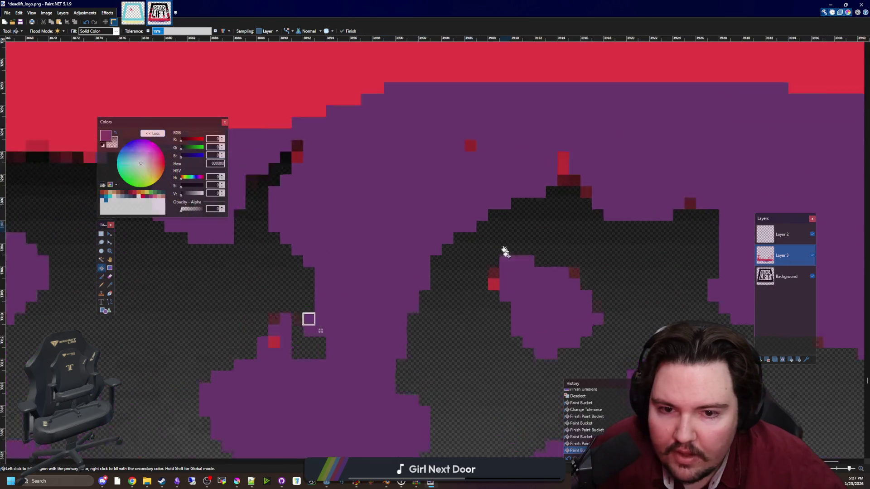
left_click(489, 280)
scroll(541, 292, "down", 1)
left_click(567, 169)
left_click(465, 145)
left_click(494, 315)
Undo the last several purple fills.
scroll(480, 303, "down", 8)
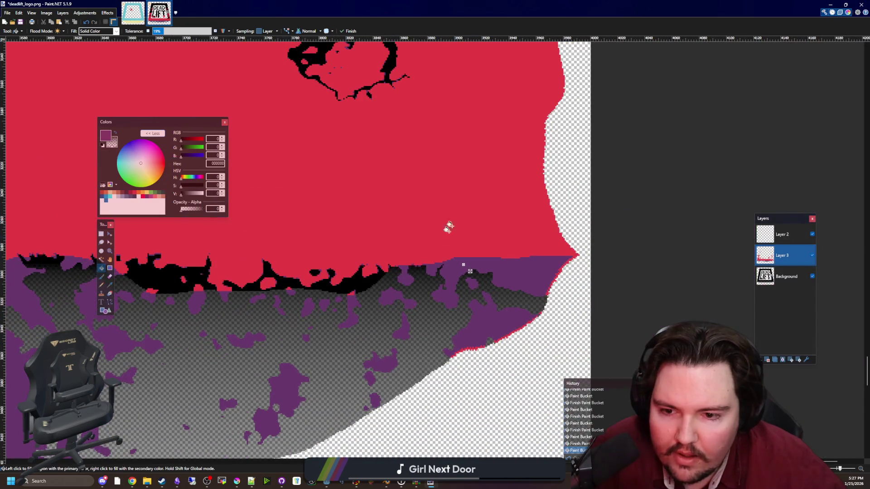
scroll(569, 295, "up", 4)
scroll(573, 296, "down", 4)
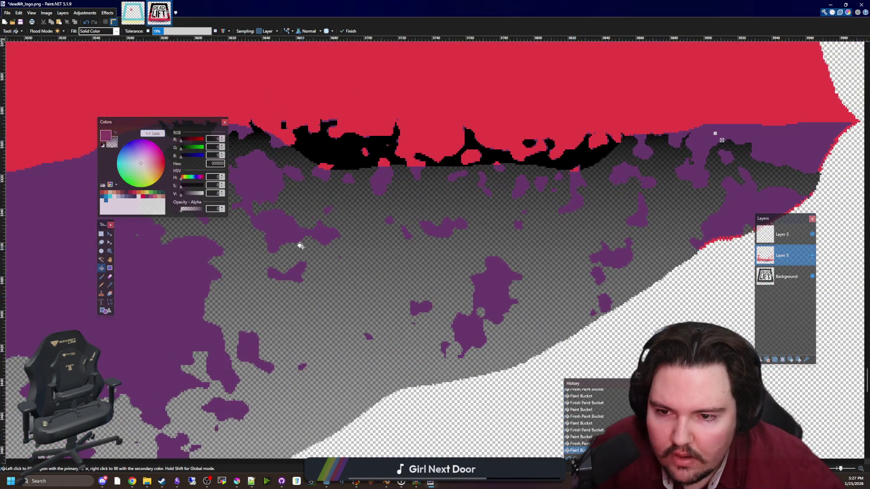
scroll(581, 298, "up", 6)
scroll(581, 299, "down", 4)
key("ctrl+z")
key("ctrl+z")
scroll(660, 251, "up", 1)
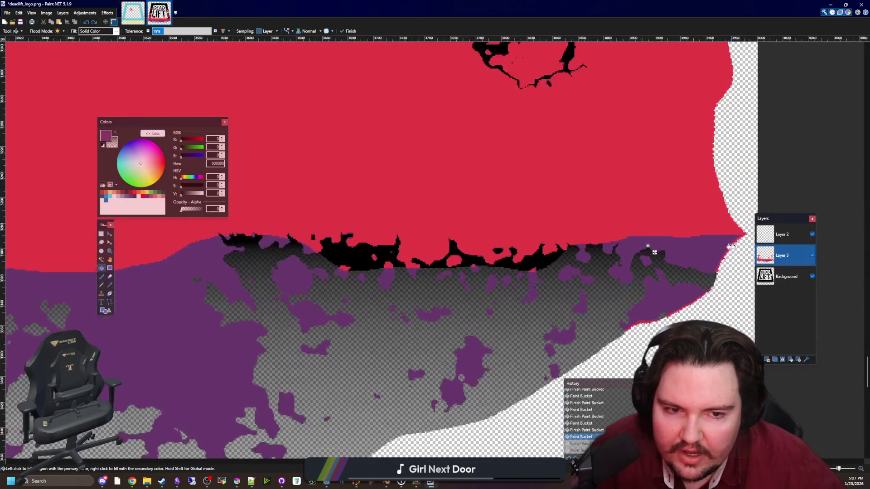
scroll(660, 251, "up", 3)
key("ctrl+z")
key("ctrl+z")
key("ctrl+z")
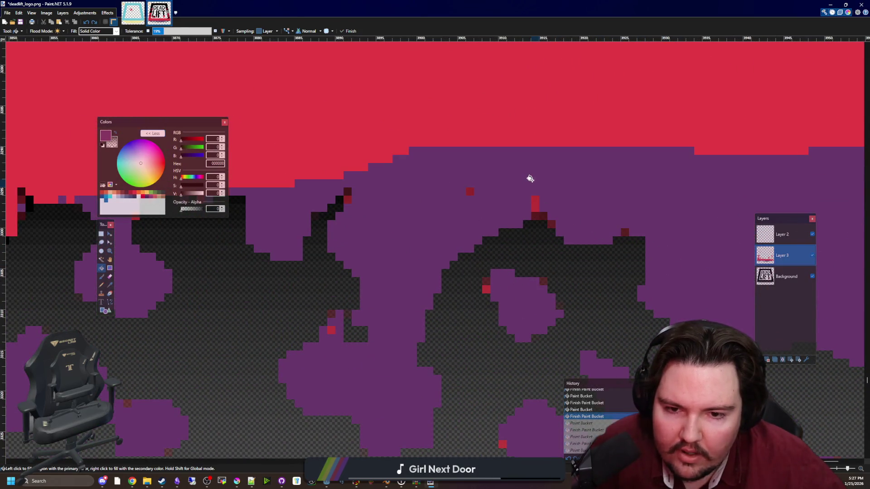
Apply a Curves+ adjustment on the Alpha channel so Layer 3's transparent areas turn solid black.
left_click(62, 13)
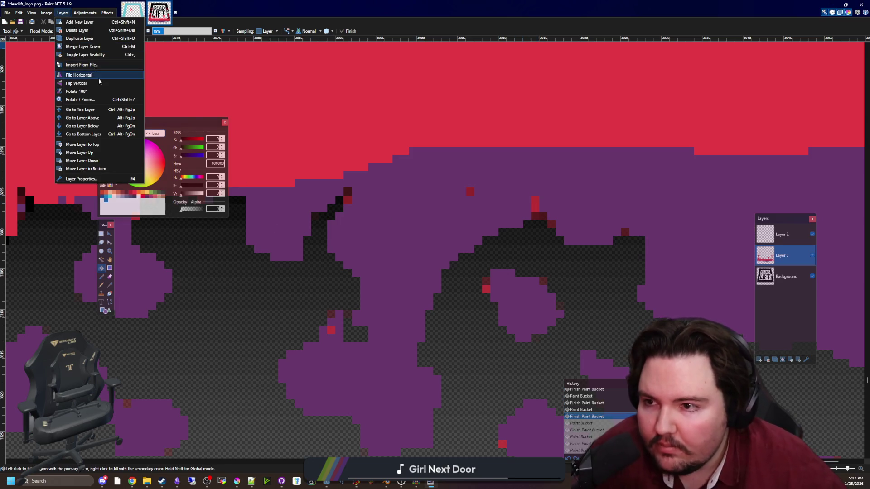
mouse_move(79, 14)
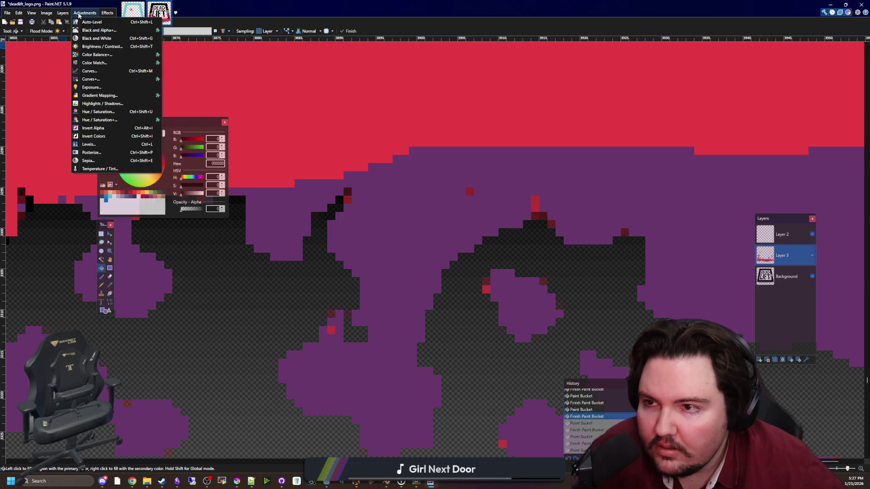
left_click(104, 79)
left_click(410, 188)
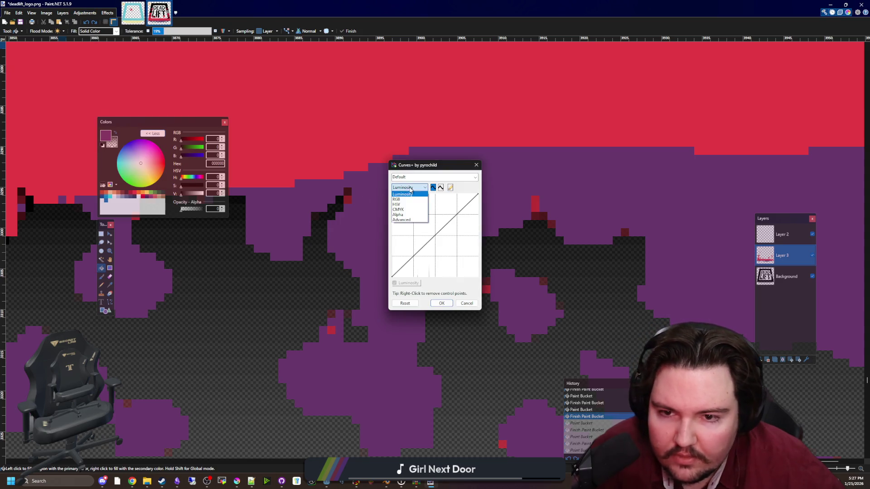
left_click(404, 210)
left_click(403, 215)
left_click(441, 304)
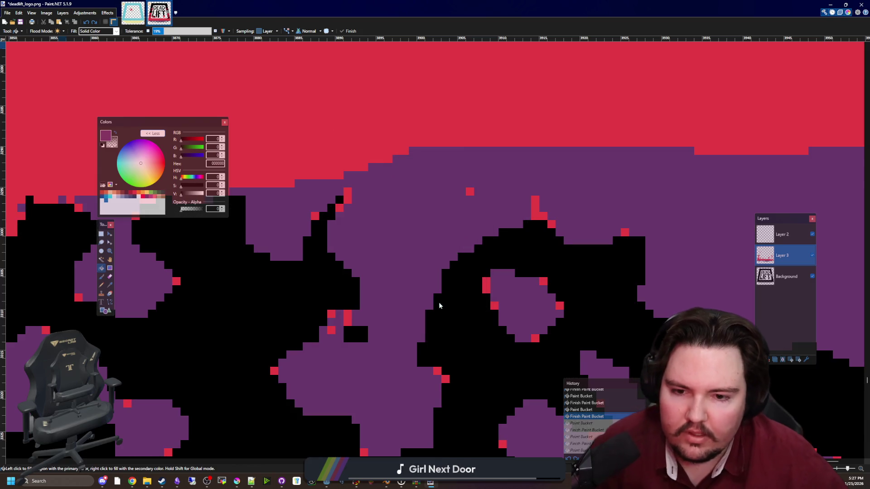
scroll(401, 271, "down", 5)
scroll(412, 262, "down", 3)
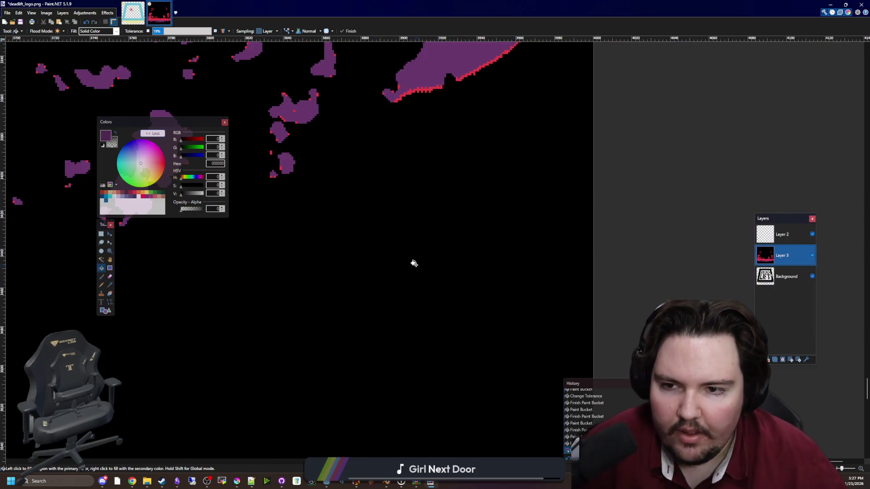
scroll(408, 253, "up", 4)
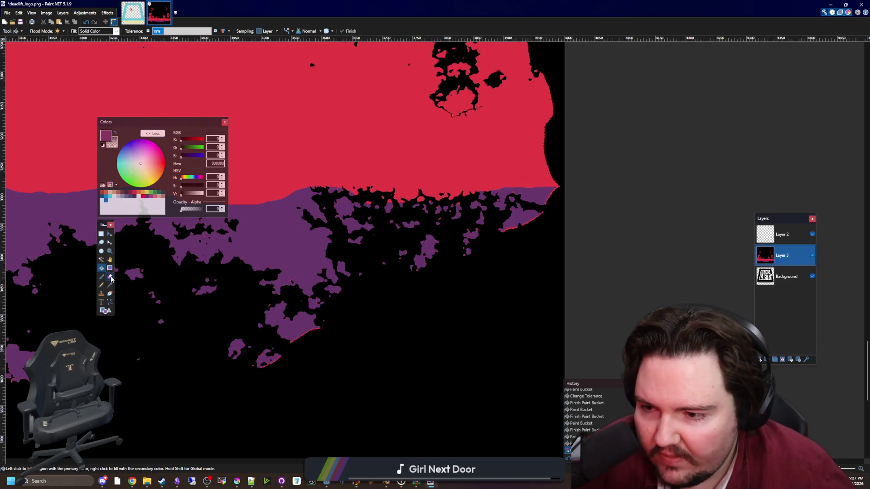
Magic-wand select the red band, deselect, then select Layer 3's red and purple areas together.
left_click(103, 260)
left_click(373, 128)
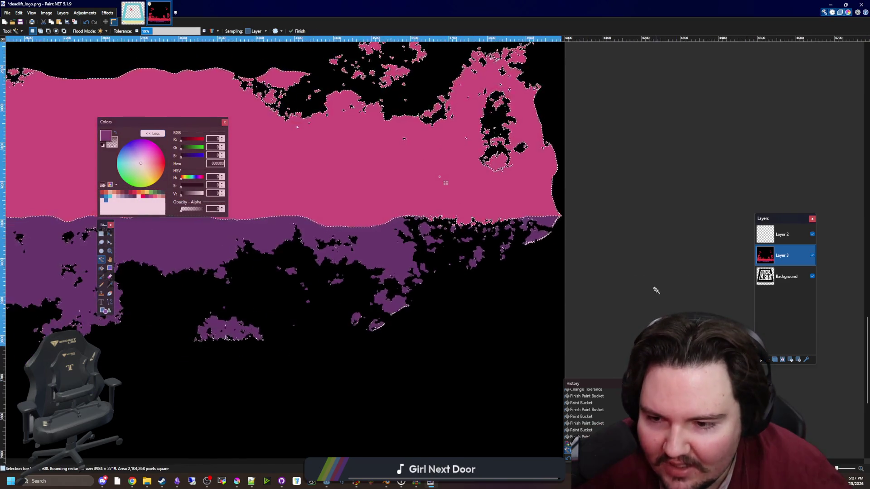
scroll(353, 290, "down", 3)
scroll(553, 293, "up", 5)
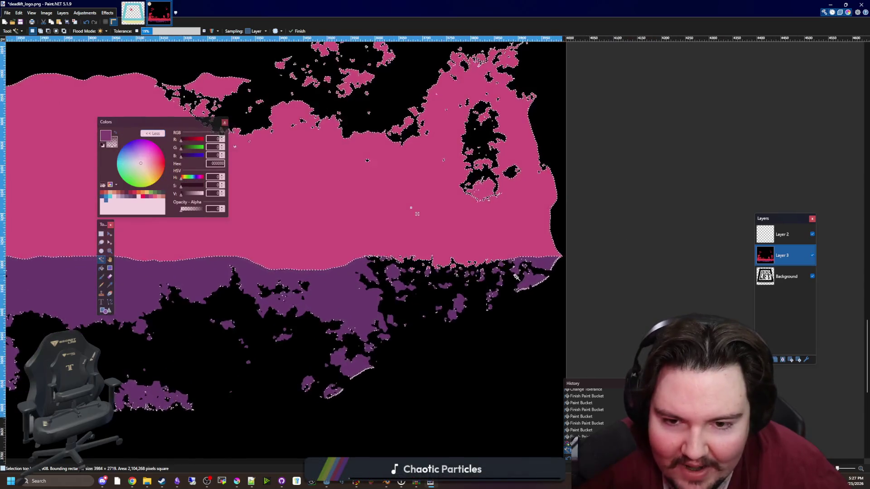
scroll(554, 293, "down", 5)
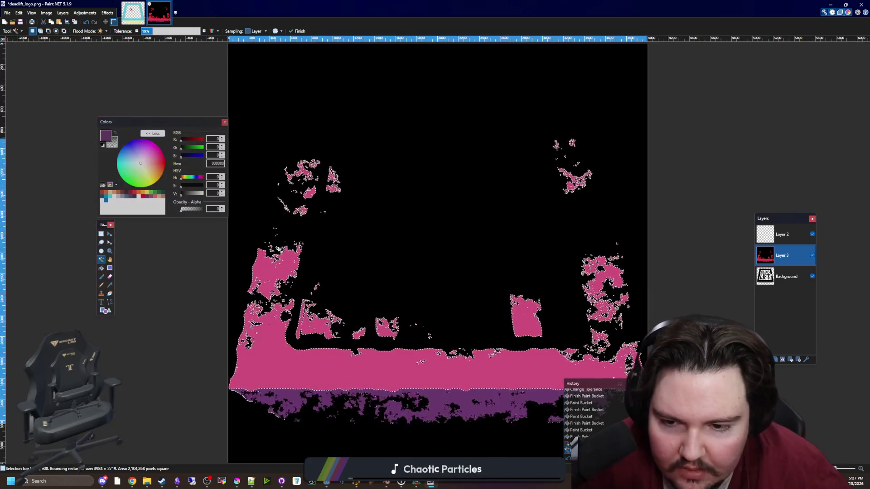
scroll(432, 325, "down", 2)
key("ctrl+d")
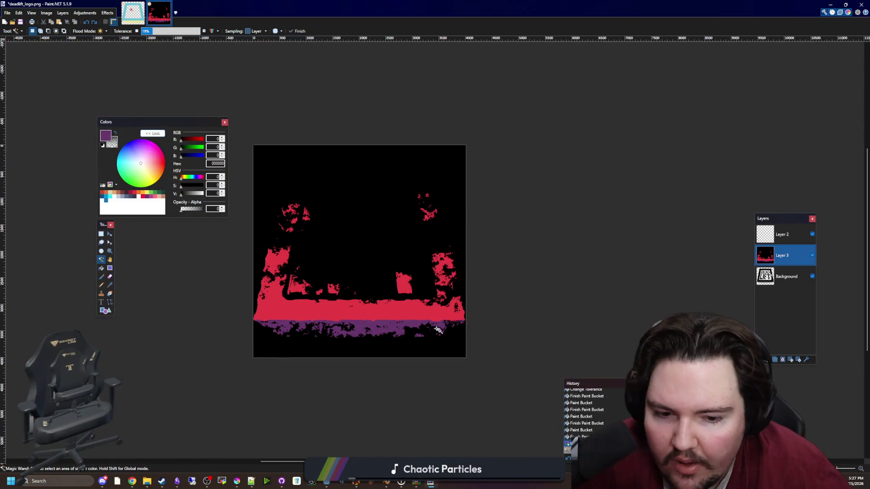
left_click(442, 316)
scroll(444, 327, "up", 4)
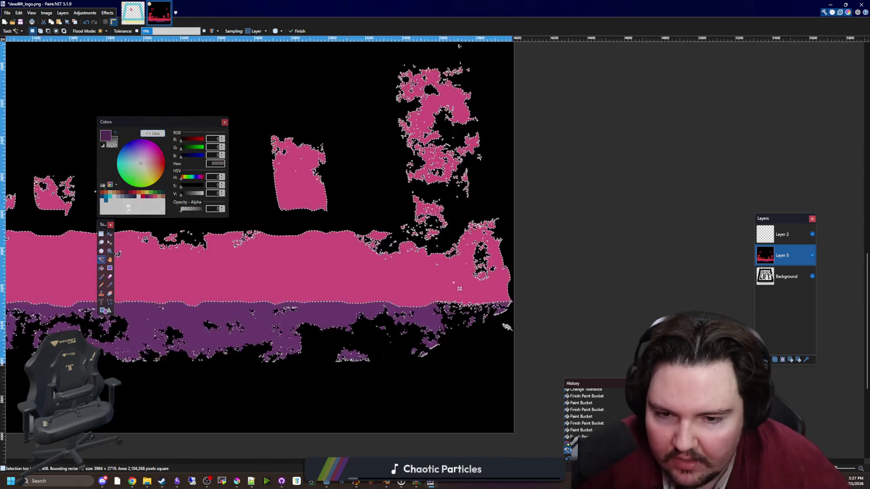
key("b")
scroll(464, 334, "up", 3)
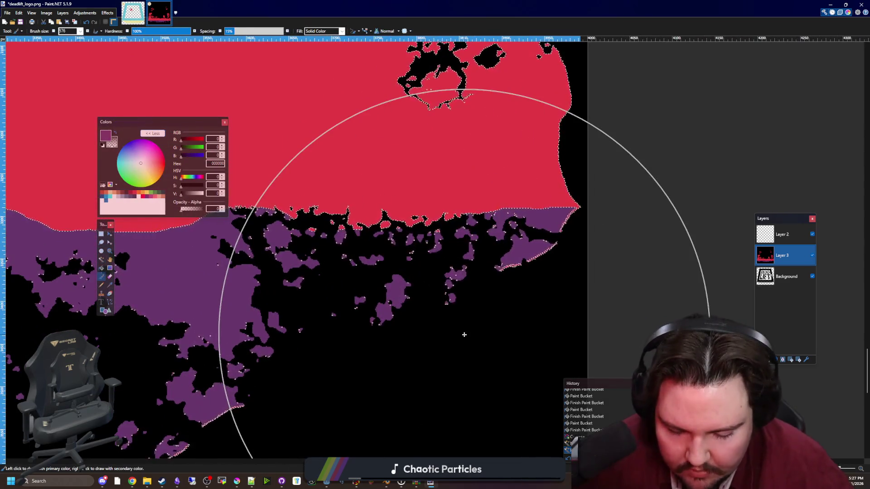
Set the Paintbrush size to 100.
key("bracketleft")
key("bracketleft")
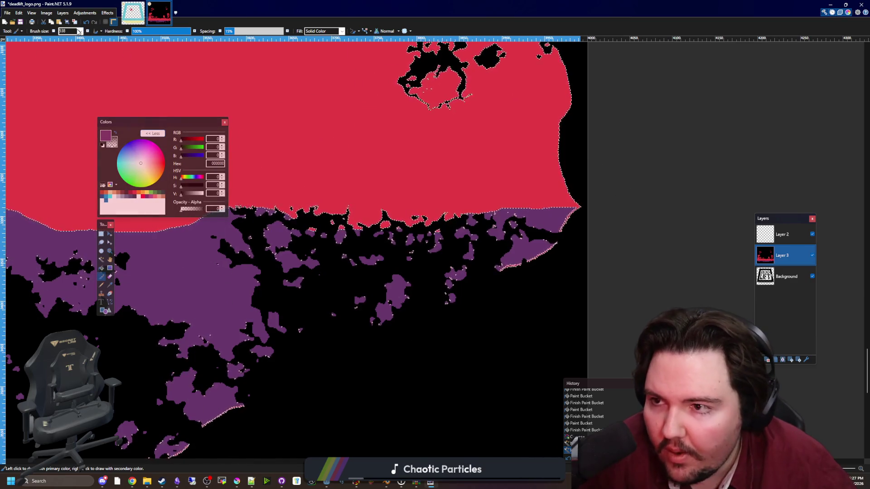
left_click(80, 31)
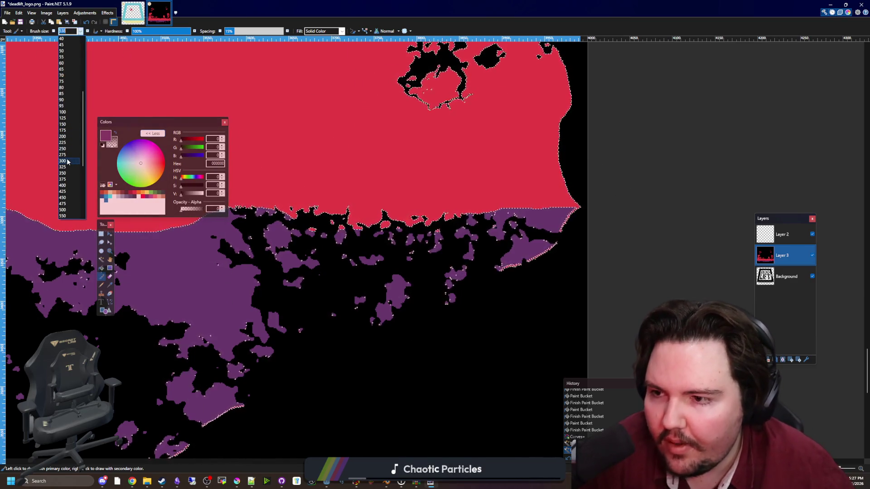
left_click(67, 114)
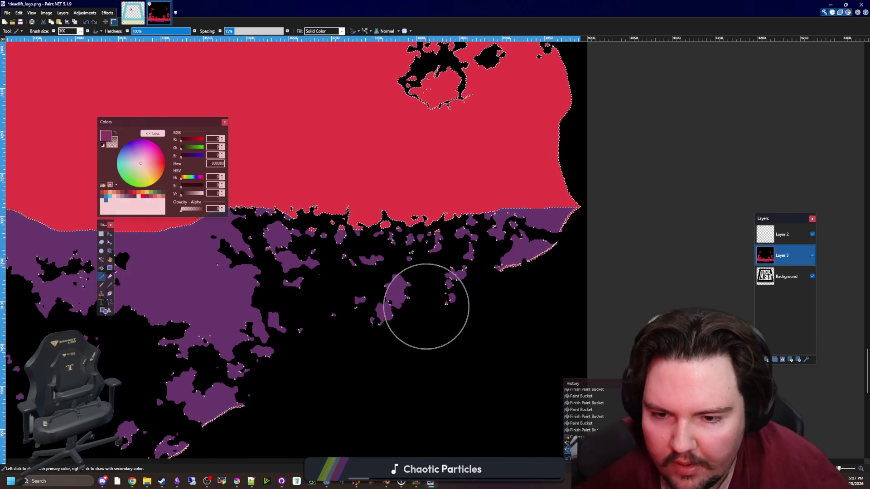
Brush purple over the black gaps in the purple band just beneath the red stripe.
scroll(394, 310, "up", 5)
scroll(393, 311, "down", 5)
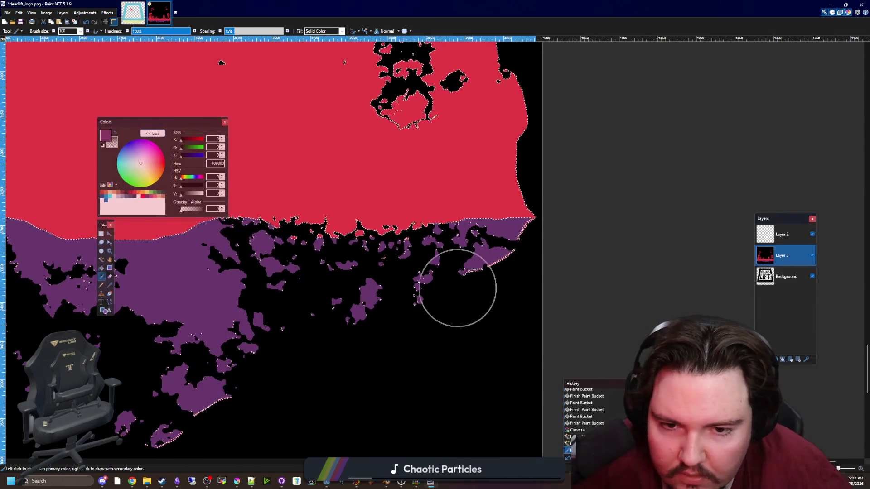
scroll(548, 245, "down", 1)
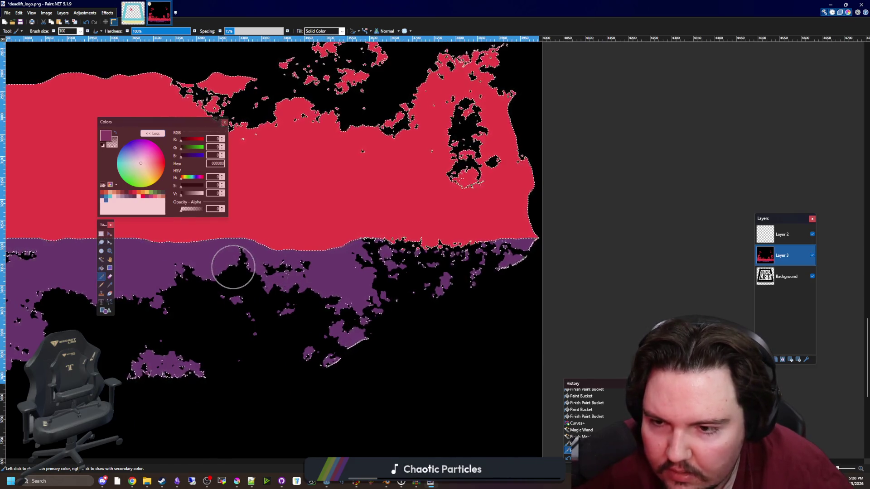
scroll(543, 326, "down", 2)
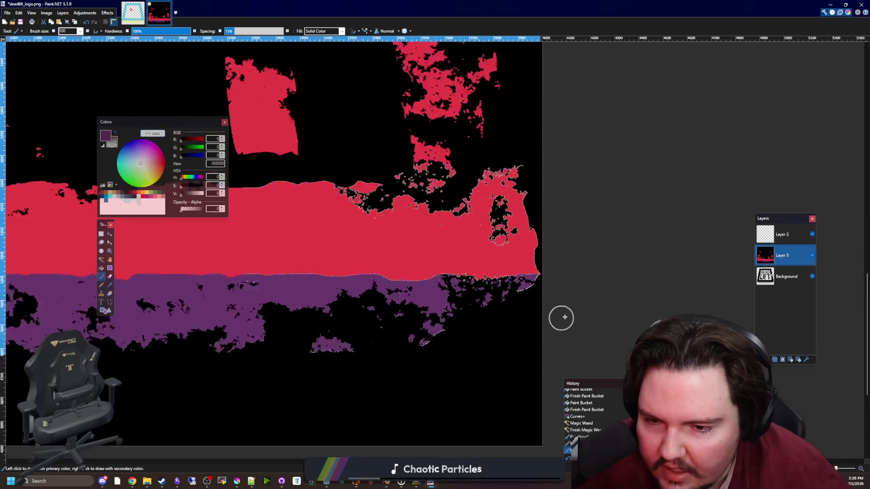
left_click_drag(247, 339, 277, 345)
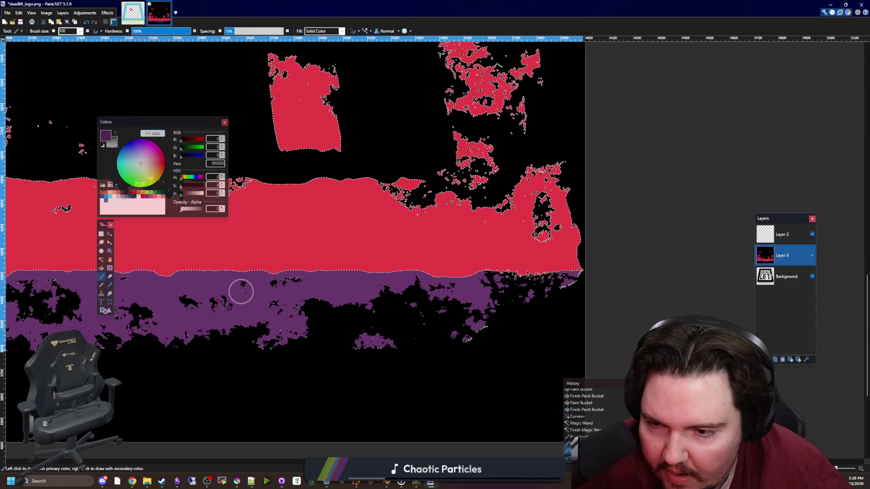
scroll(456, 334, "down", 2)
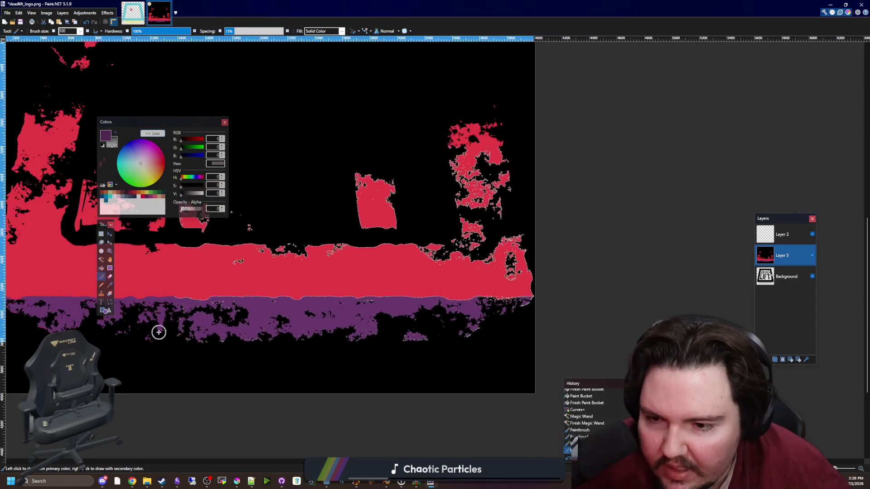
scroll(159, 332, "up", 1)
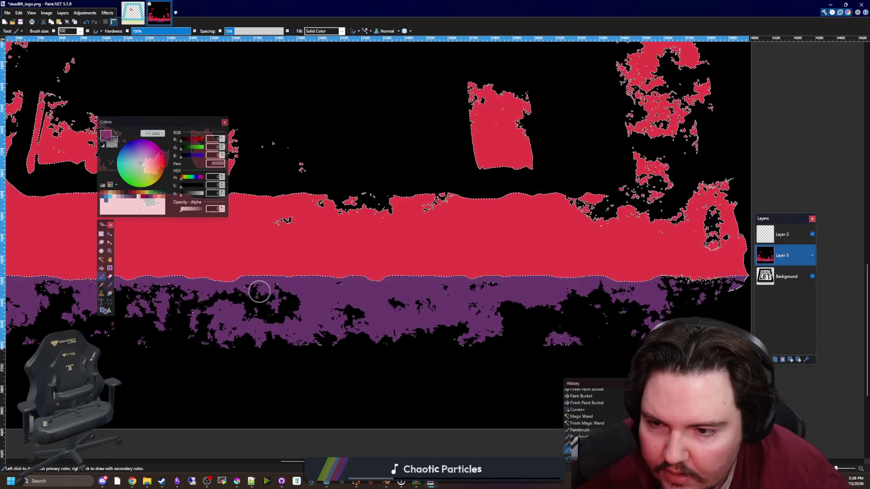
mouse_move(161, 298)
left_mouse_down()
mouse_move(177, 306)
mouse_move(158, 315)
mouse_move(232, 345)
left_mouse_up()
scroll(311, 307, "down", 2)
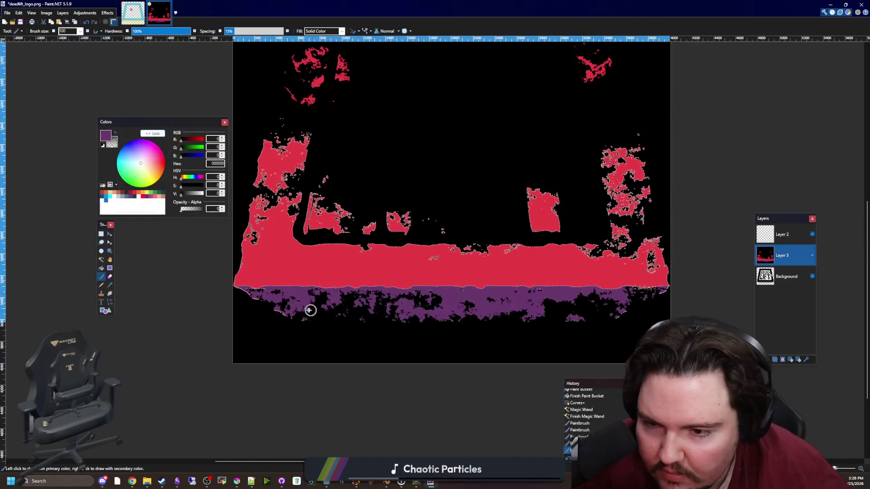
scroll(226, 311, "up", 3)
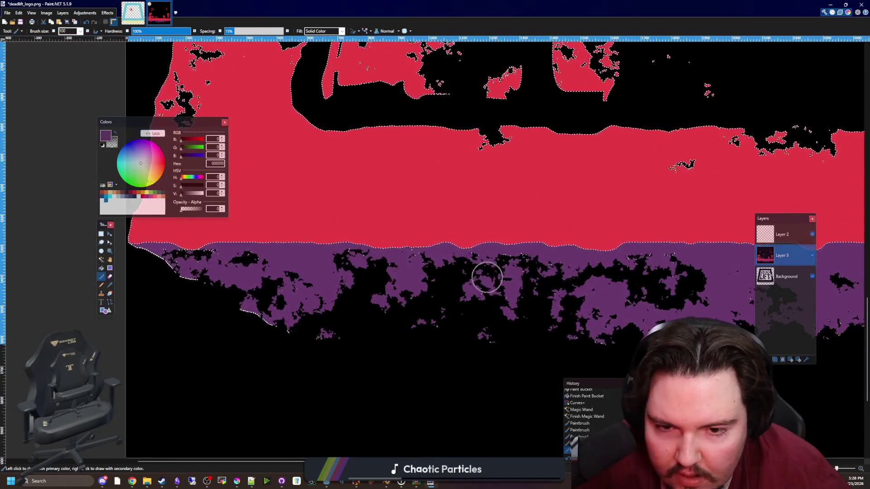
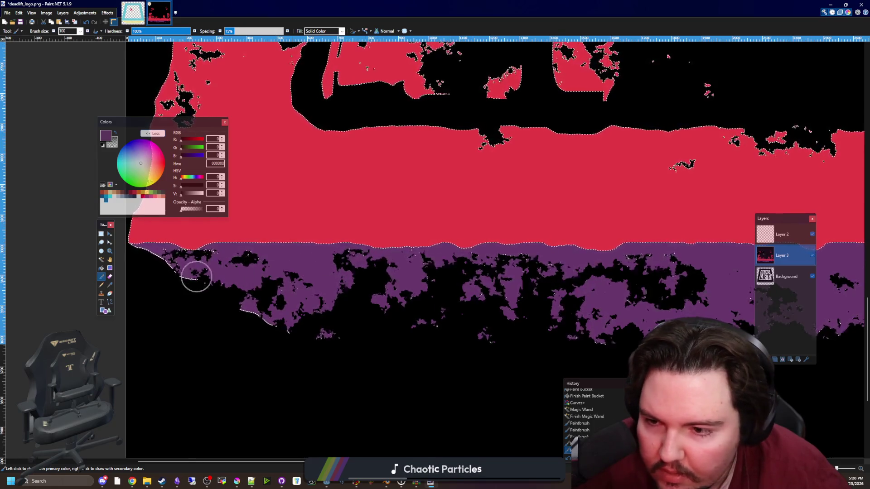
Shrink the paintbrush and paint over stray specks along the red region's lower edge.
left_click(121, 259)
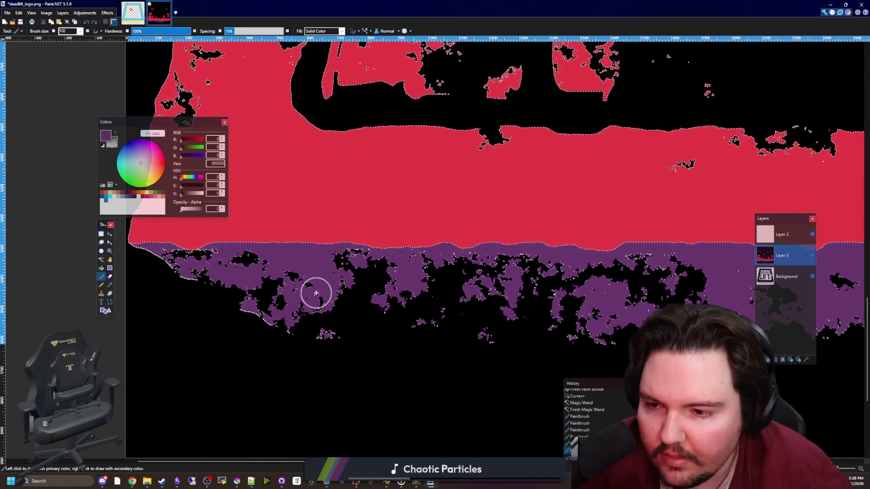
left_click(102, 259)
left_click(254, 219)
scroll(180, 254, "up", 1)
scroll(291, 207, "up", 2)
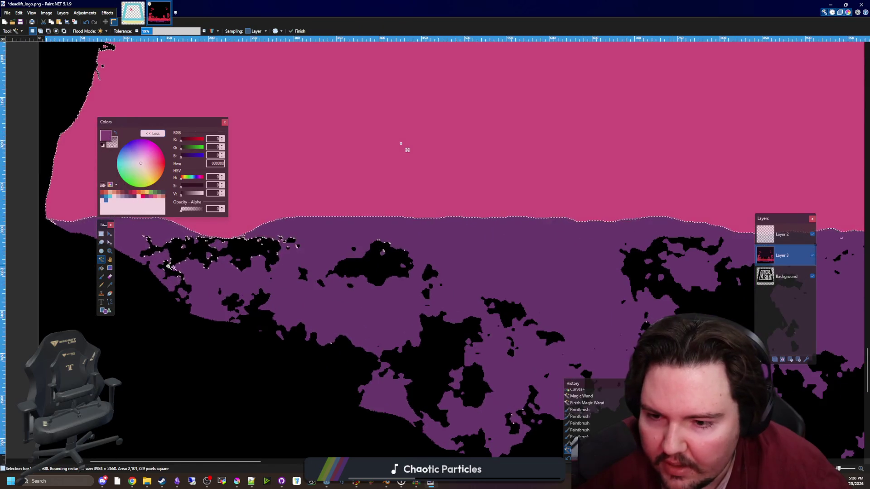
key("b")
scroll(257, 301, "up", 1)
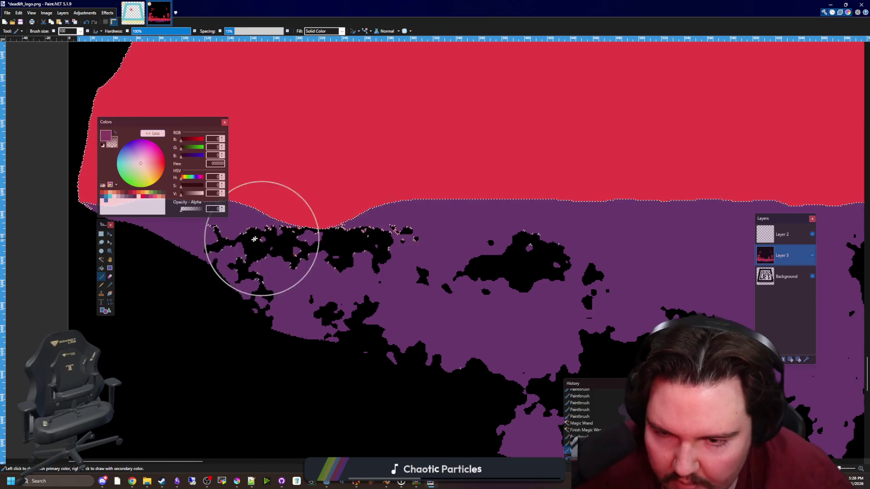
scroll(272, 258, "up", 2)
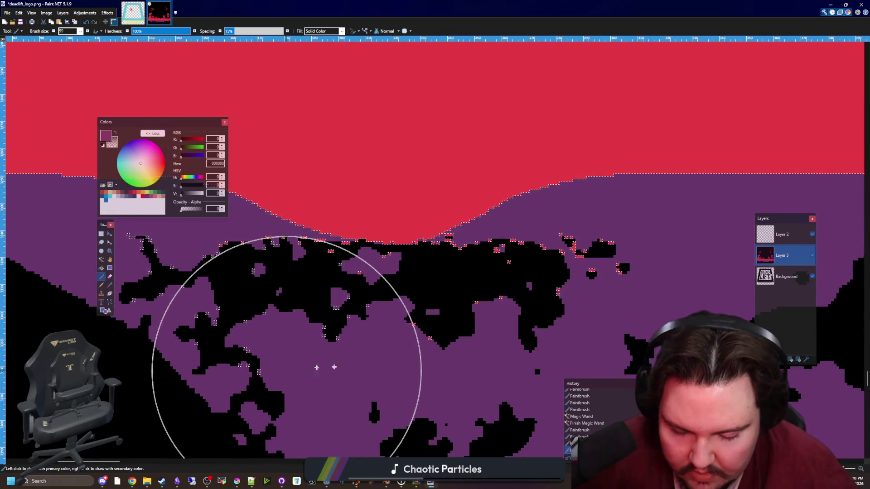
key("bracketleft")
key("bracketleft")
key("bracketleft")
key("bracketleft")
key("bracketleft")
key("bracketleft")
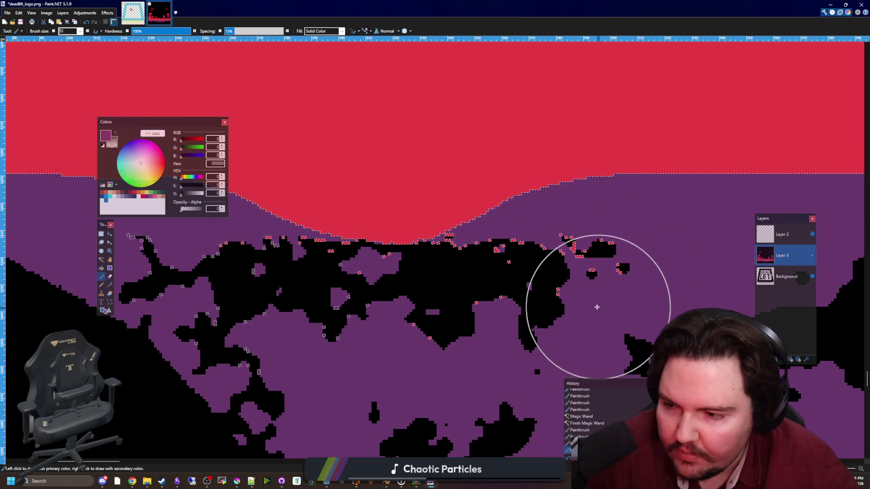
mouse_move(517, 288)
left_mouse_down()
mouse_move(466, 288)
mouse_move(322, 330)
mouse_move(381, 301)
mouse_move(258, 277)
left_mouse_up()
left_click(464, 284)
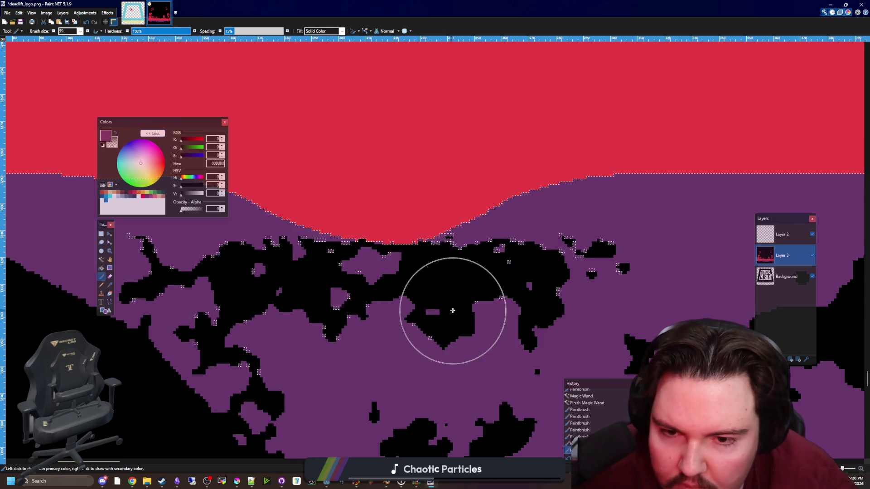
Cover the purple patch below the red edge with black paint.
scroll(295, 326, "down", 5)
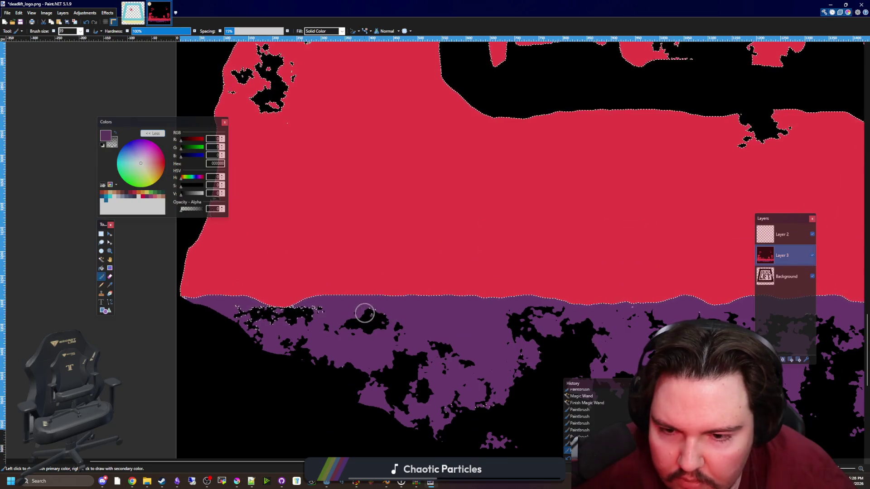
scroll(363, 383, "up", 2)
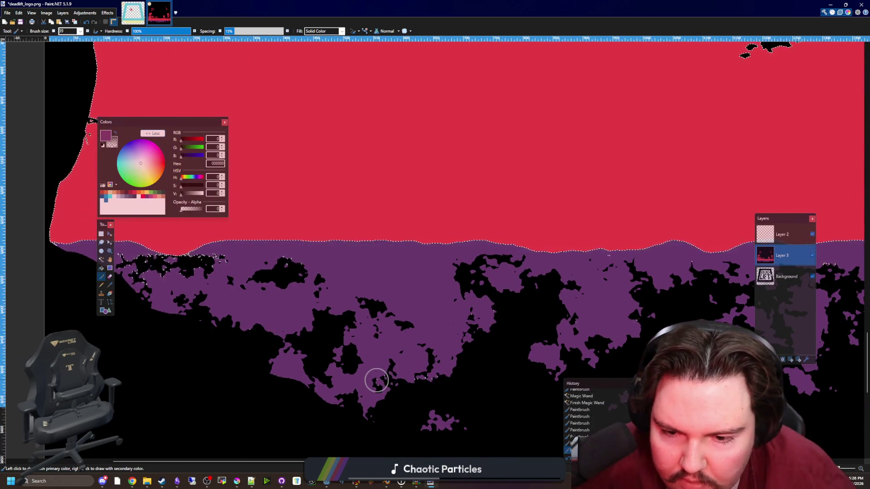
scroll(505, 310, "up", 5)
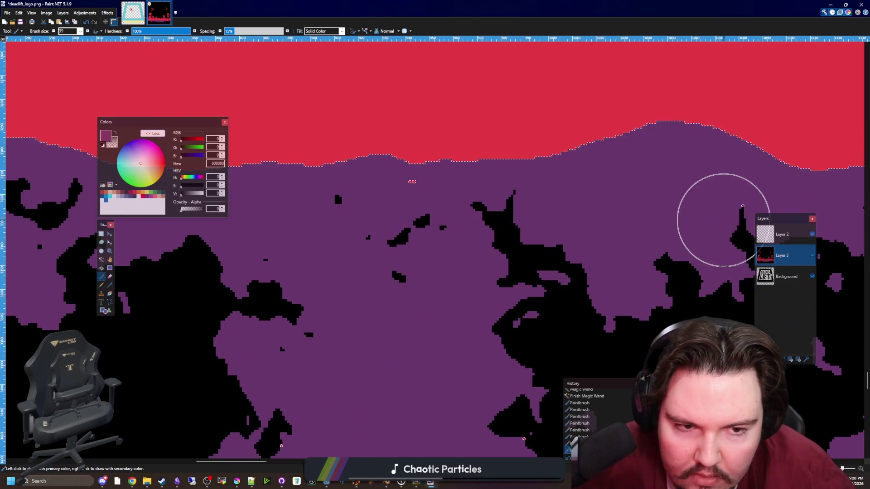
scroll(269, 271, "down", 3)
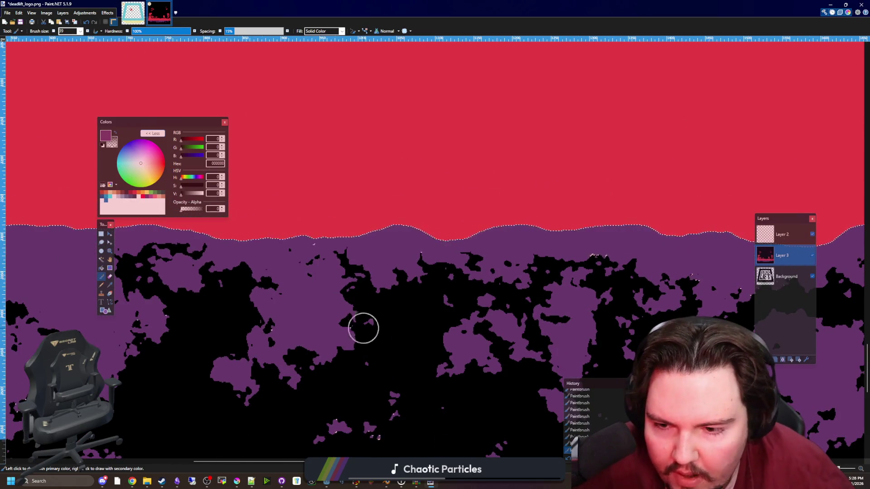
scroll(489, 295, "down", 2)
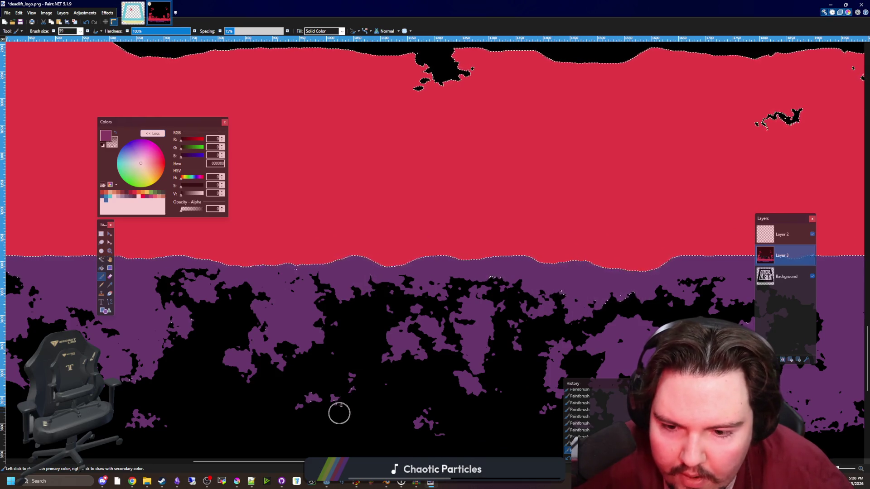
scroll(268, 287, "right", 5)
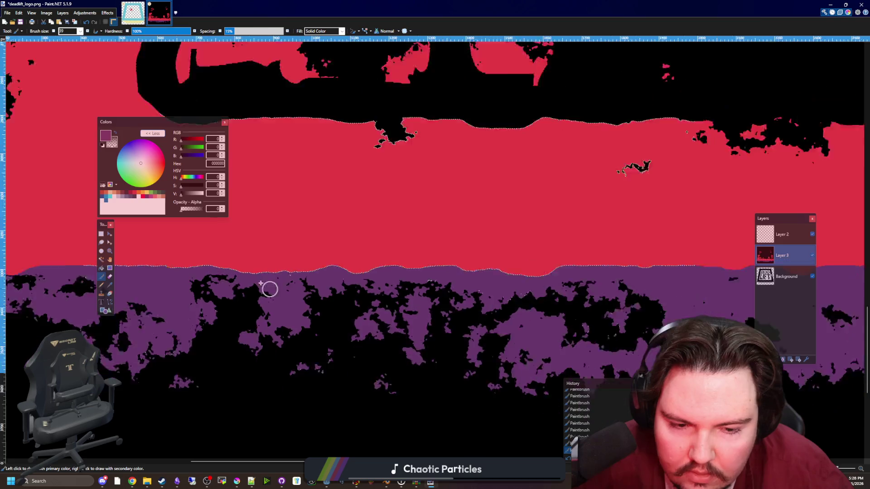
left_click_drag(444, 327, 503, 298)
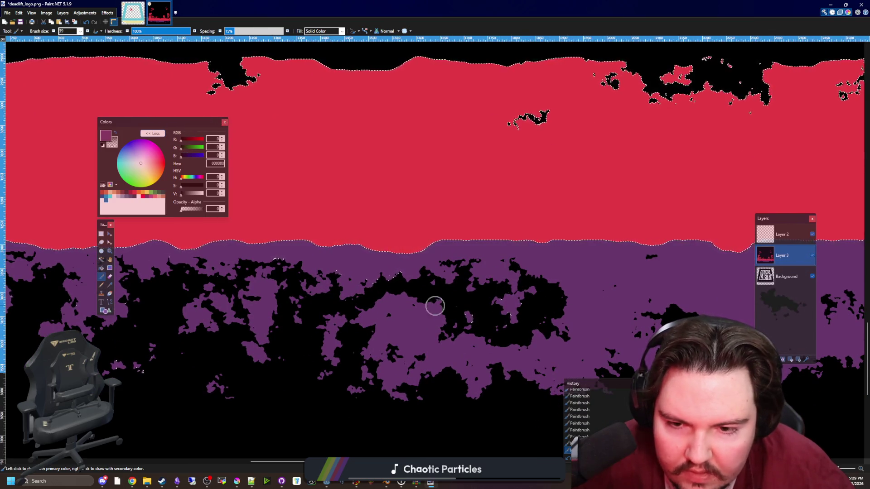
Paint over the small red spot with purple and inspect the touched-up edge.
scroll(325, 278, "down", 2)
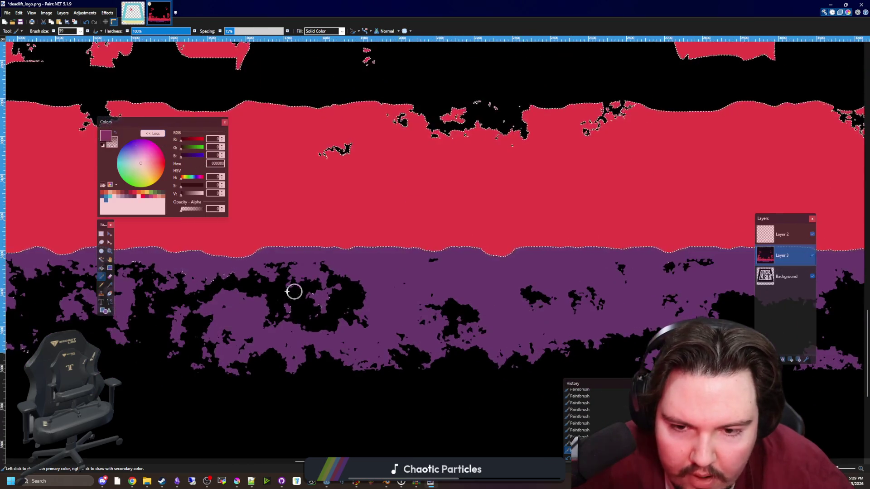
scroll(291, 292, "down", 2)
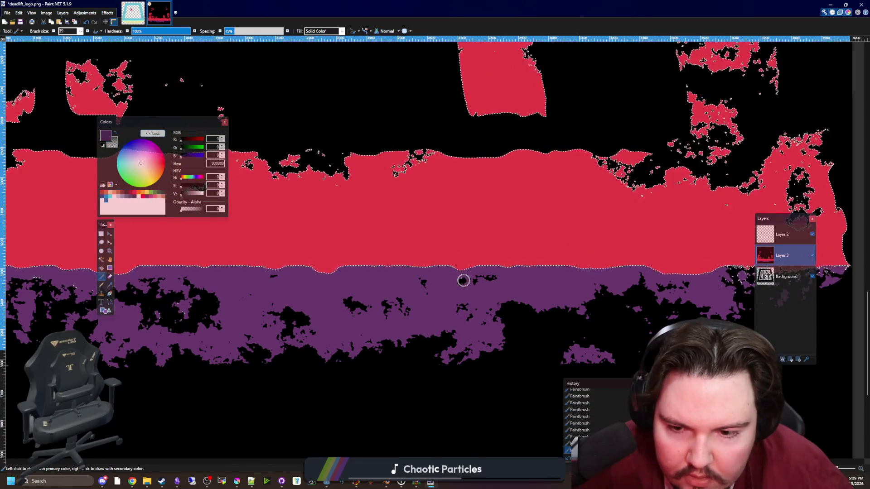
scroll(604, 286, "up", 4)
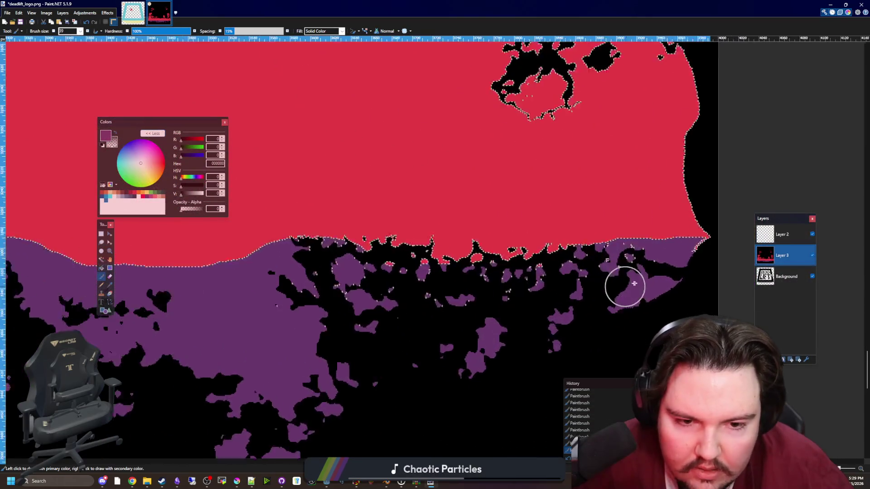
scroll(625, 287, "up", 1)
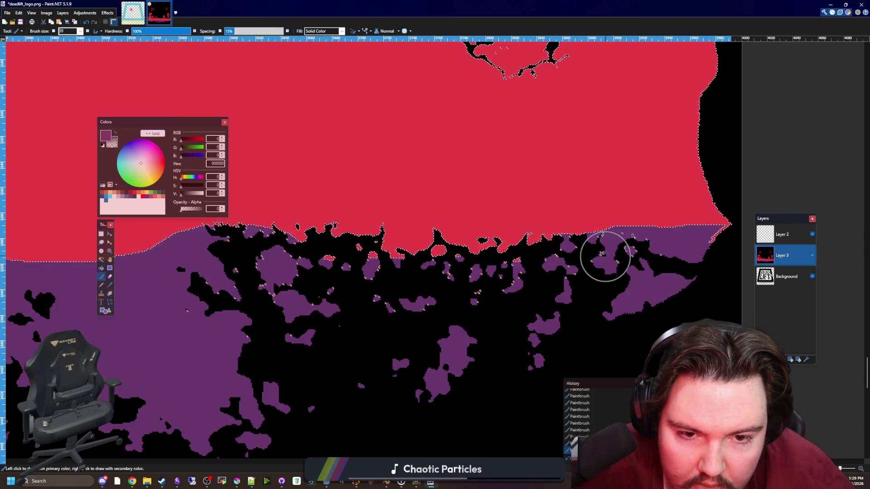
scroll(204, 259, "up", 2)
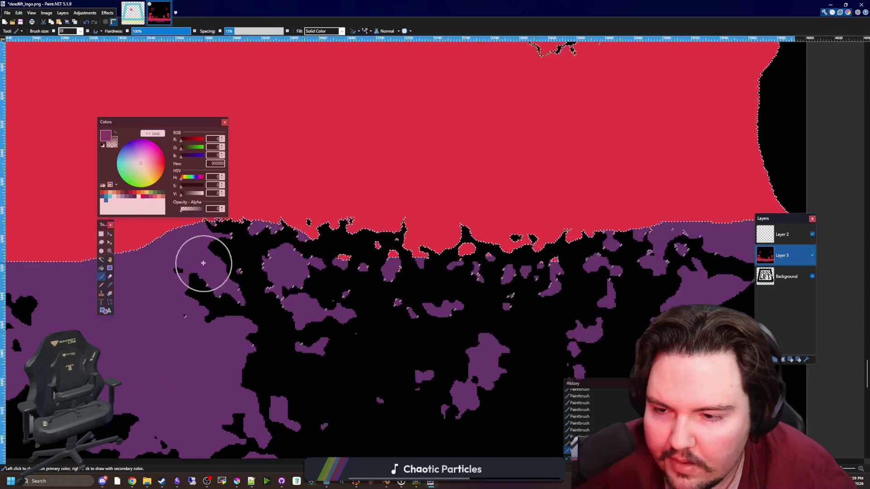
scroll(440, 329, "up", 1)
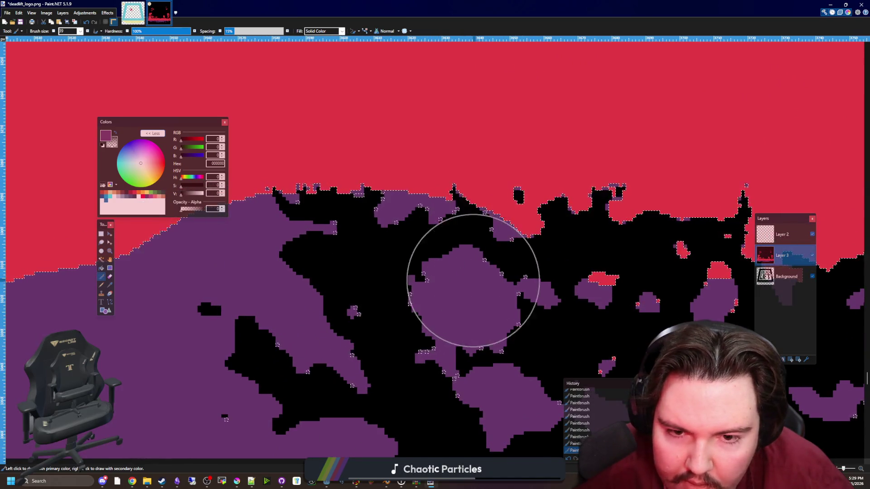
scroll(418, 311, "right", 5)
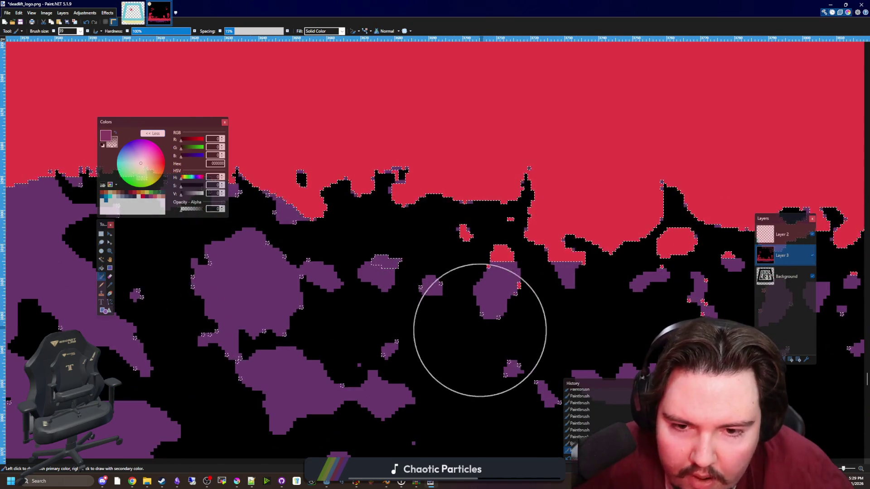
left_click_drag(463, 280, 471, 270)
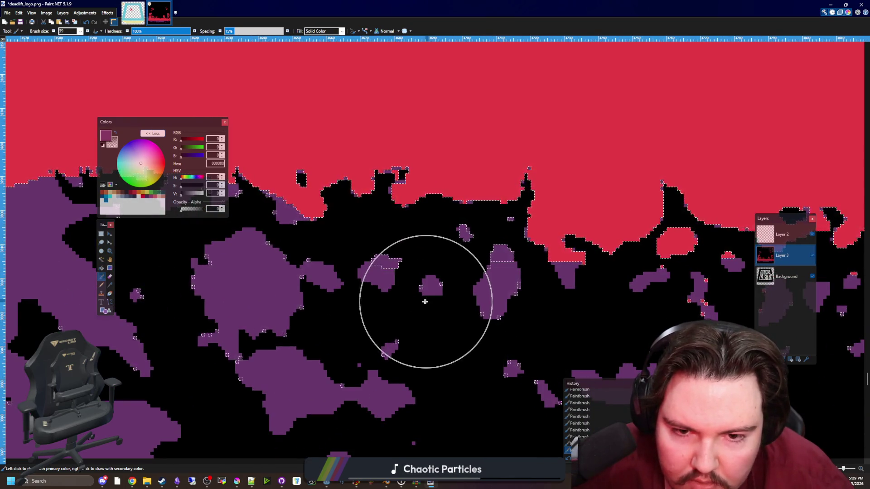
scroll(330, 296, "down", 2)
scroll(583, 315, "up", 1)
scroll(521, 327, "up", 1)
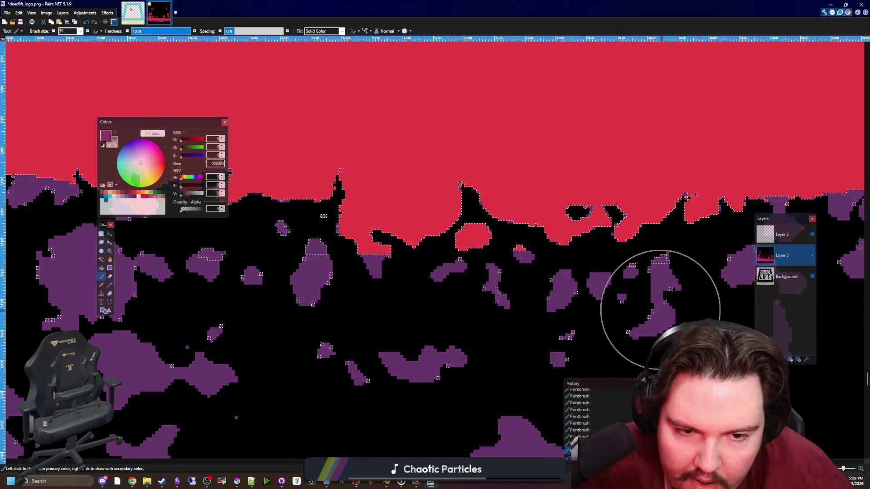
scroll(301, 321, "down", 1)
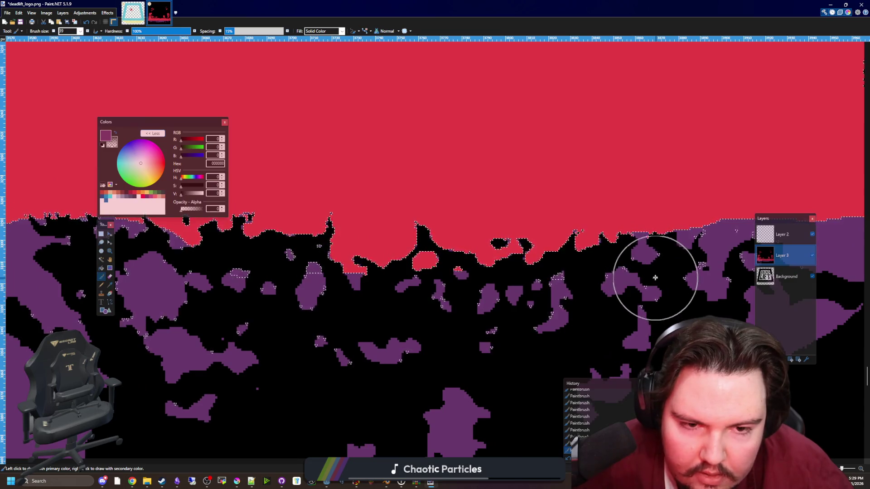
scroll(589, 302, "right", 2)
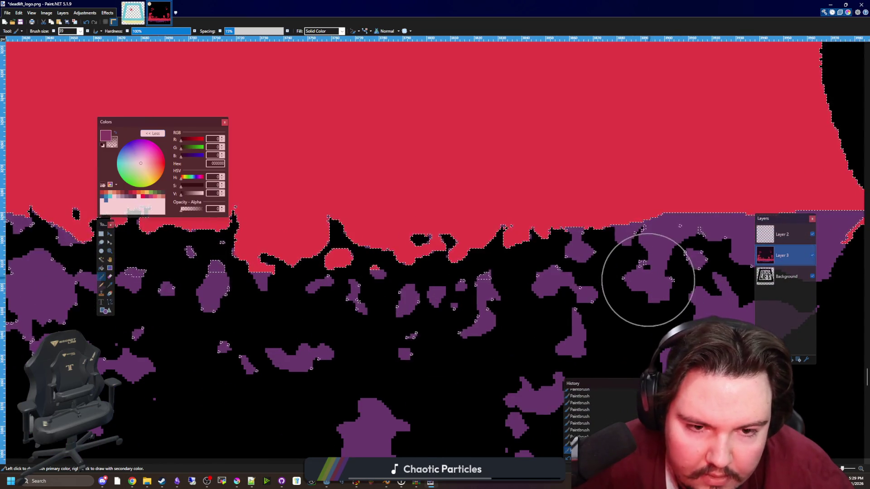
scroll(651, 286, "down", 1)
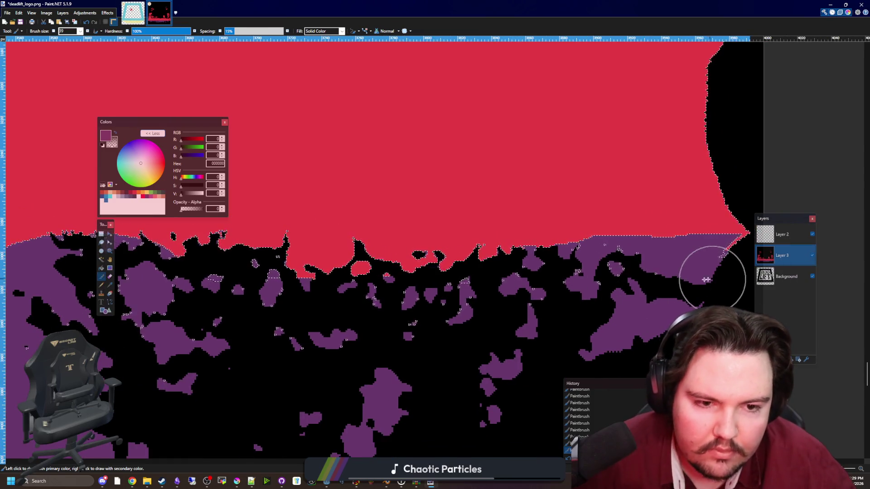
scroll(554, 267, "down", 1)
scroll(553, 268, "up", 6)
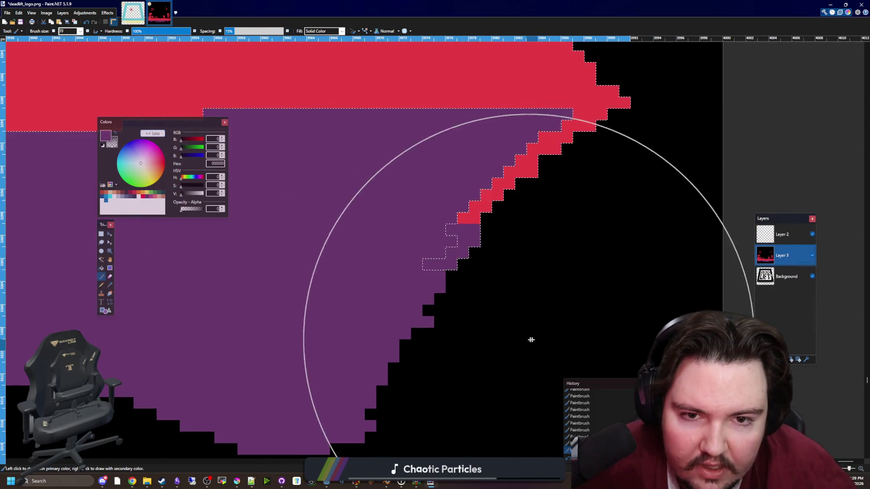
scroll(610, 324, "down", 7)
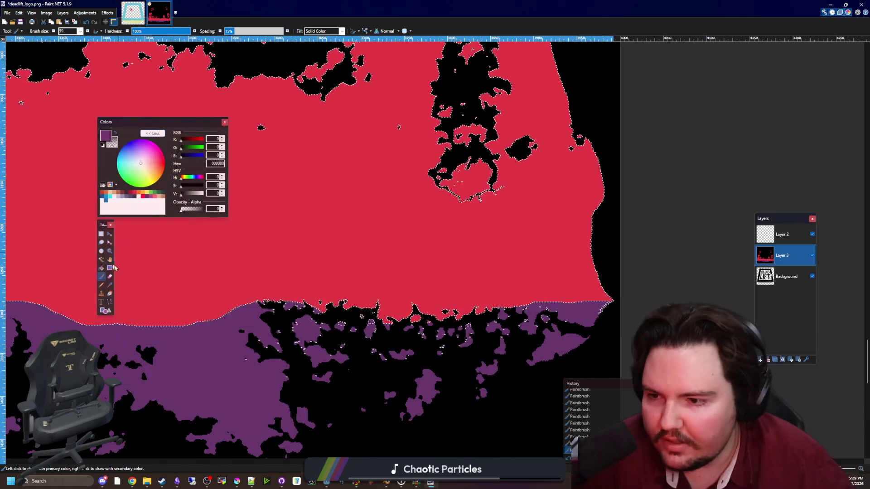
Magic-wand select the large red area on Layer 3, returning to the brush each time.
left_click(101, 259)
left_click(270, 254)
scroll(498, 251, "down", 2)
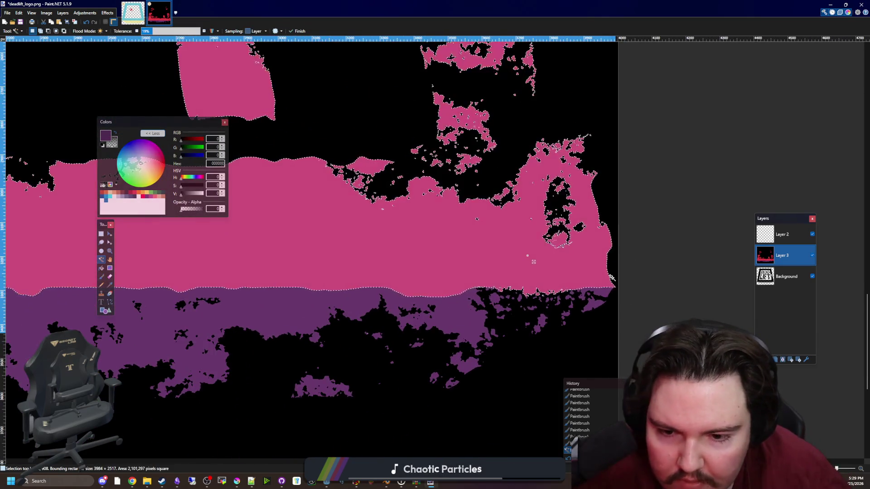
key("b")
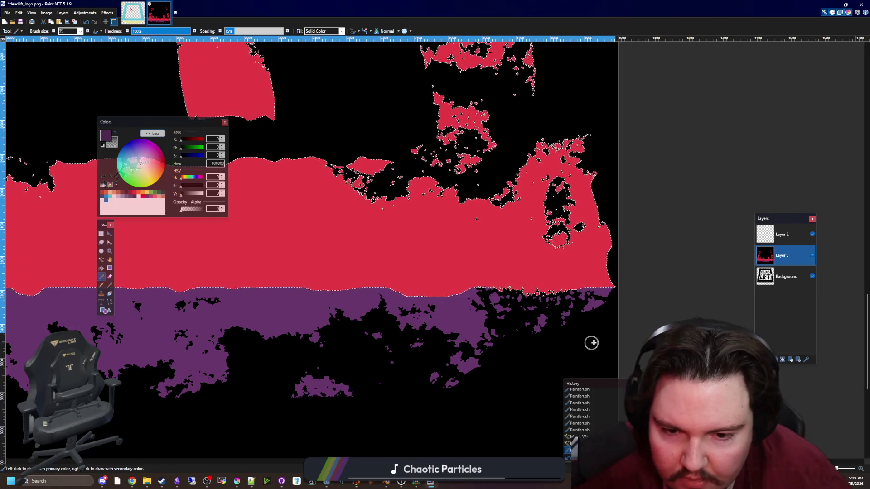
scroll(591, 342, "down", 1)
scroll(176, 369, "up", 2)
scroll(196, 326, "down", 2)
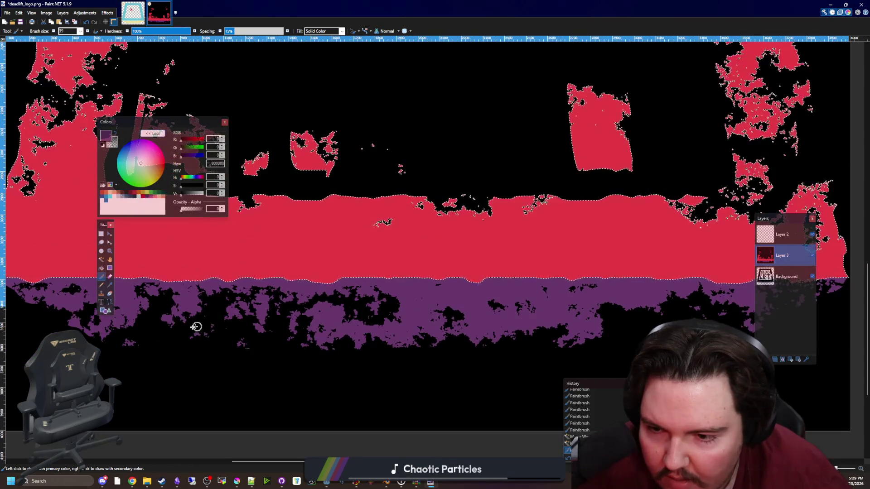
scroll(489, 331, "up", 1)
scroll(613, 323, "down", 1)
scroll(255, 311, "up", 1)
scroll(251, 295, "up", 1)
scroll(150, 249, "up", 3)
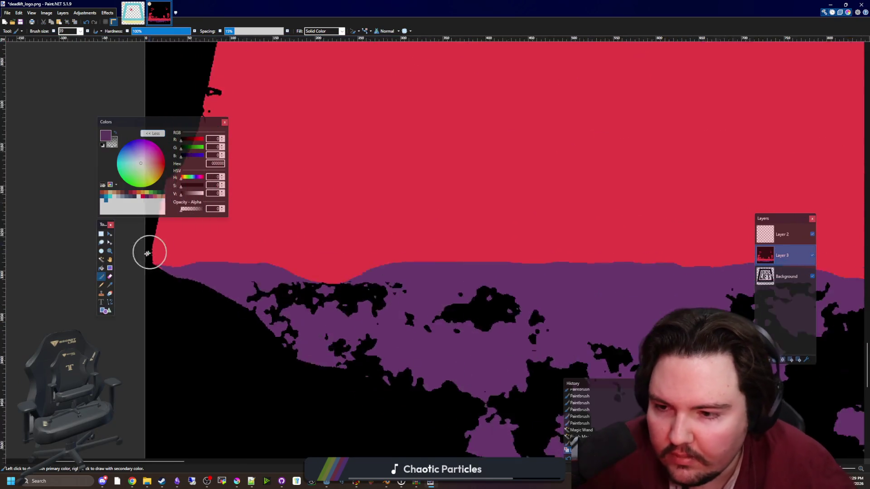
left_click(101, 259)
left_click(284, 266)
key("b")
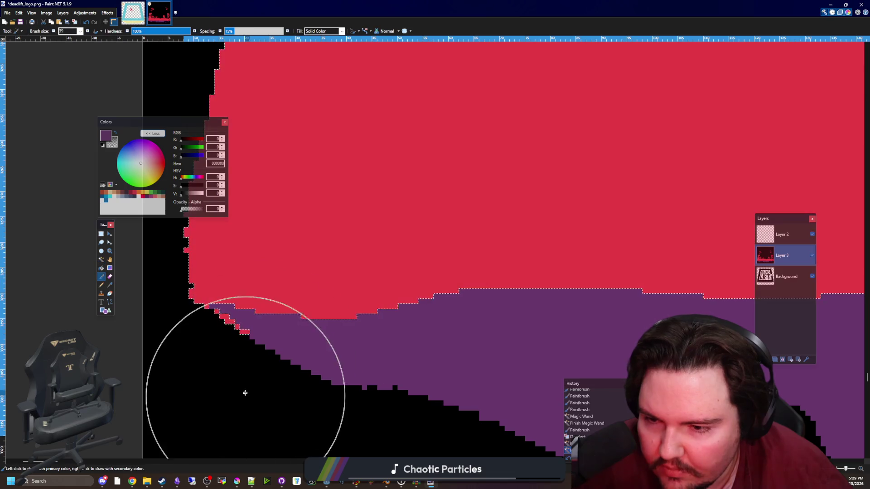
scroll(155, 402, "down", 5)
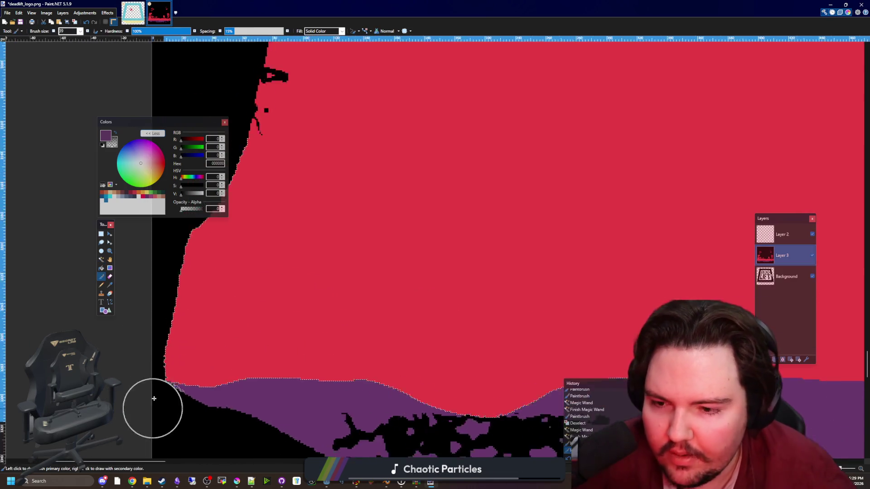
Select the purple band below the red and pick the logo's red as paint colour.
left_click(101, 260)
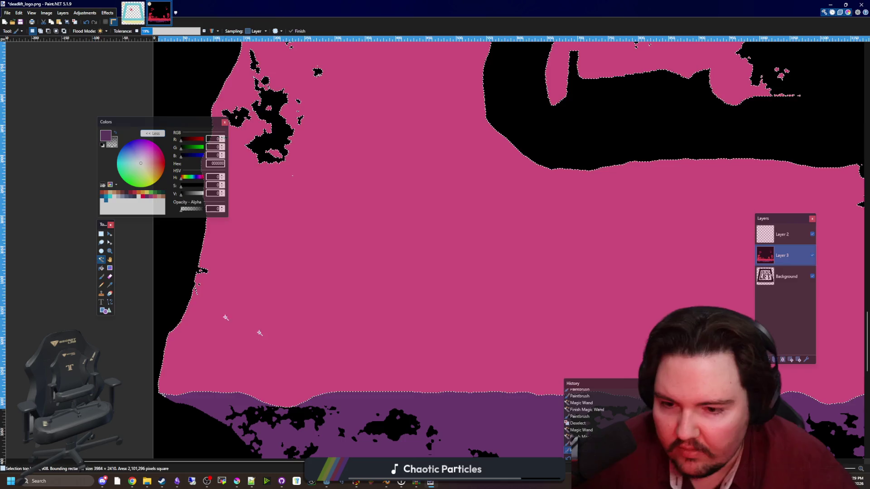
left_click(427, 418)
scroll(247, 321, "down", 2)
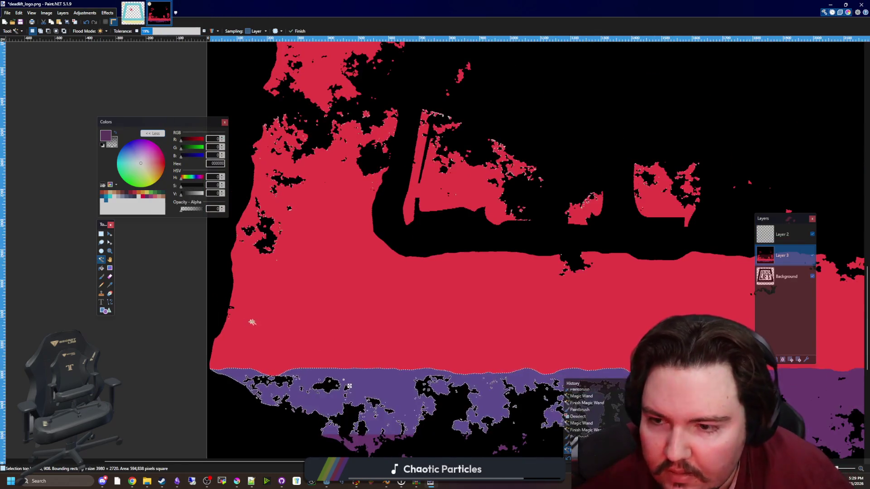
left_click(110, 284)
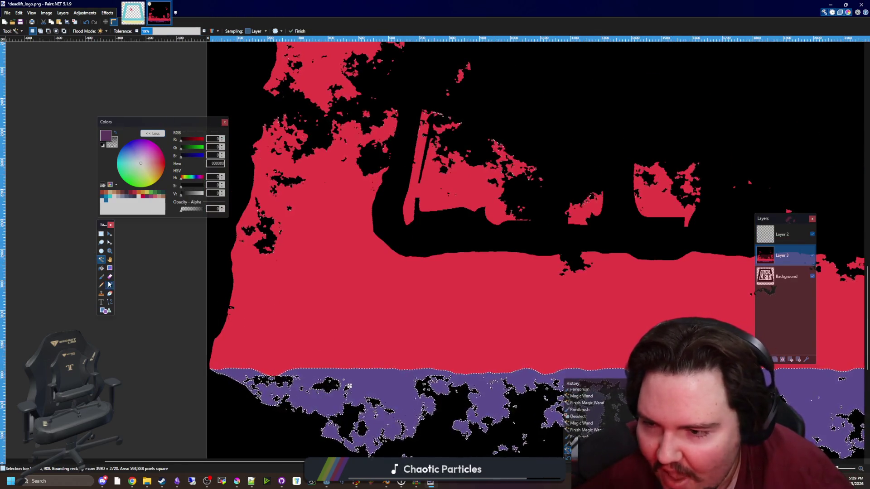
left_click(340, 301)
key("b")
scroll(229, 303, "down", 3)
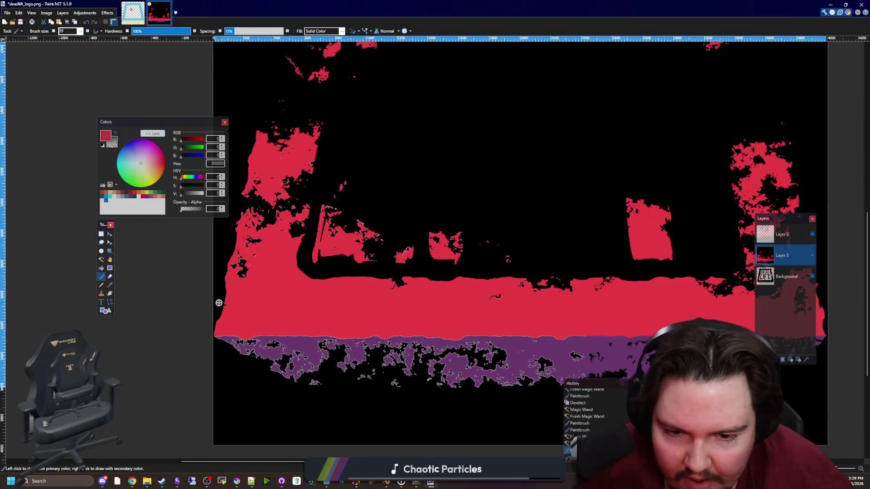
Undo the last red stroke and draw a large rectangle shape across the image.
key("ctrl+z")
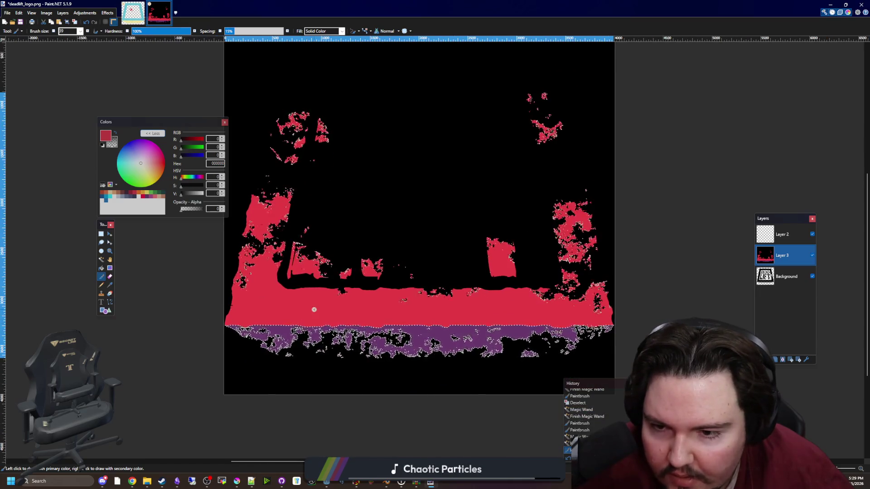
left_click(108, 311)
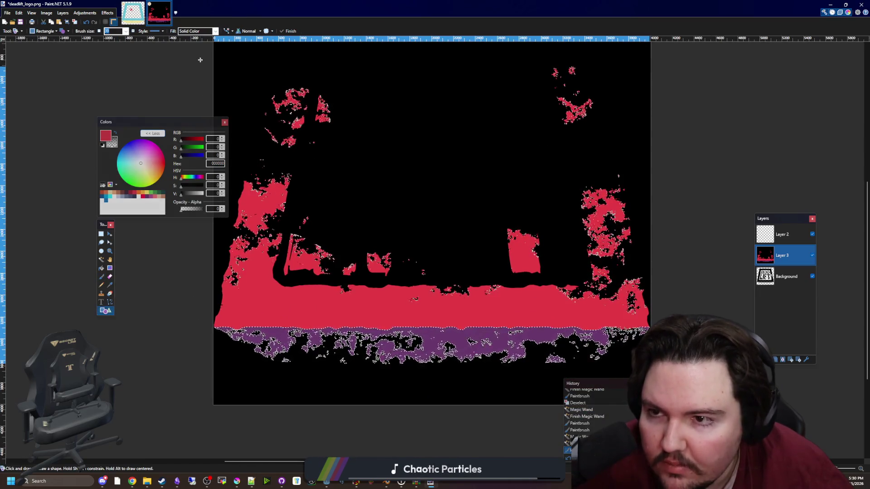
left_click_drag(195, 51, 654, 320)
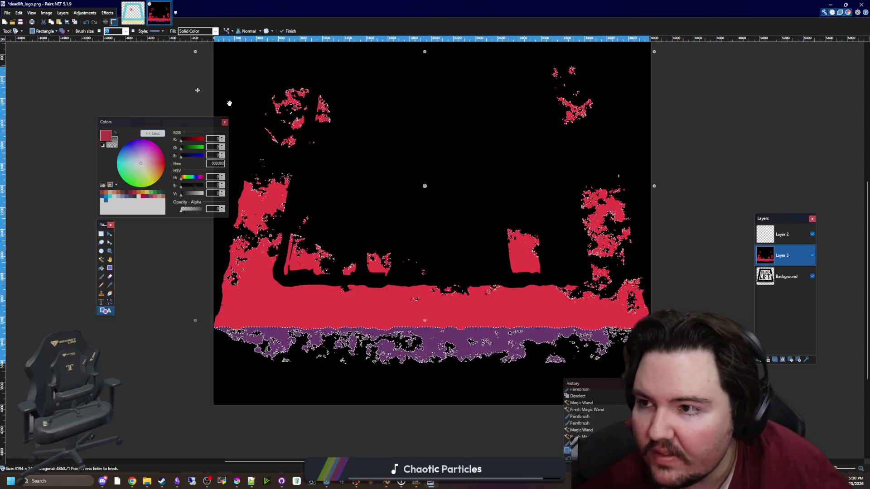
left_click(101, 260)
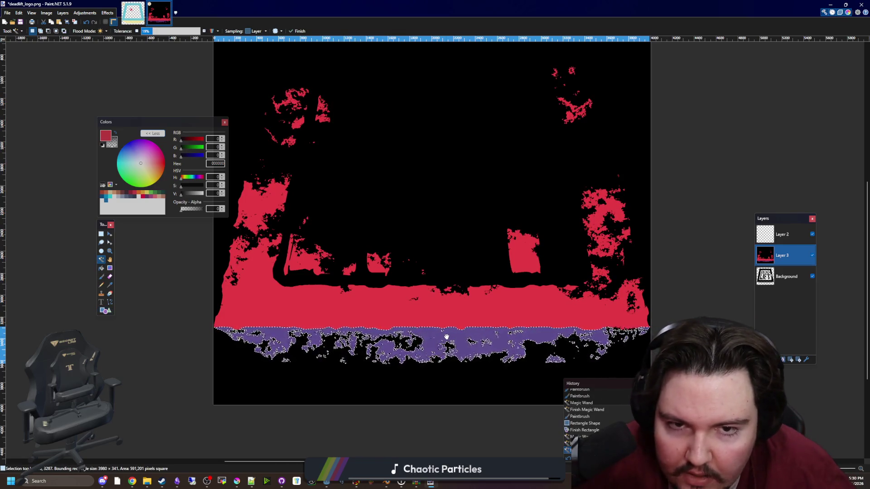
Brush out the stray red along the red band's lower edge.
scroll(452, 330, "up", 7)
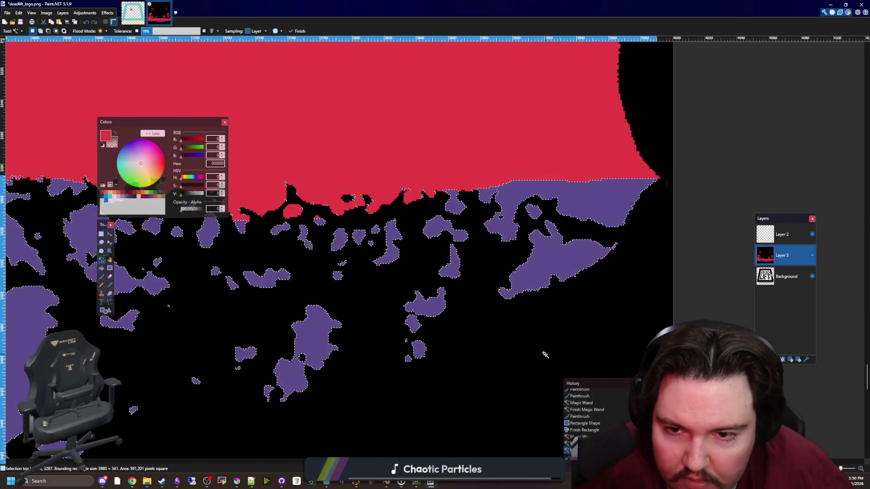
scroll(321, 201, "up", 1)
scroll(322, 201, "up", 1)
key("b")
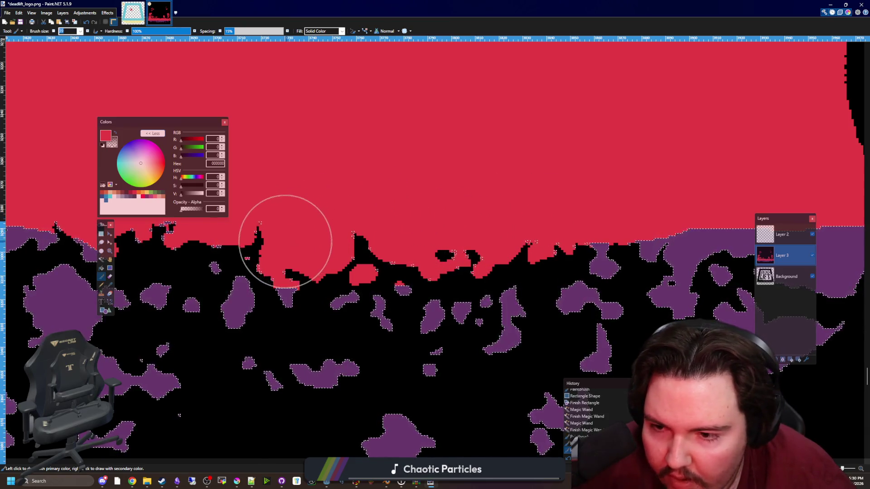
left_click_drag(278, 213, 377, 279)
scroll(377, 280, "down", 2)
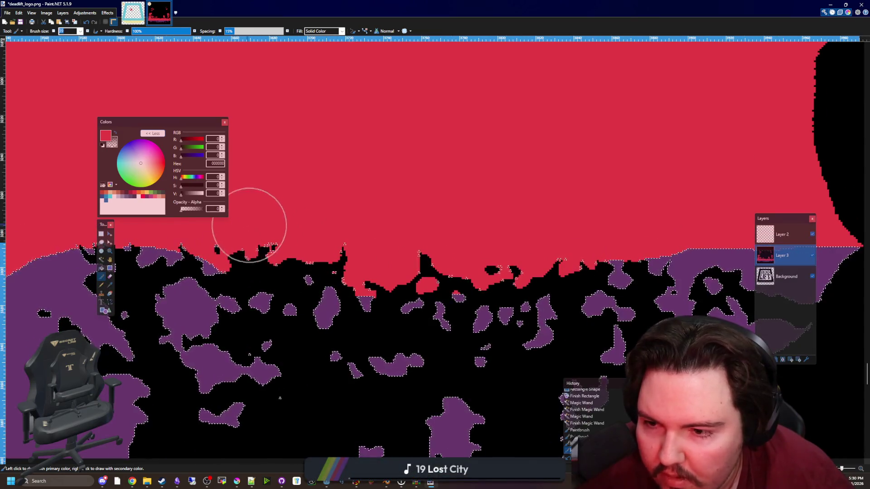
scroll(503, 300, "down", 2)
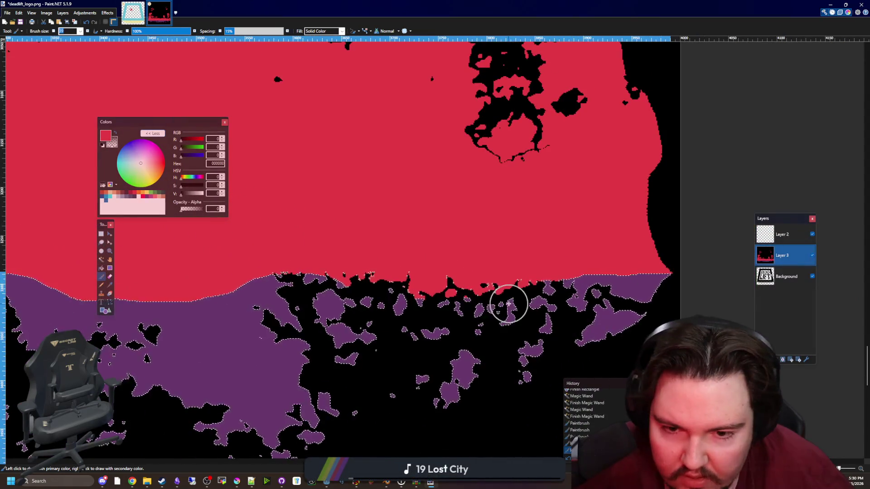
left_click(101, 260)
scroll(447, 320, "down", 3)
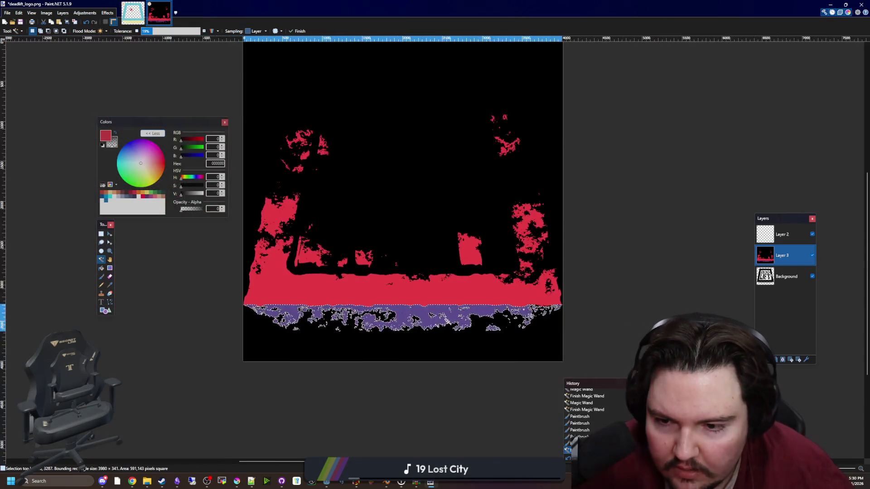
Delete Layer 3's black background, magic-wand selected at 46% tolerance.
scroll(446, 321, "down", 1)
left_click(408, 298)
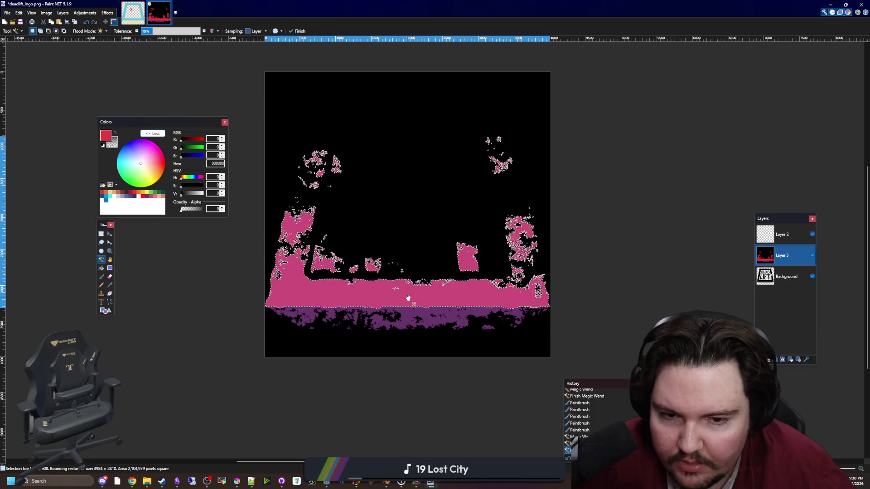
key("ctrl+d")
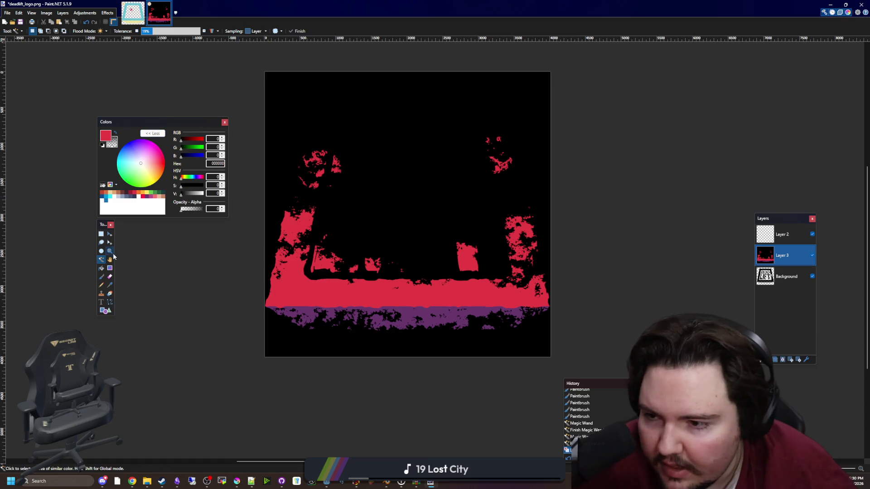
left_click(464, 179)
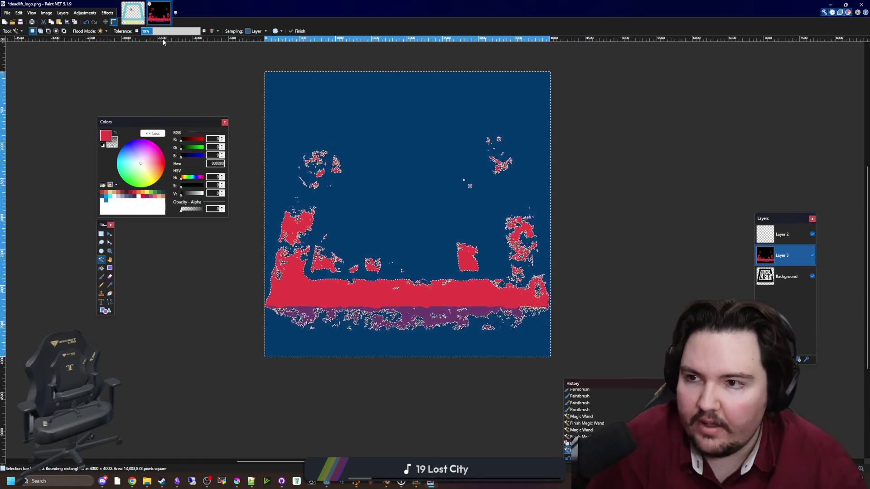
left_click_drag(153, 32, 168, 33)
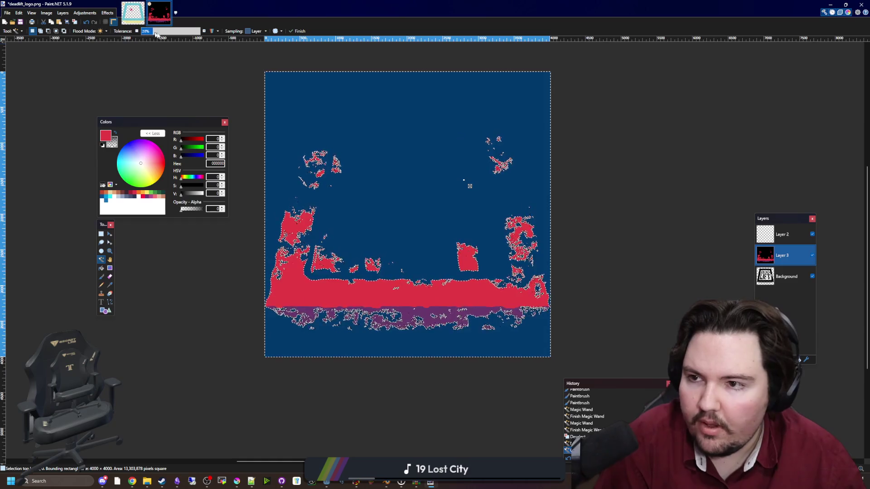
key("Delete")
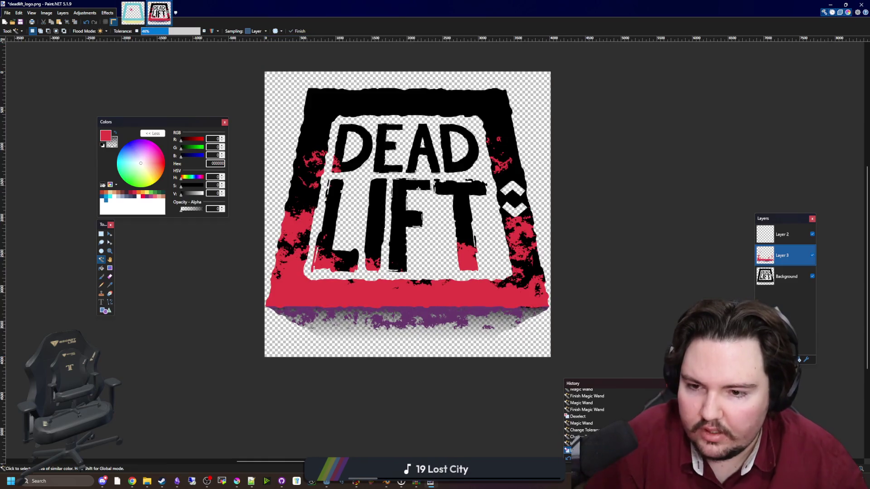
Make the Background layer active and duplicate it.
scroll(478, 331, "up", 1)
key("alt+Page_Down")
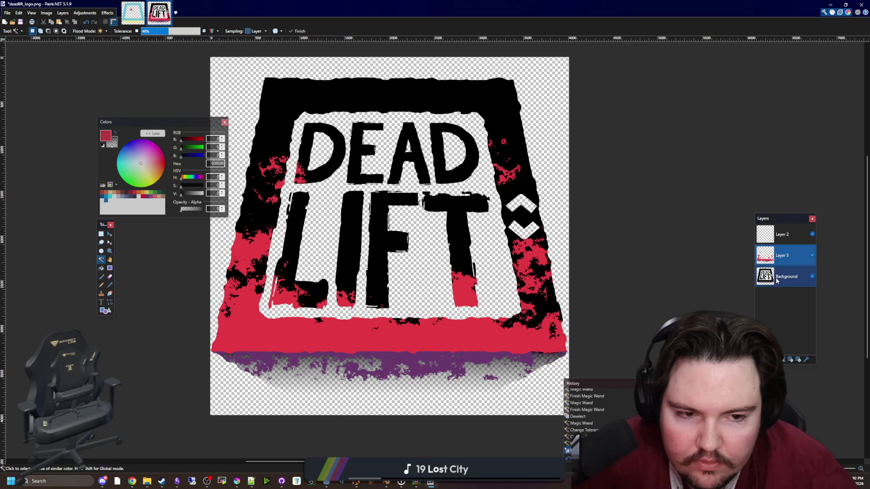
key("ctrl+shift+d")
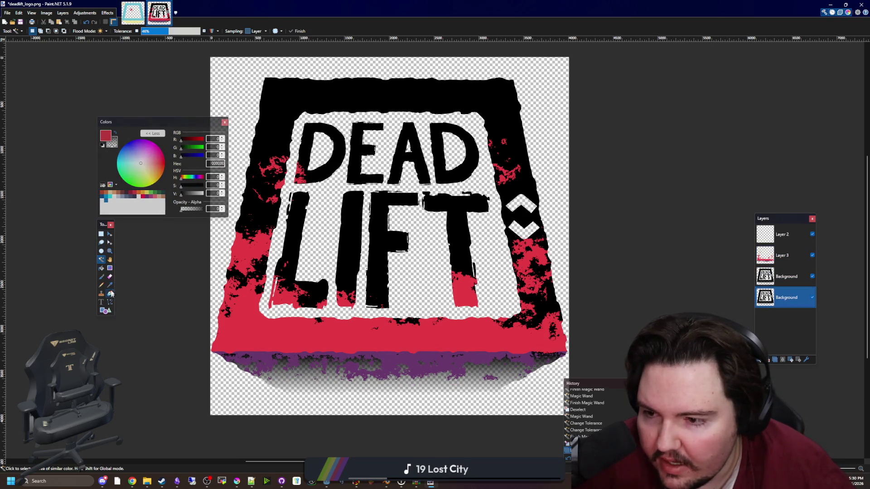
left_click(96, 15)
Apply a Luminosity Curves+ adjustment, then hide Layer 3 while keeping the black logo visible.
left_click(93, 75)
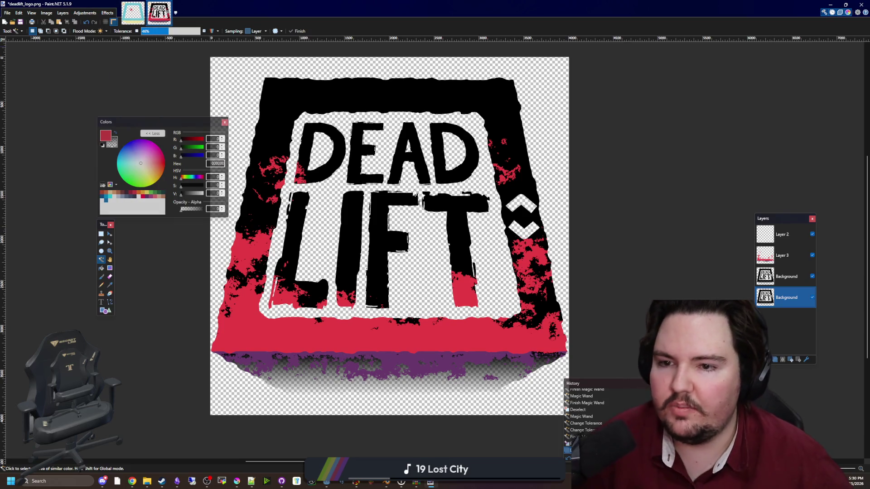
left_click(413, 187)
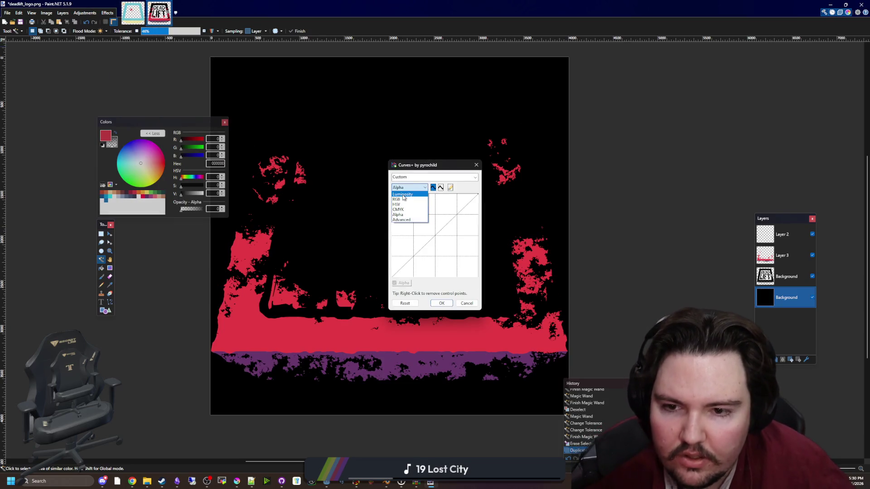
left_click(403, 195)
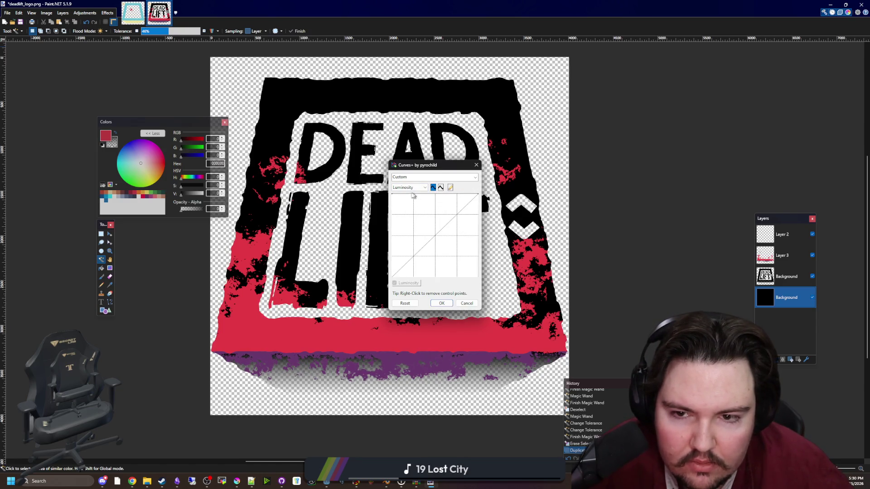
left_click(438, 305)
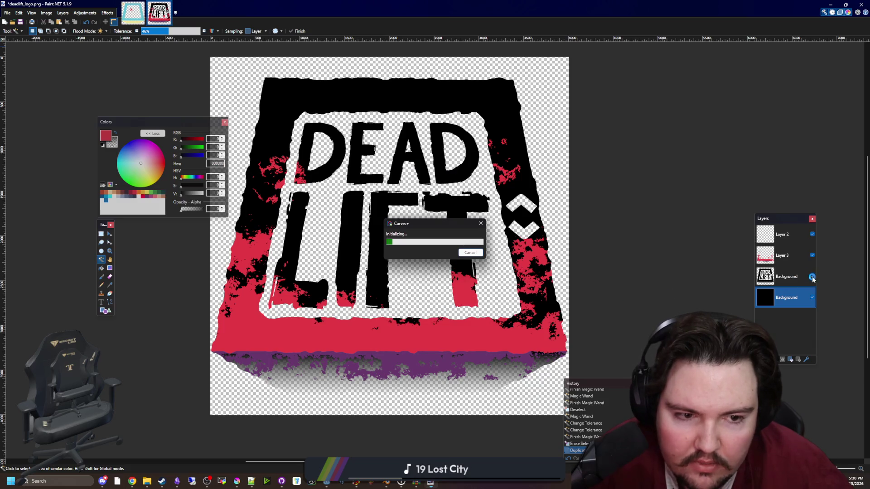
left_click(812, 277)
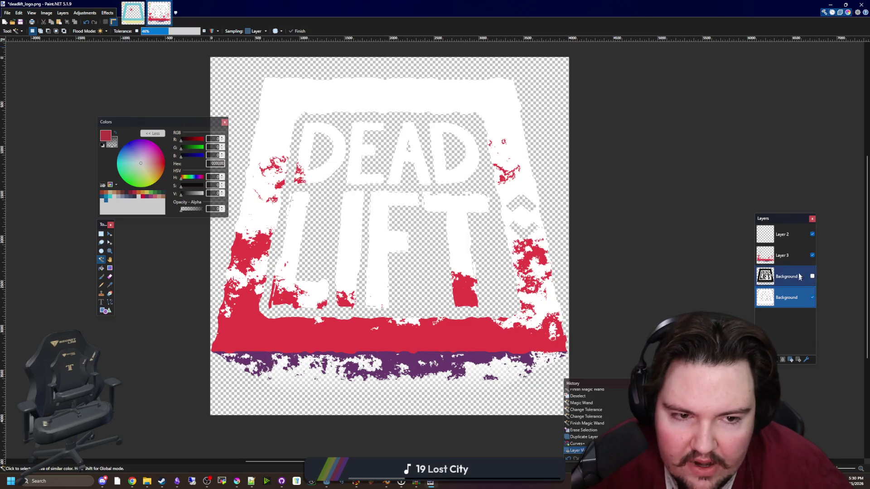
left_click(812, 256)
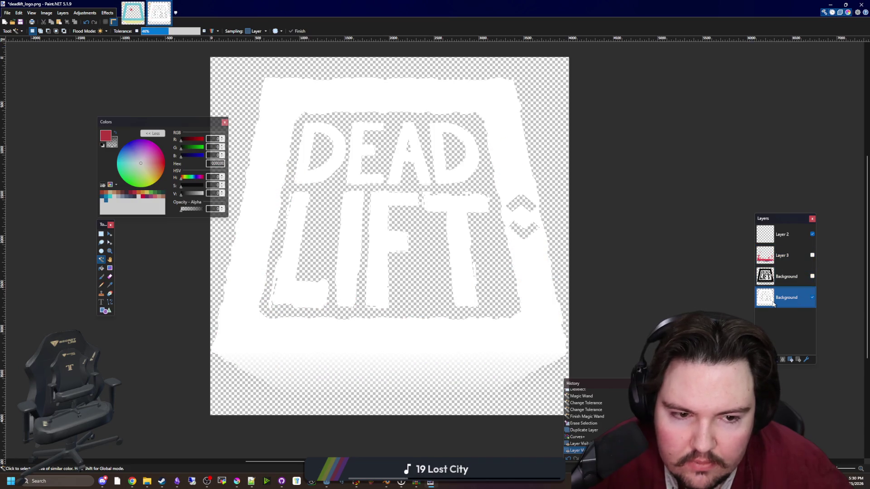
left_click(812, 276)
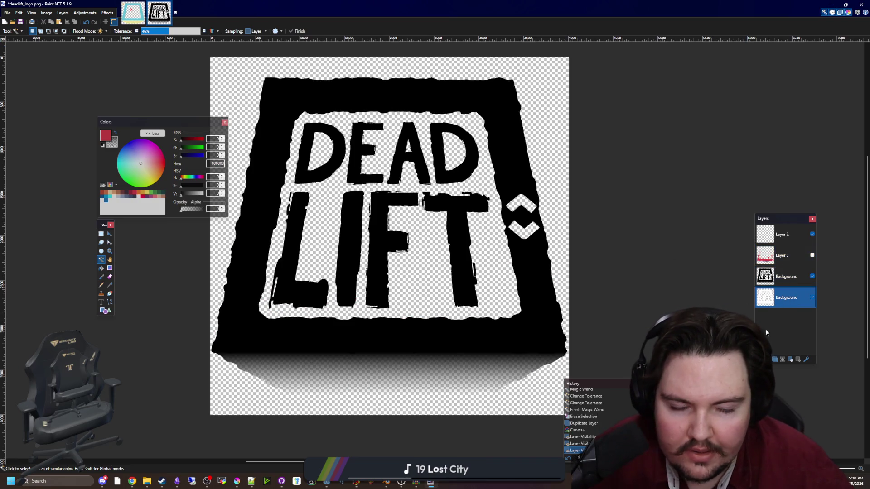
Preview a Gaussian Blur at about radius 200, then cancel it.
left_click(107, 14)
mouse_move(148, 61)
left_click(185, 75)
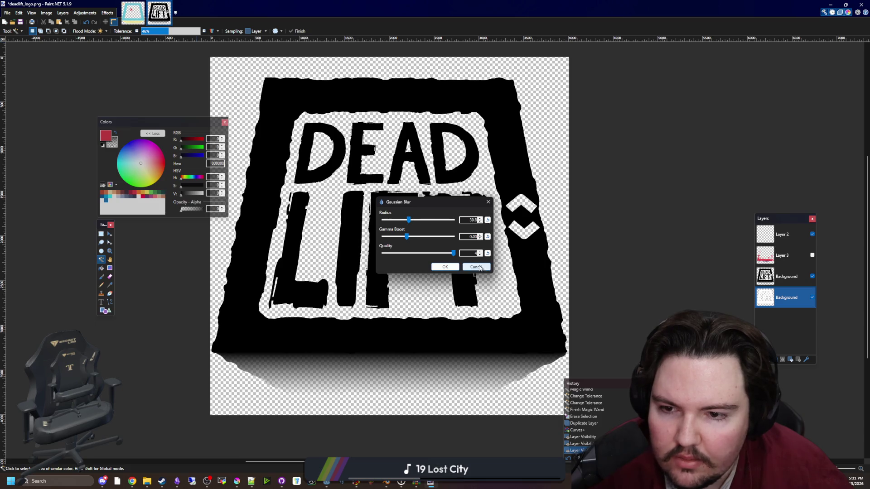
left_click_drag(412, 220, 442, 225)
left_click(476, 268)
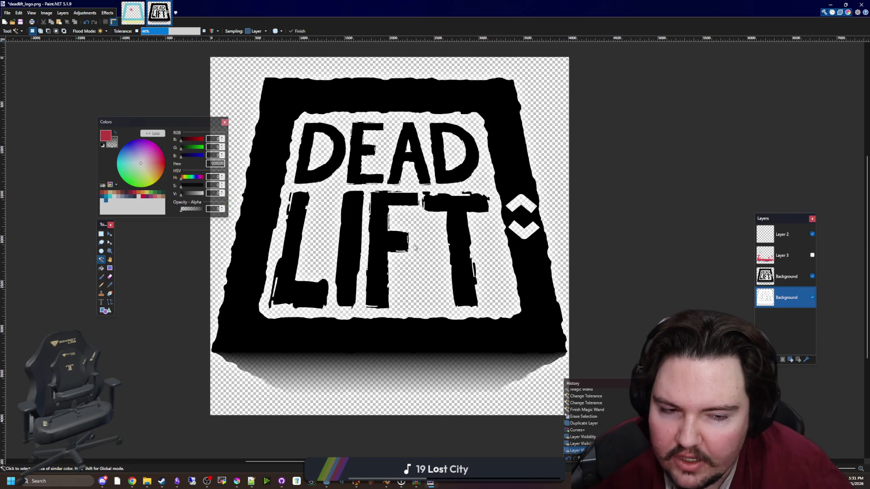
left_click(101, 267)
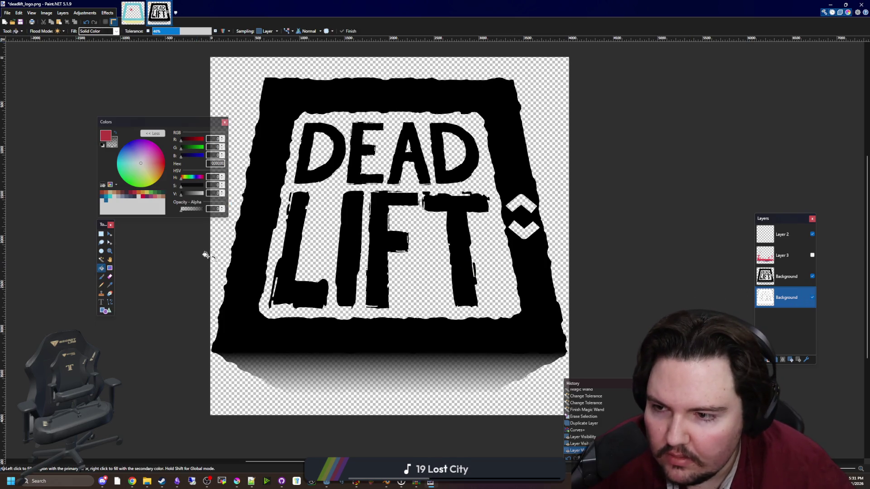
Fill the space around the letters, the inside of the D and both chevrons with white.
left_click(115, 133)
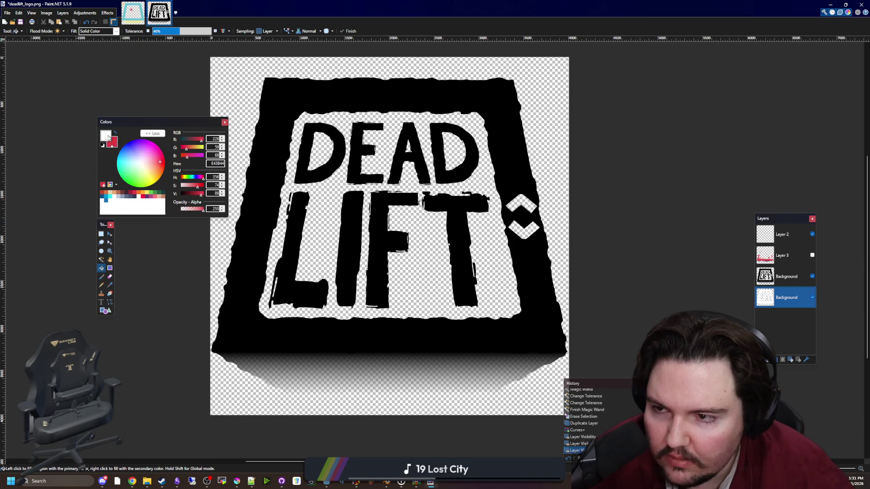
left_click(321, 221)
key("ctrl+z")
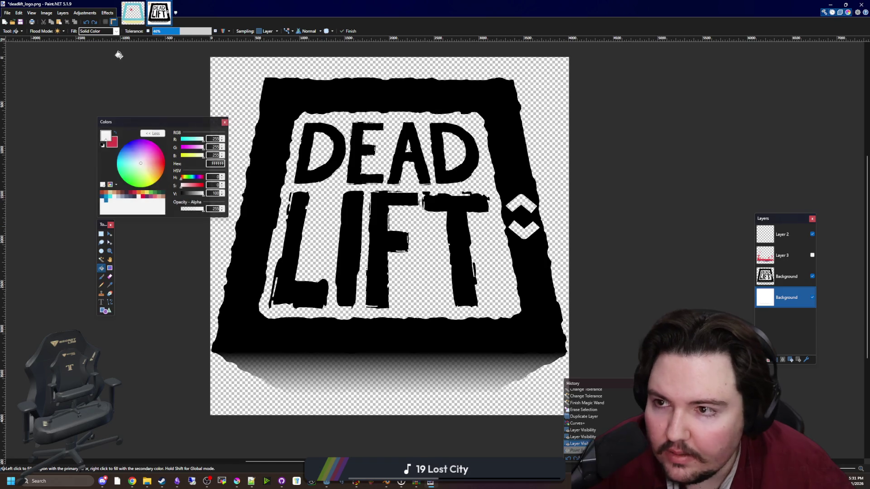
left_click(381, 192)
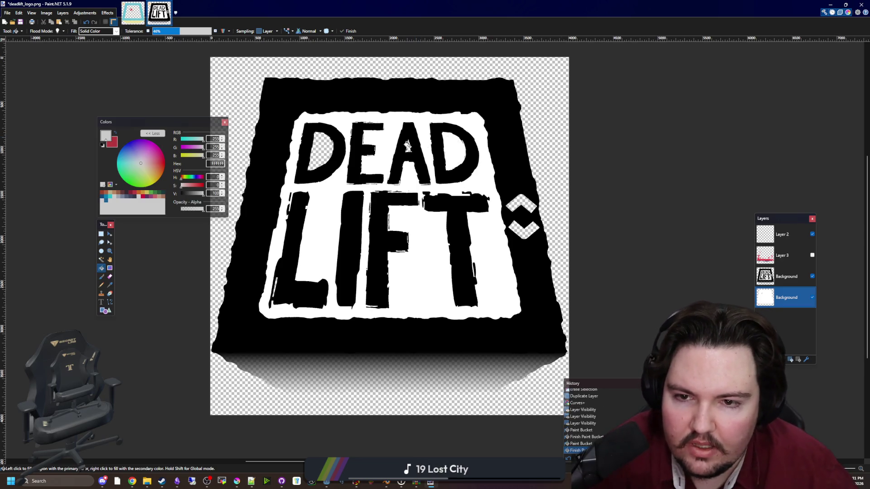
left_click(331, 154)
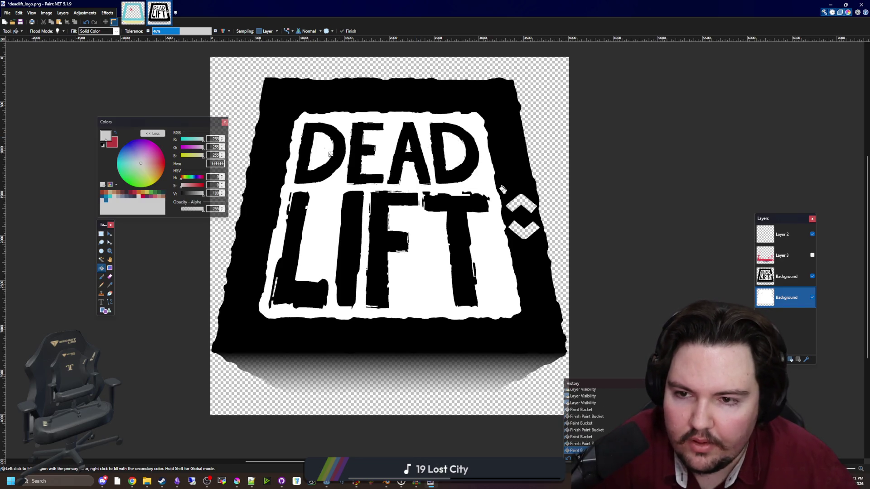
left_click(525, 227)
left_click(521, 205)
Select the transparent outside area, try and undo a red gradient, draw a rectangle, then deselect.
key("s")
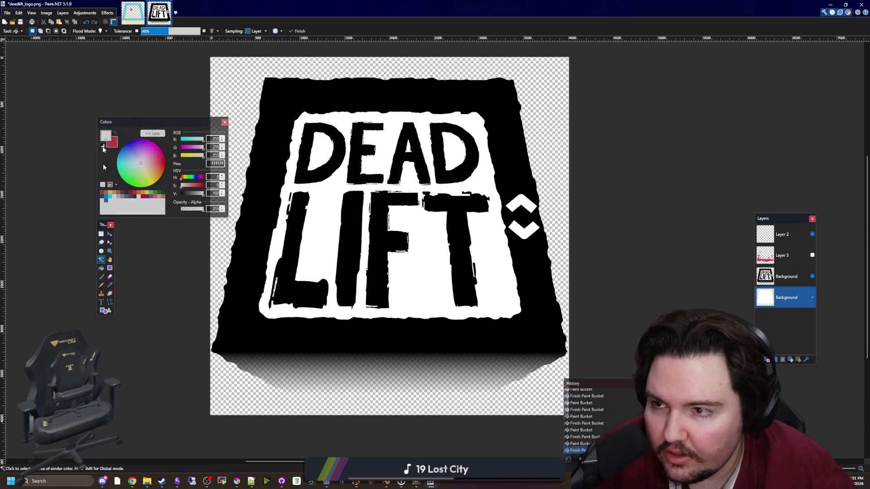
left_click(226, 94)
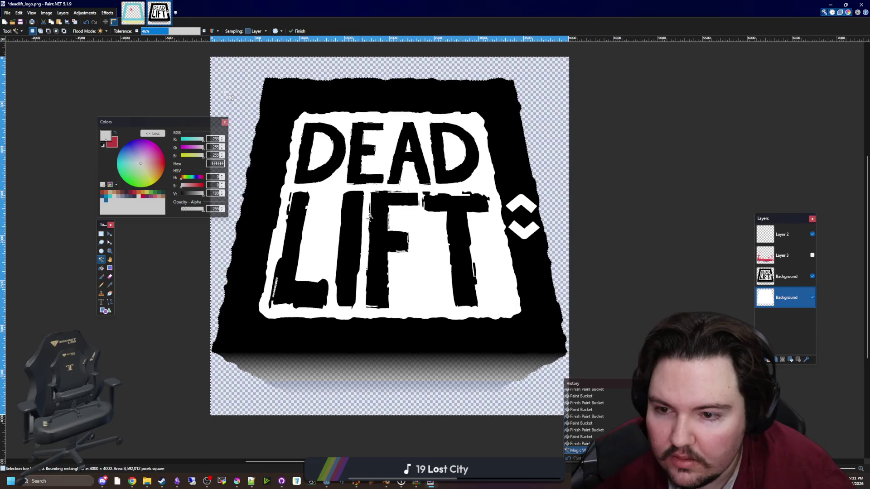
key("b")
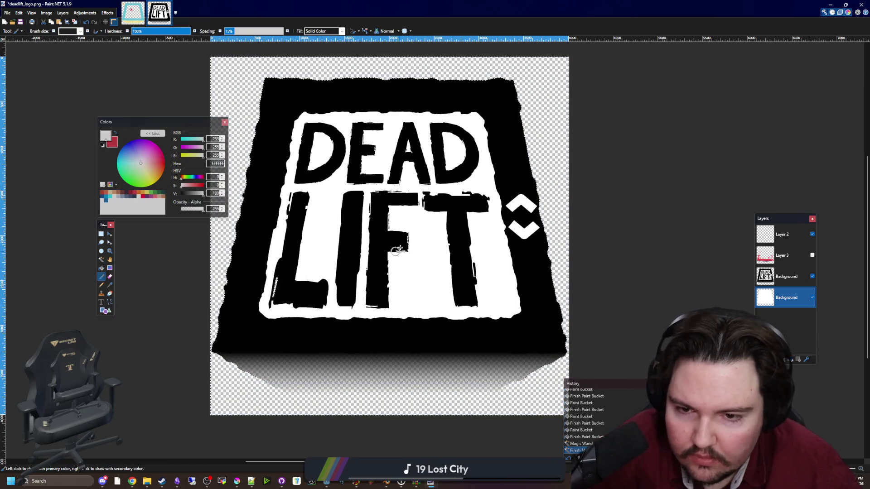
key("bracketright")
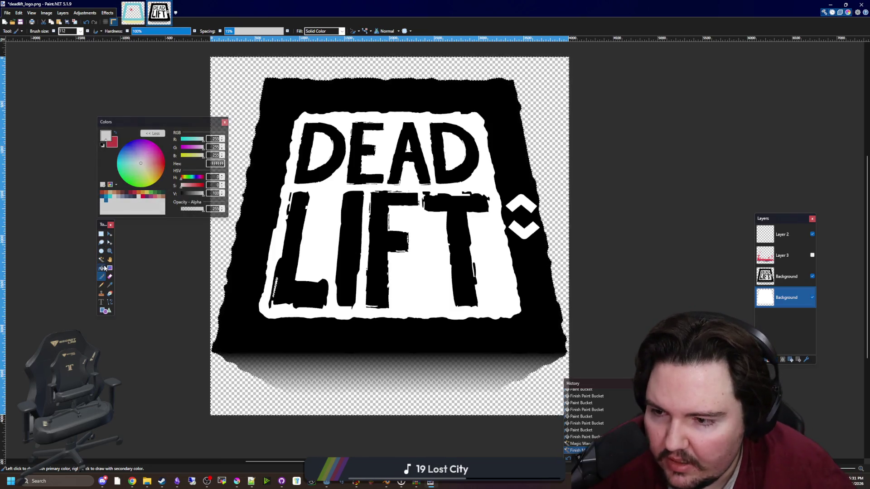
left_click(110, 268)
left_click_drag(261, 325, 272, 136)
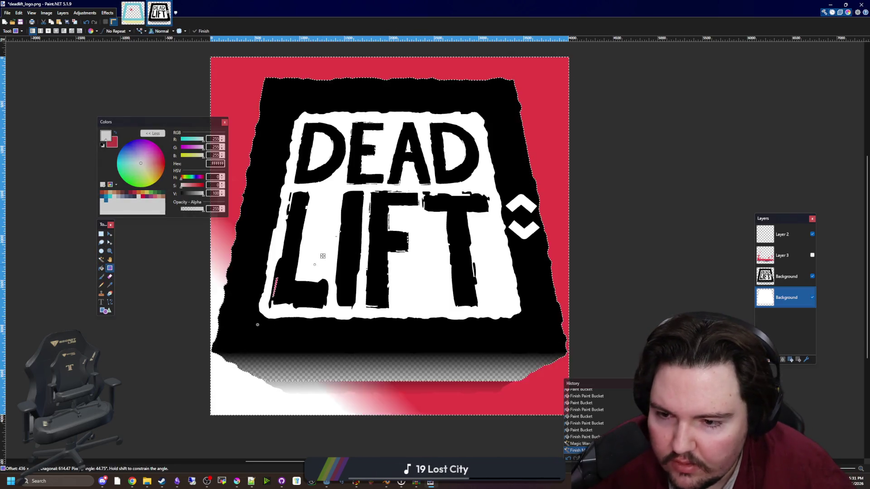
key("ctrl+z")
left_click(106, 310)
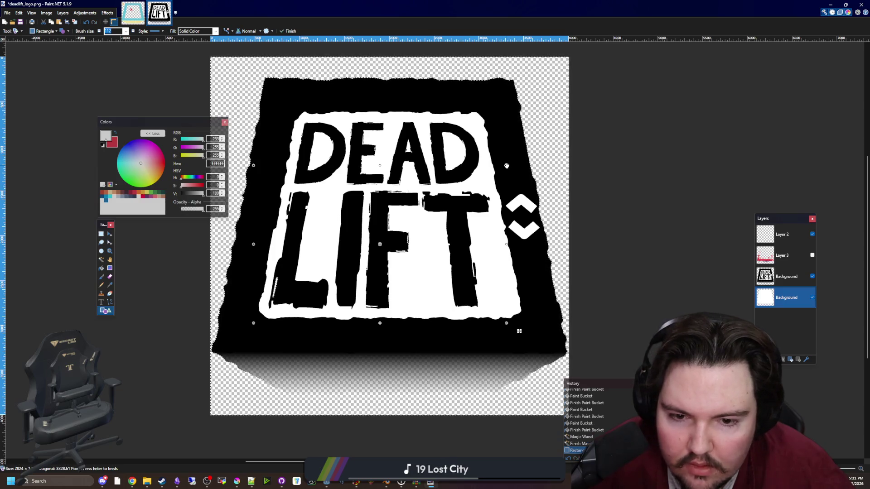
key("Return")
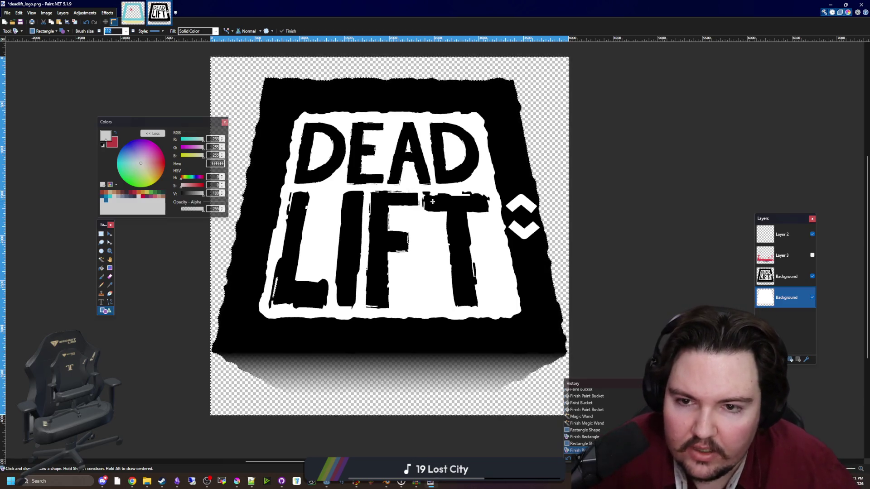
key("ctrl+d")
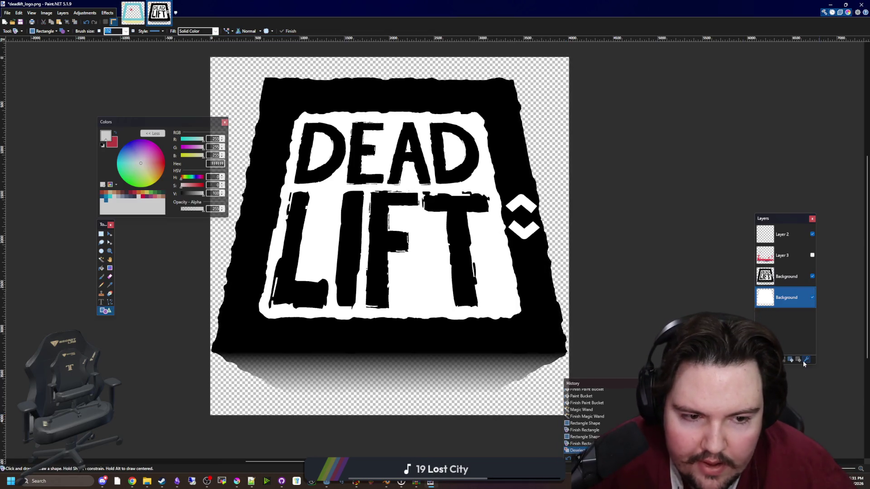
left_click(805, 360)
Discard a trial opacity change, then select and delete the full-width strip along the canvas bottom.
mouse_move(446, 234)
left_mouse_down()
mouse_move(408, 235)
mouse_move(447, 234)
left_mouse_up()
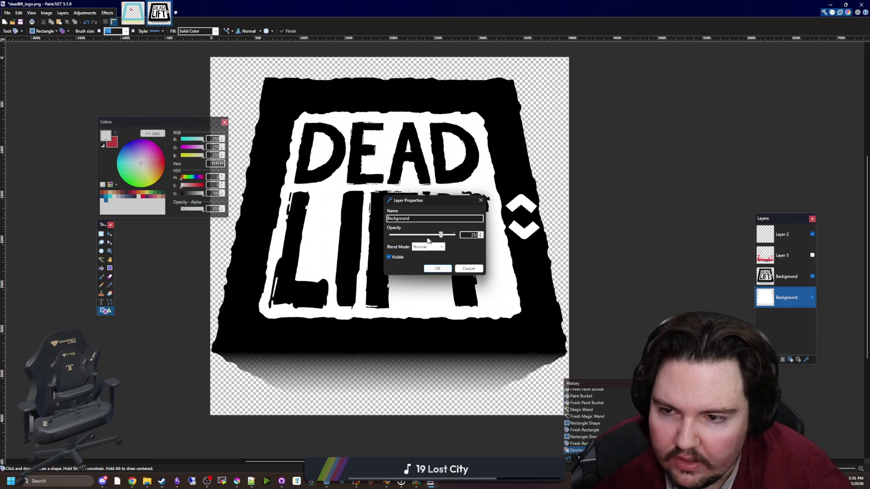
left_click(437, 268)
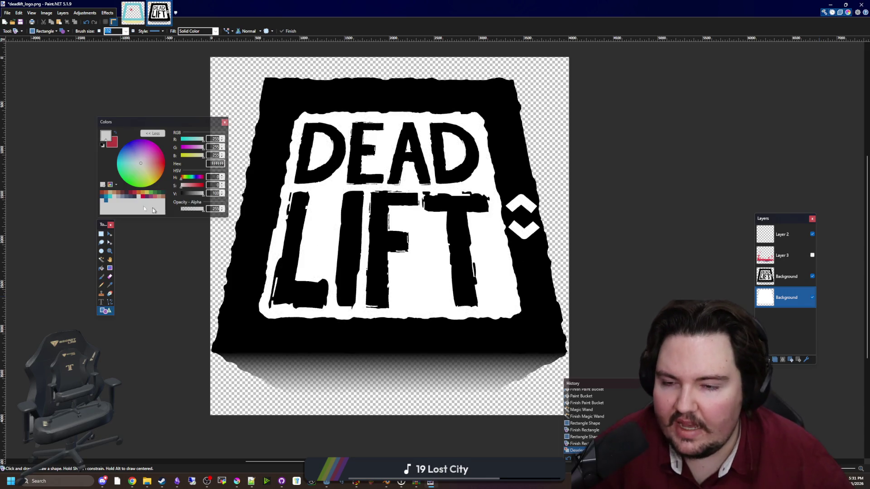
left_click(101, 234)
scroll(611, 338, "down", 3)
mouse_move(610, 337)
left_mouse_down()
mouse_move(182, 228)
mouse_move(178, 217)
left_mouse_up()
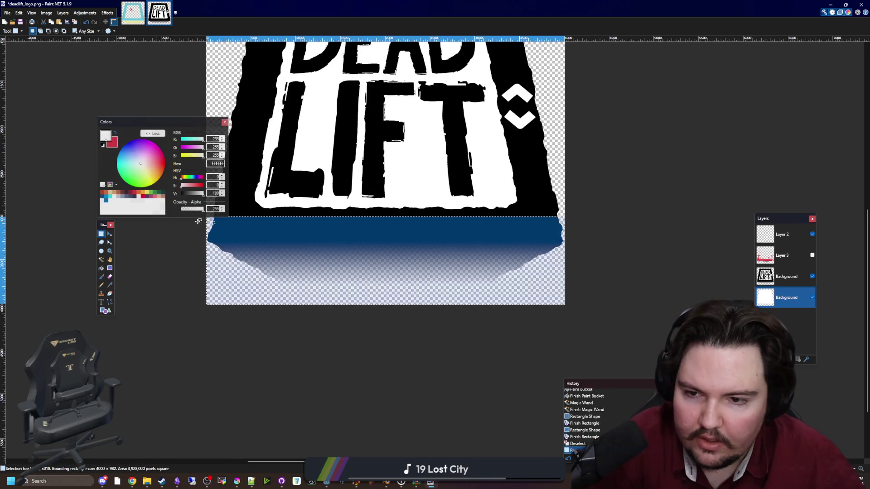
key("Delete")
scroll(233, 249, "up", 3)
scroll(233, 250, "up", 5)
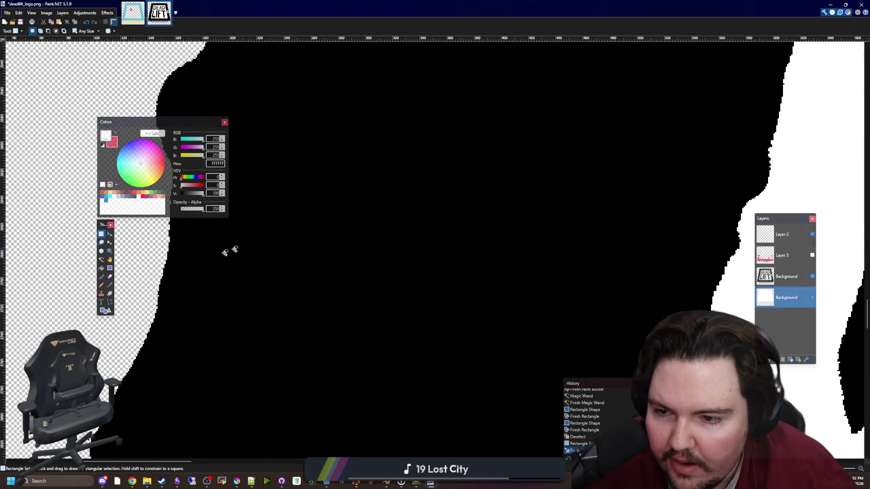
scroll(234, 250, "down", 8)
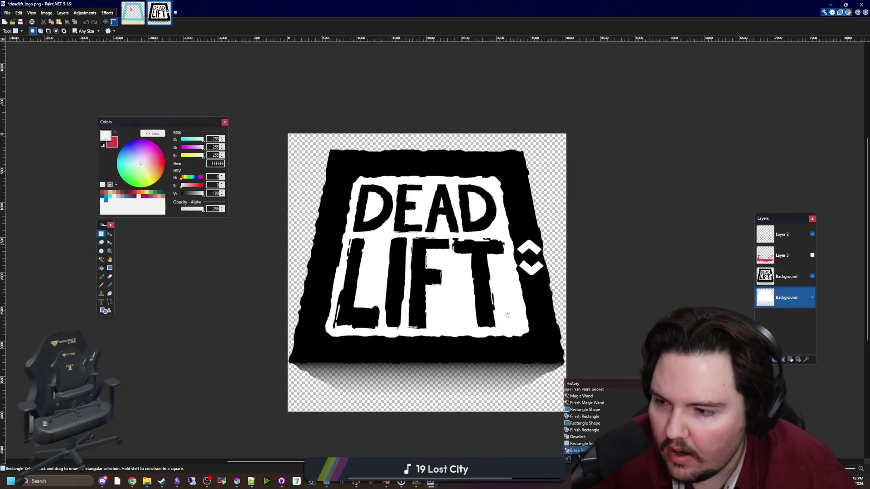
scroll(510, 317, "up", 1)
Set the Background layer's opacity to 128 and begin saving the logo image.
left_click(806, 360)
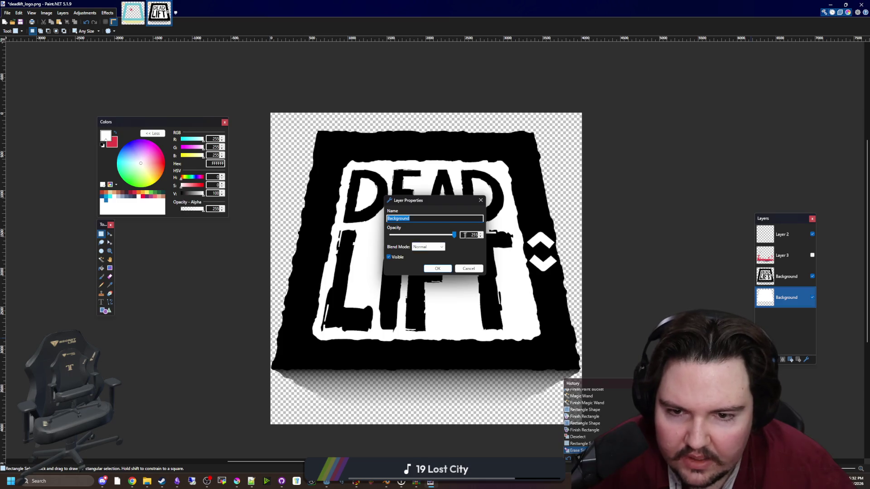
left_click_drag(427, 237, 424, 235)
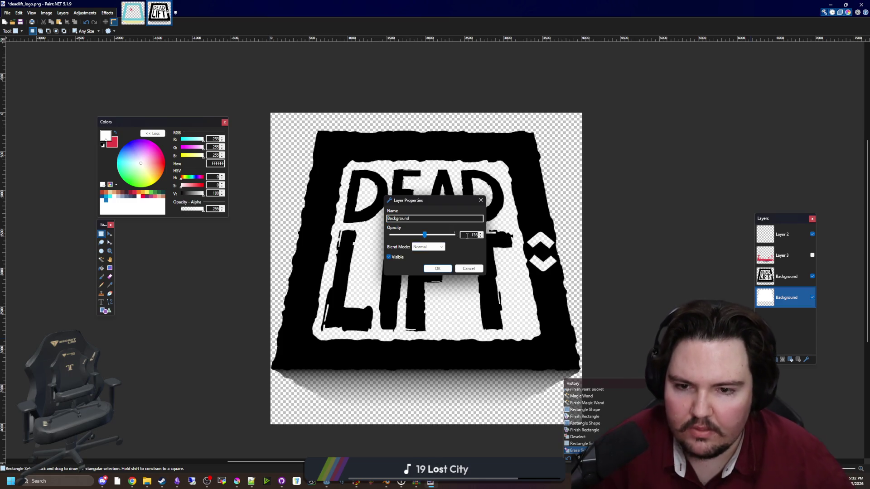
key("Return")
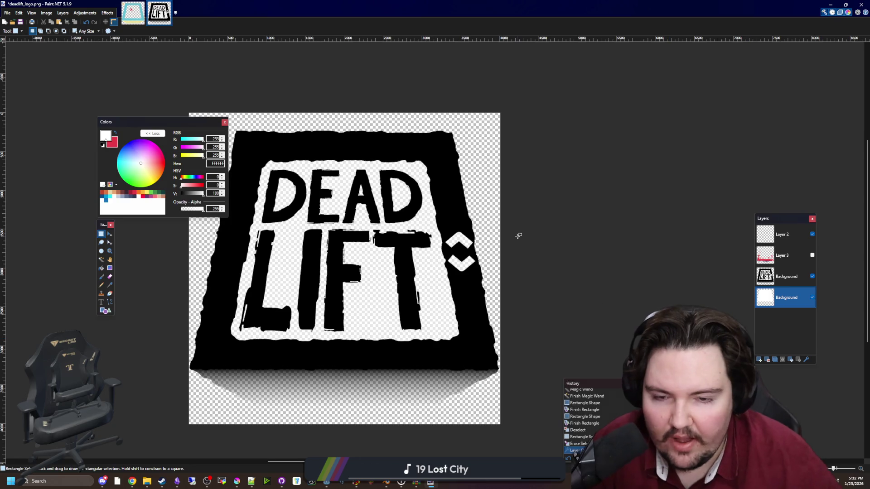
scroll(401, 218, "up", 1)
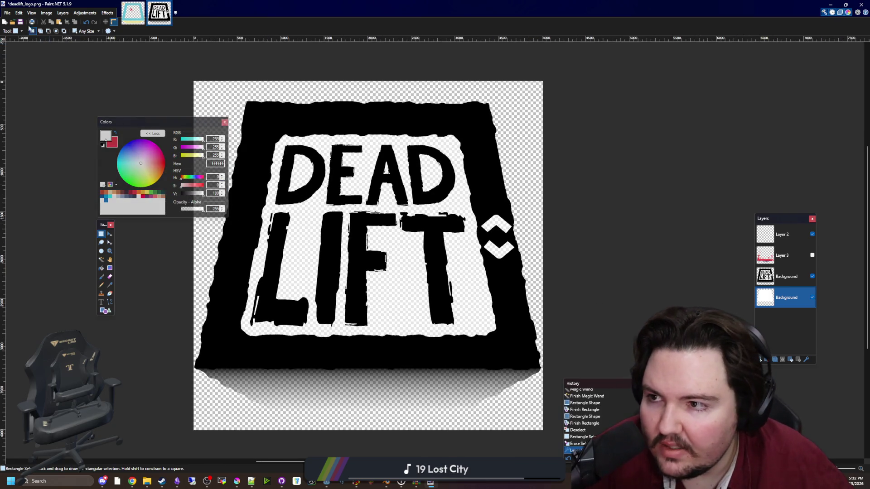
left_click(8, 13)
left_click(26, 64)
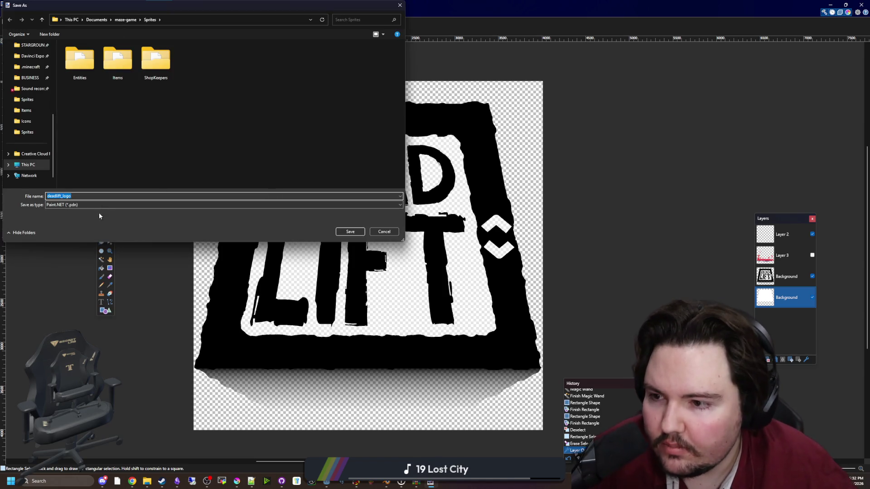
Save the logo as a PNG, replacing the existing deadlift_logo.png.
left_click(99, 205)
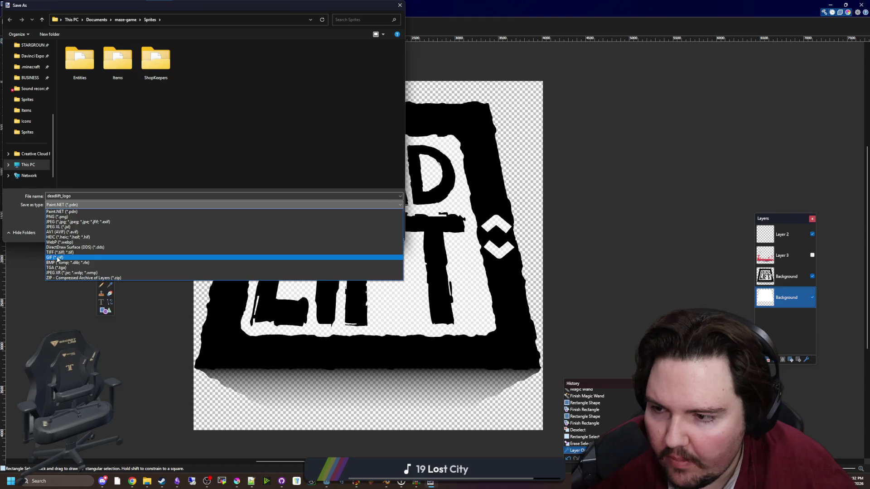
left_click(59, 216)
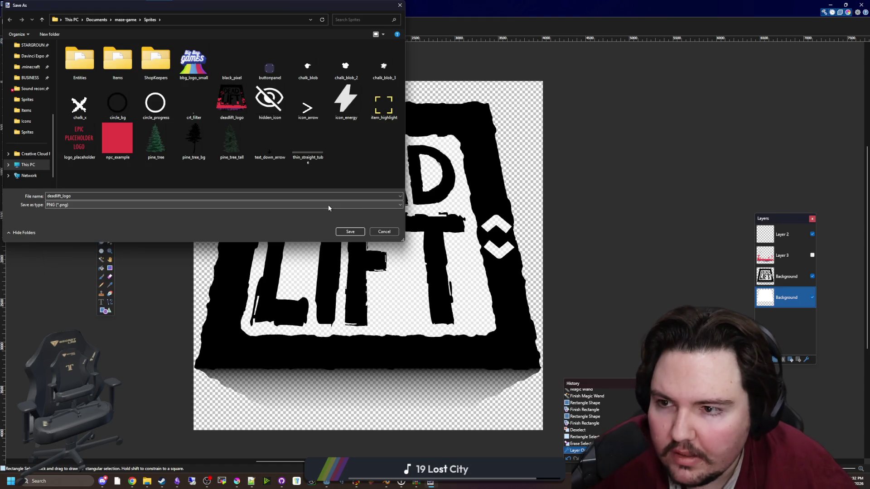
left_click(360, 229)
left_click(454, 240)
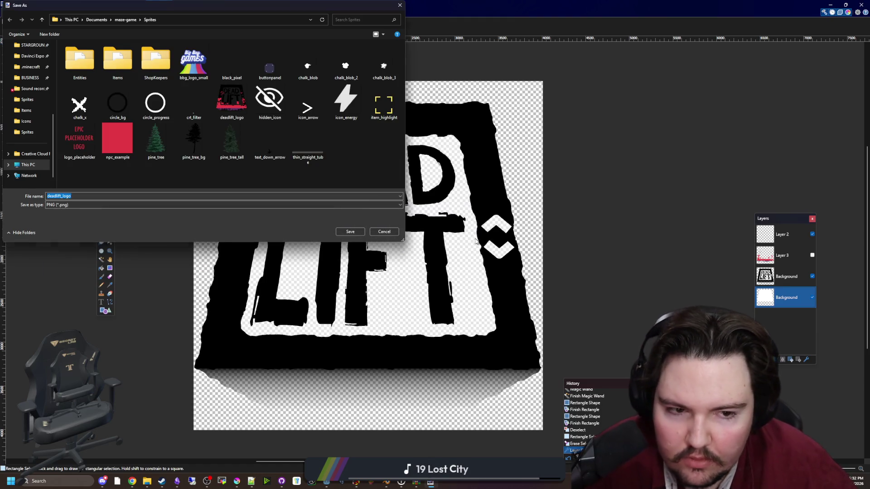
Show the red and purple grunge layer and re-save deadlift_logo.png as a flattened PNG.
left_click(812, 256)
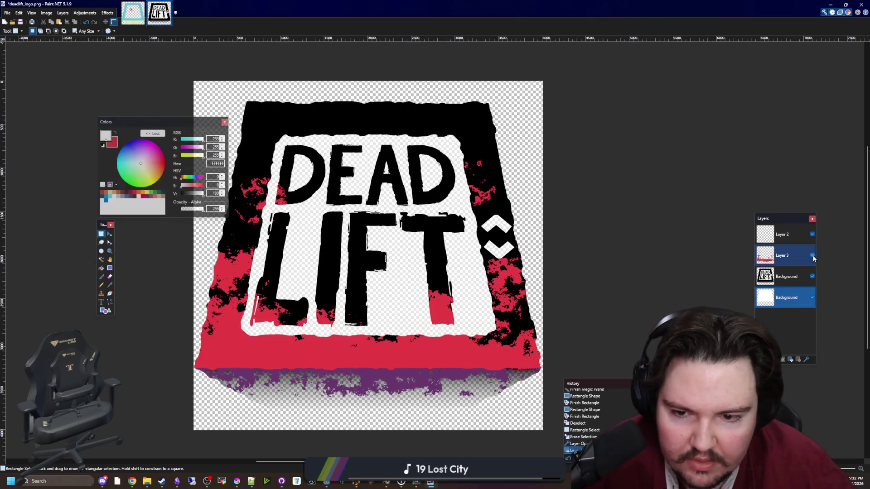
left_click(7, 12)
left_click(24, 59)
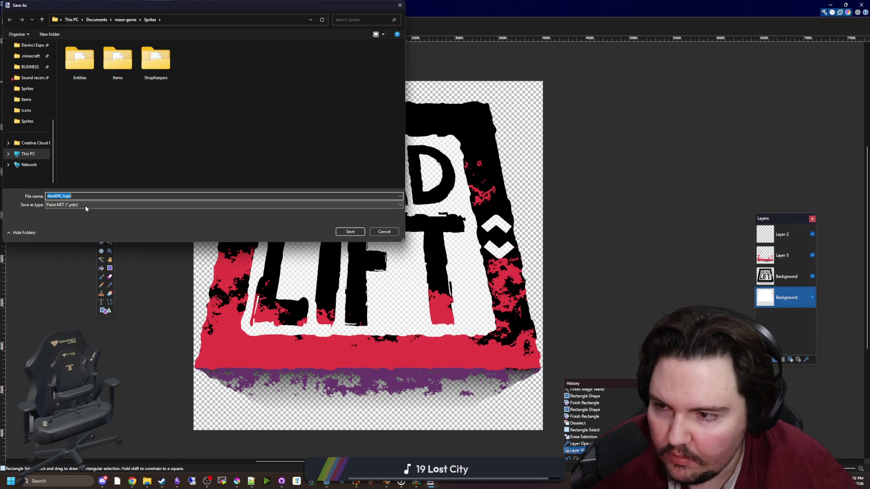
left_click(85, 205)
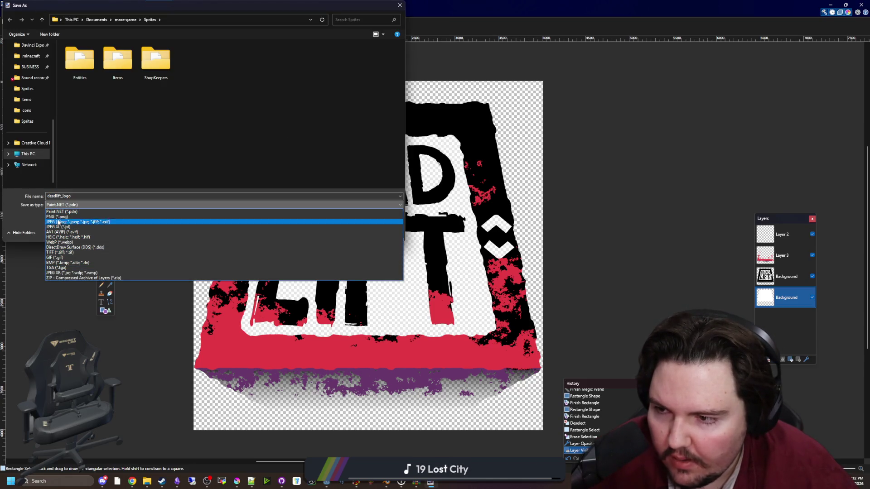
left_click(58, 217)
left_click(350, 232)
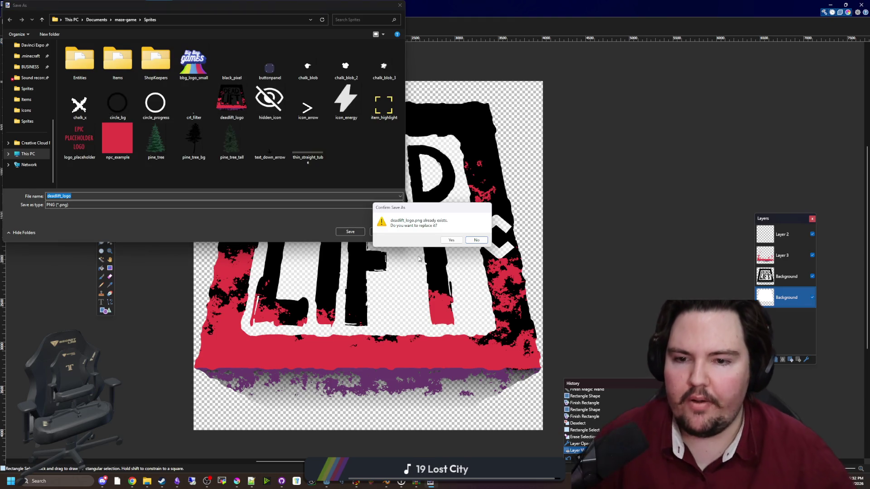
left_click(451, 240)
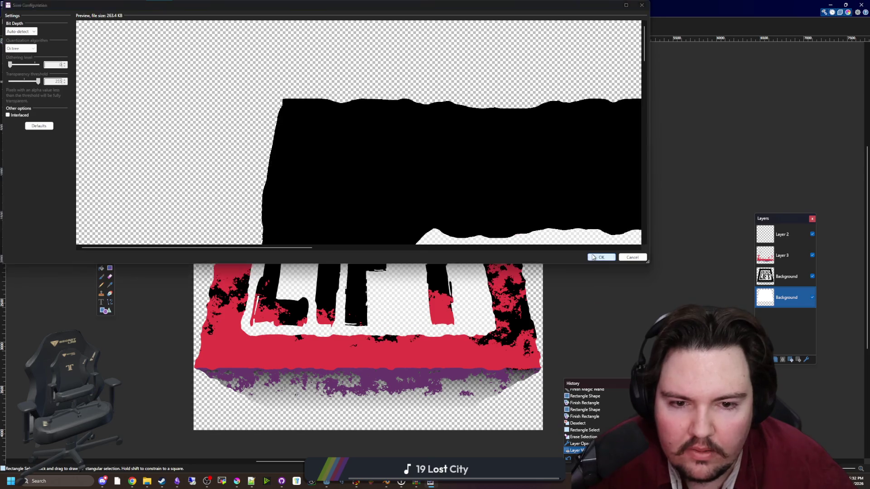
left_click(601, 257)
left_click(431, 252)
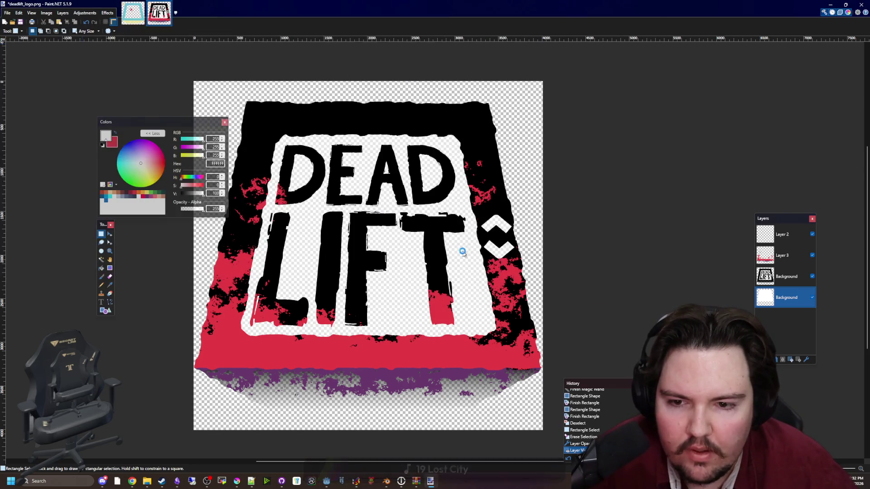
key("alt+Tab")
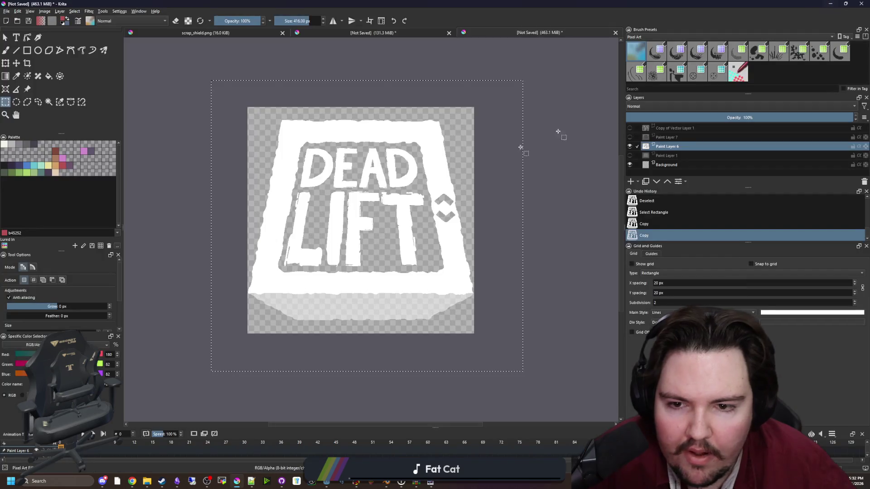
Back in Godot, let the assets reimport and save the menu scene with Ctrl+S.
key("alt+Tab")
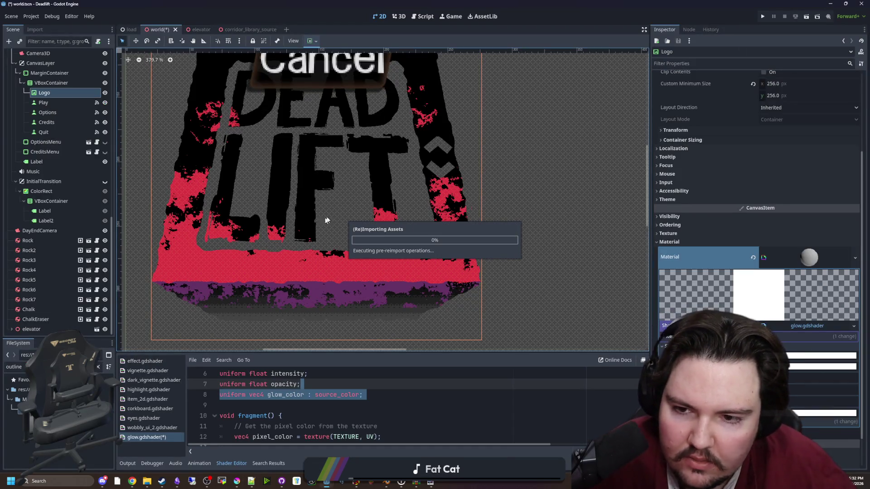
scroll(293, 233, "down", 2)
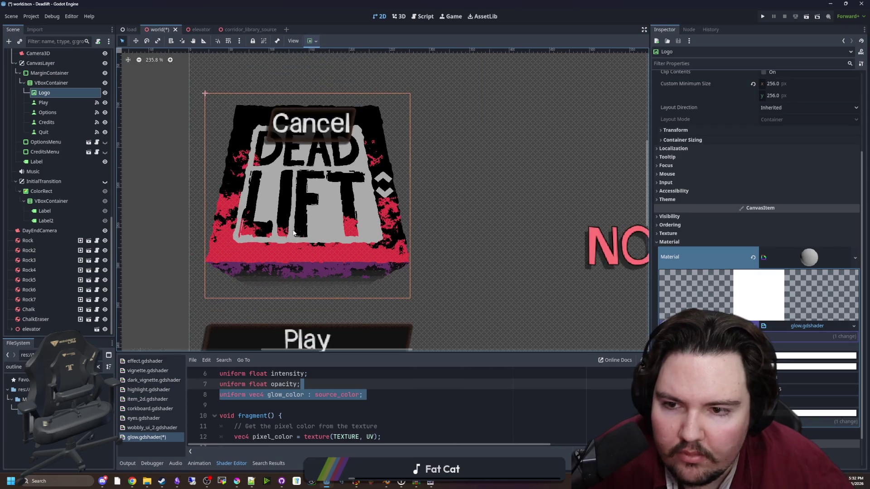
scroll(294, 233, "down", 7)
key("ctrl+s")
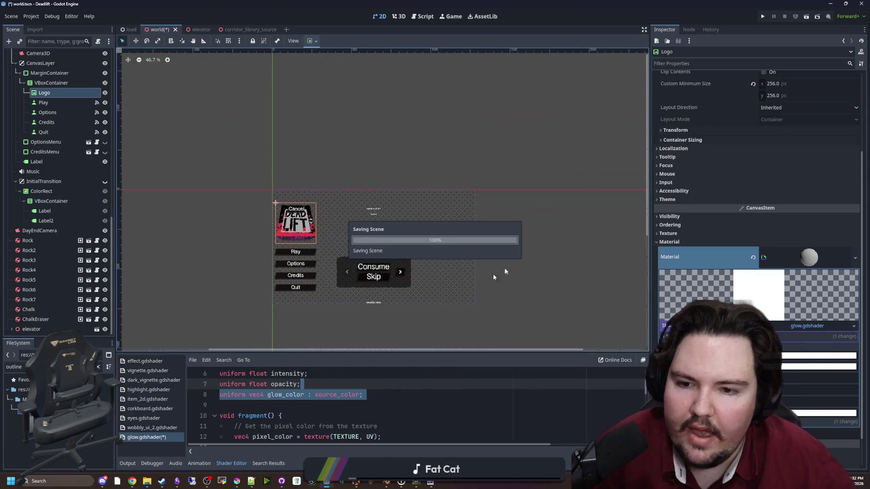
Run the project in the Game view to preview the new logo, then stop it.
left_click(453, 17)
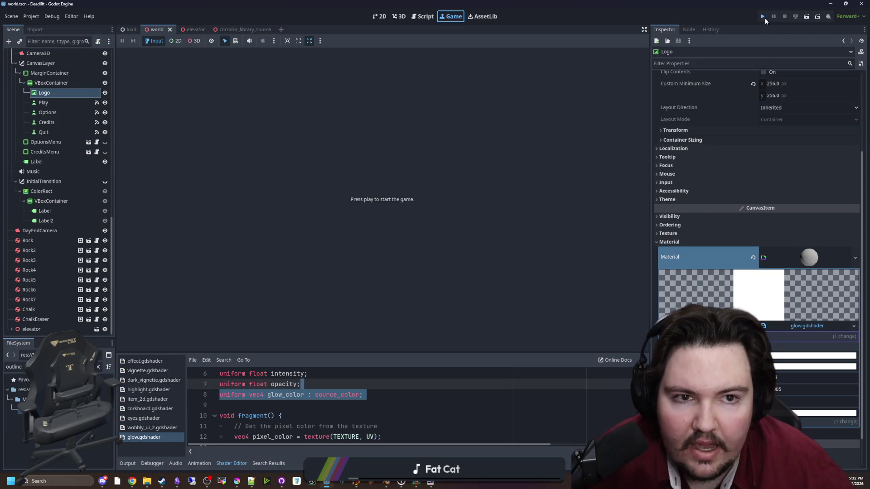
left_click(764, 16)
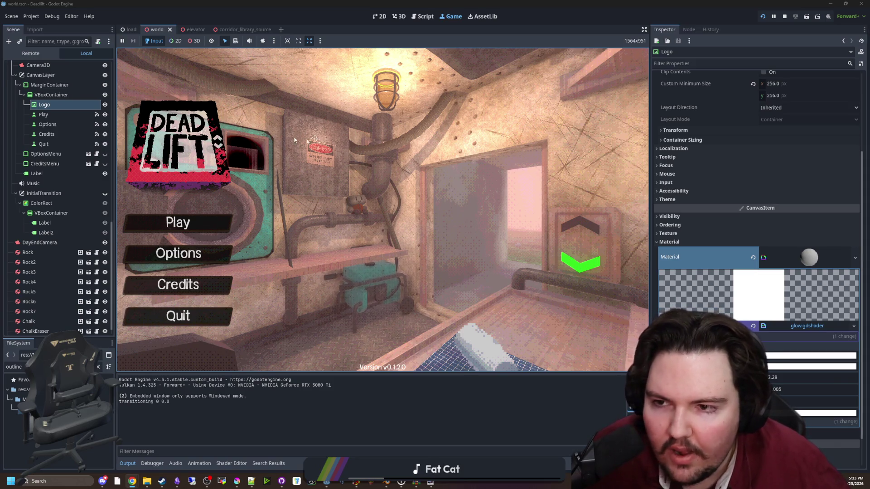
left_click(785, 17)
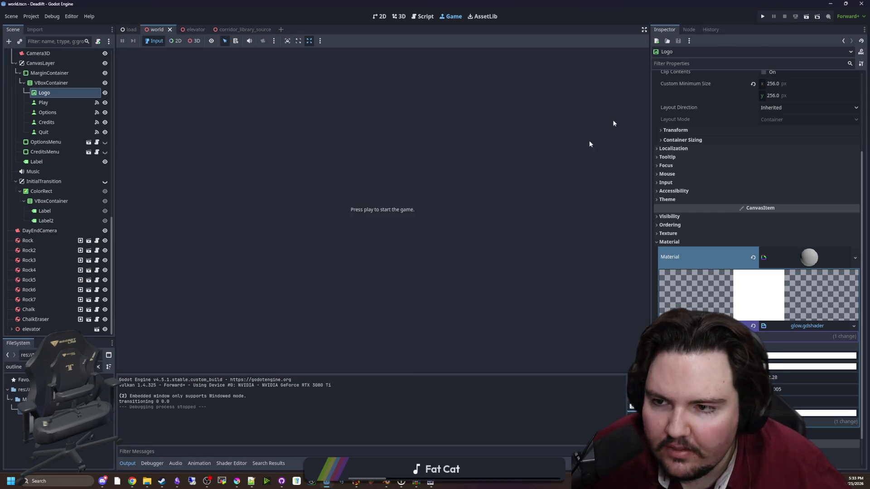
Undo the flatten and set the bottom white layer's opacity to 255.
left_click(240, 483)
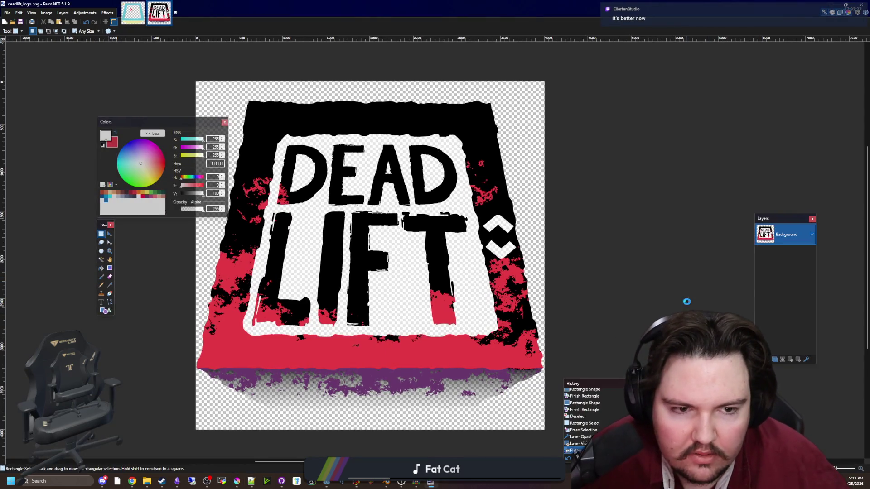
key("ctrl+z")
left_click(806, 360)
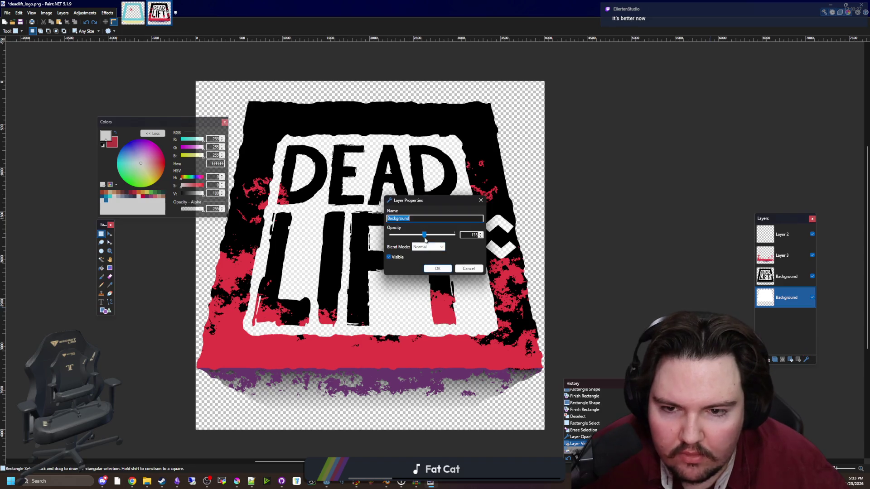
left_click_drag(424, 236, 516, 262)
left_click(439, 270)
scroll(318, 246, "down", 2)
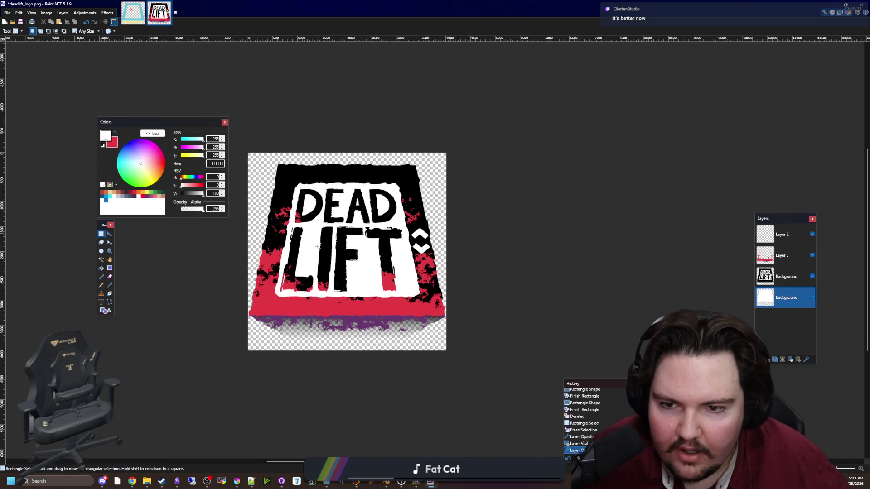
Re-save over deadlift_logo.png as a flattened PNG.
key("ctrl+shift+s")
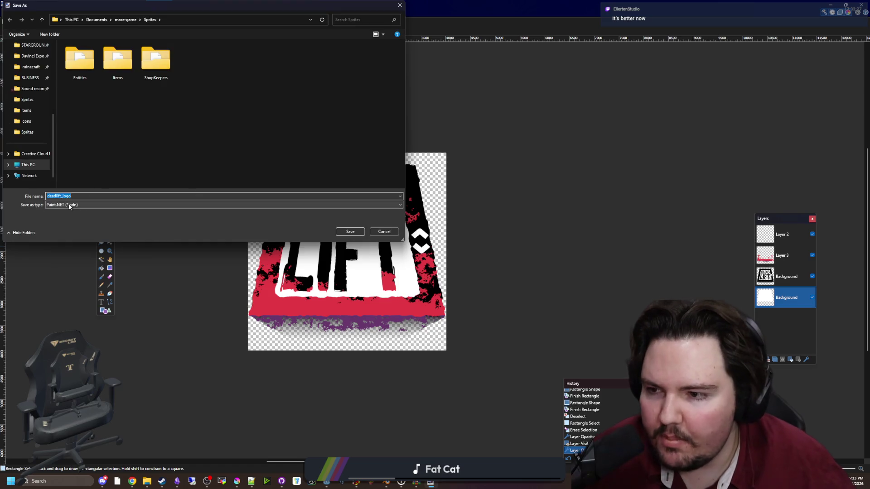
left_click(72, 205)
left_click(56, 217)
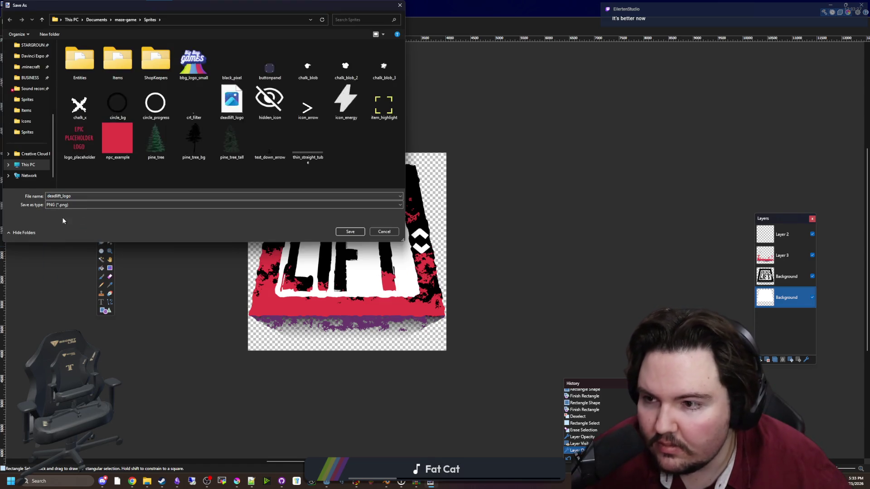
left_click(341, 233)
left_click(451, 240)
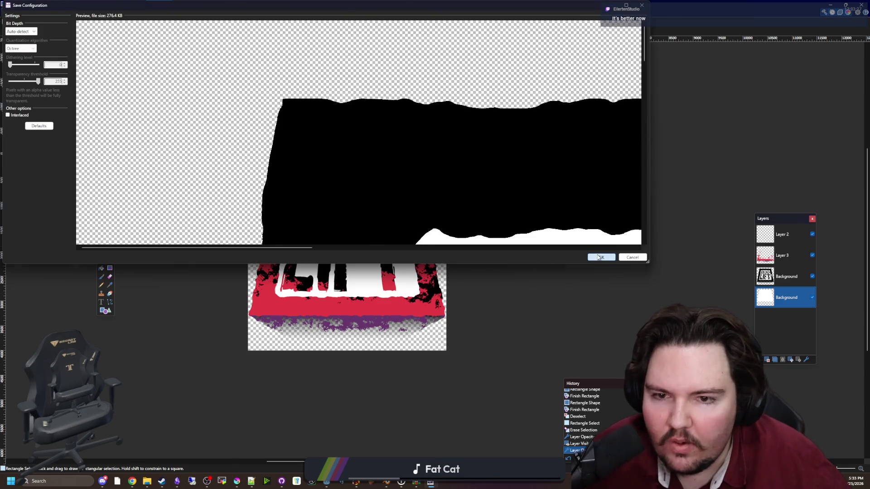
left_click(600, 258)
left_click(416, 252)
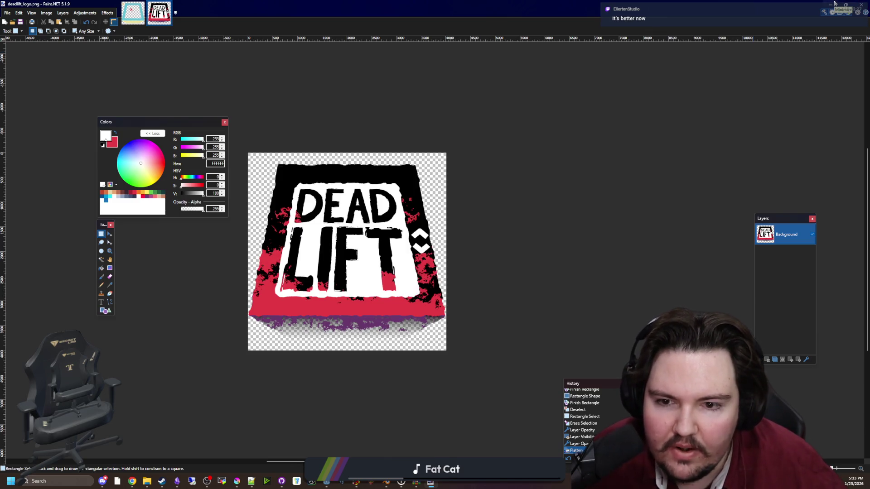
left_click(835, 3)
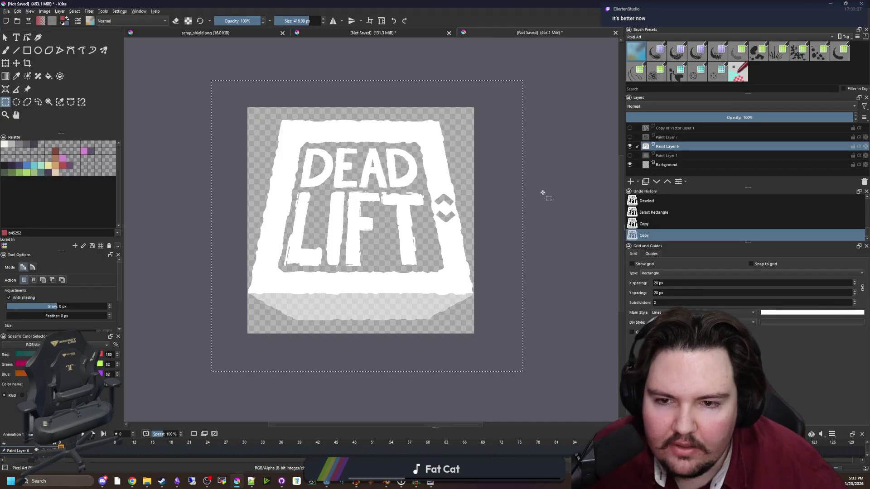
Return to Godot's 2D editor and run the project to check the reimported logo.
left_click(833, 4)
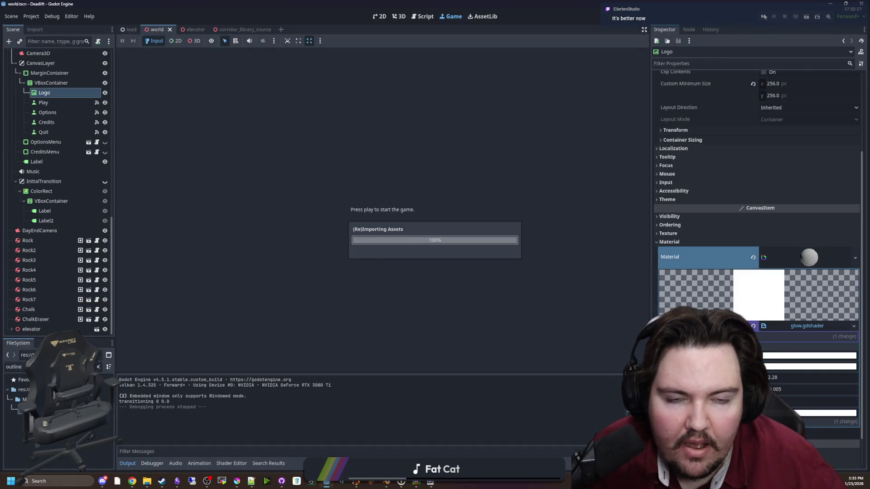
left_click(380, 17)
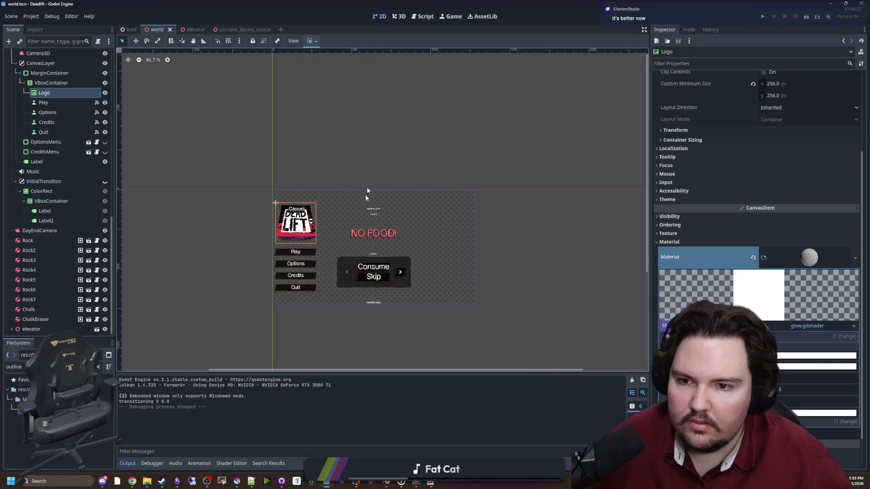
left_click(763, 16)
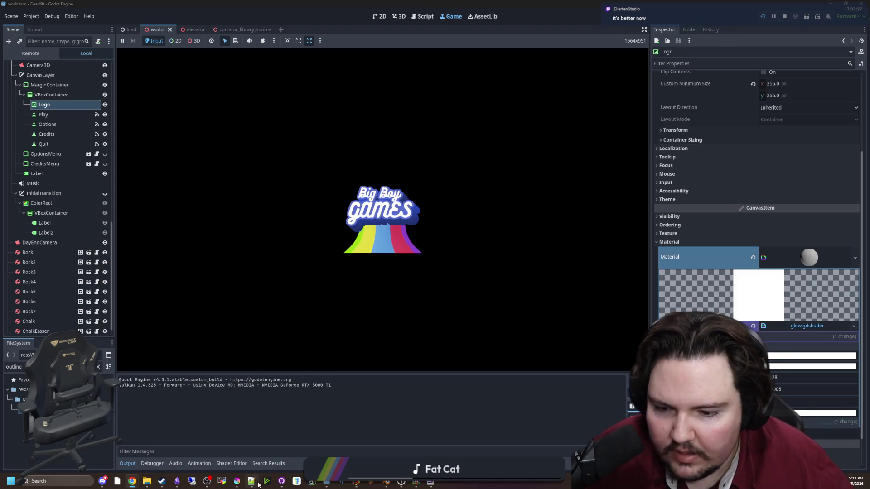
mouse_move(237, 481)
left_click(239, 461)
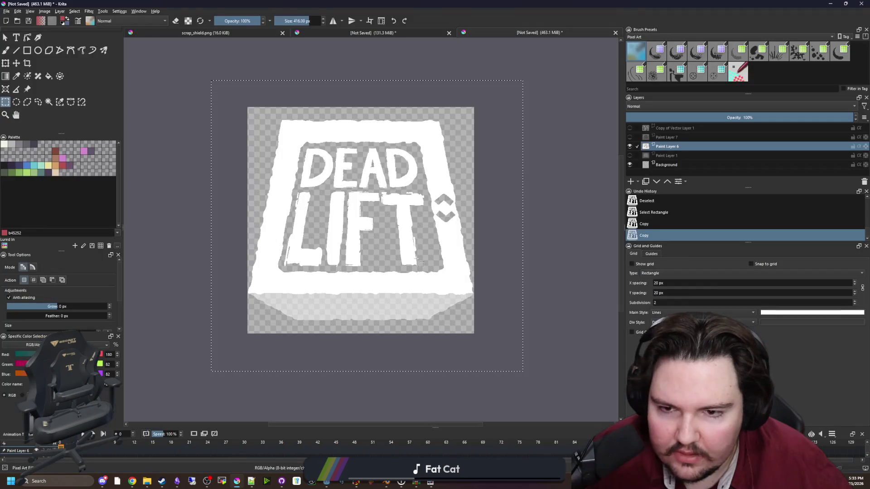
left_click(431, 482)
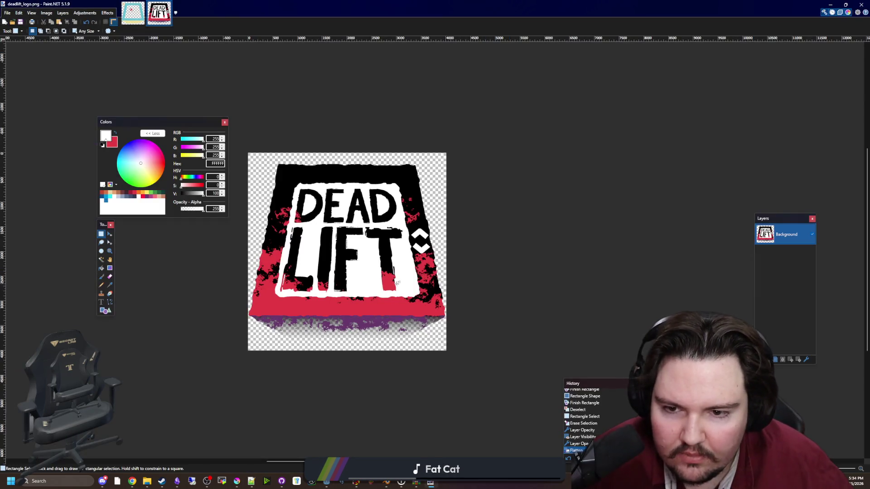
key("ctrl+z")
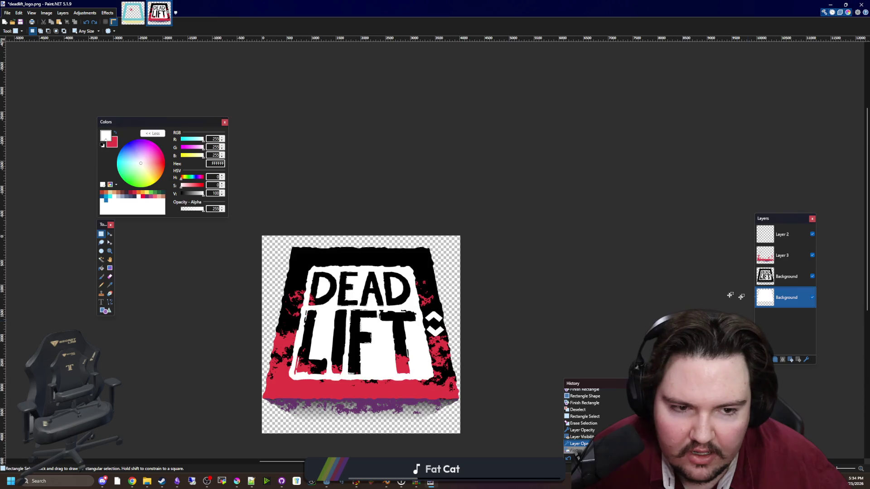
left_click(777, 264)
scroll(373, 324, "up", 5)
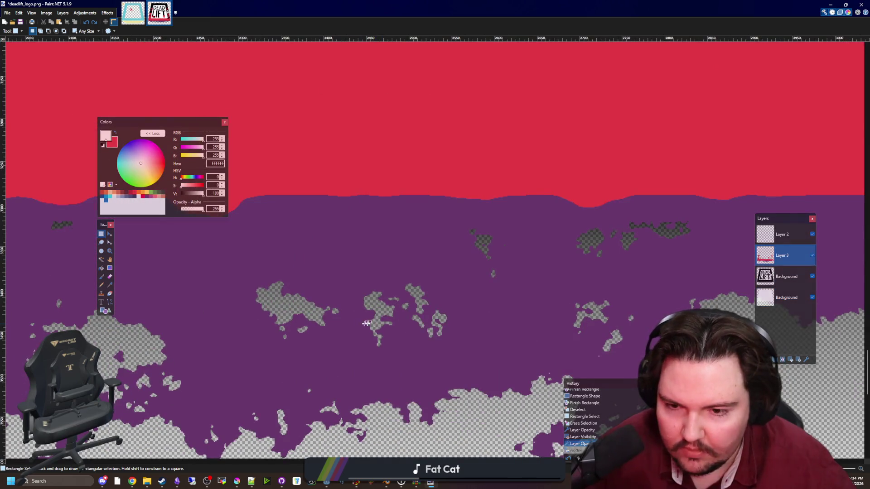
left_click(109, 285)
left_click(372, 350)
scroll(367, 227, "down", 5)
key("alt+Page_Down")
key("alt+Page_Down")
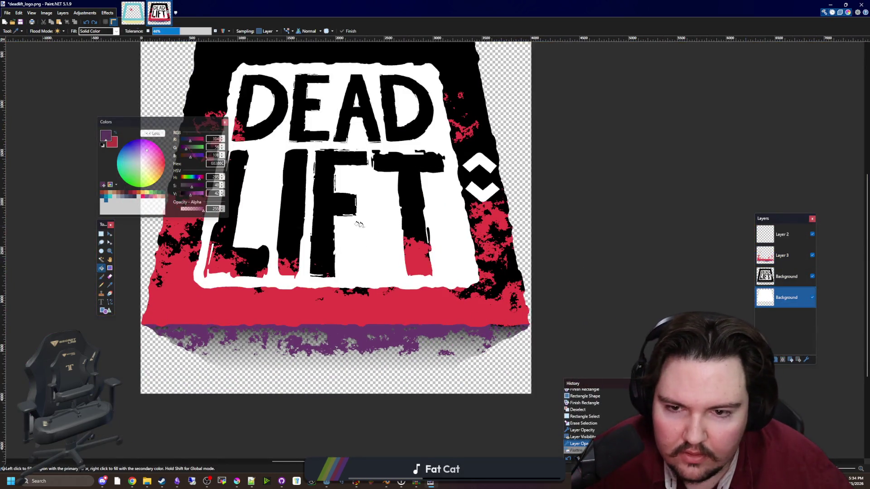
left_click(389, 223)
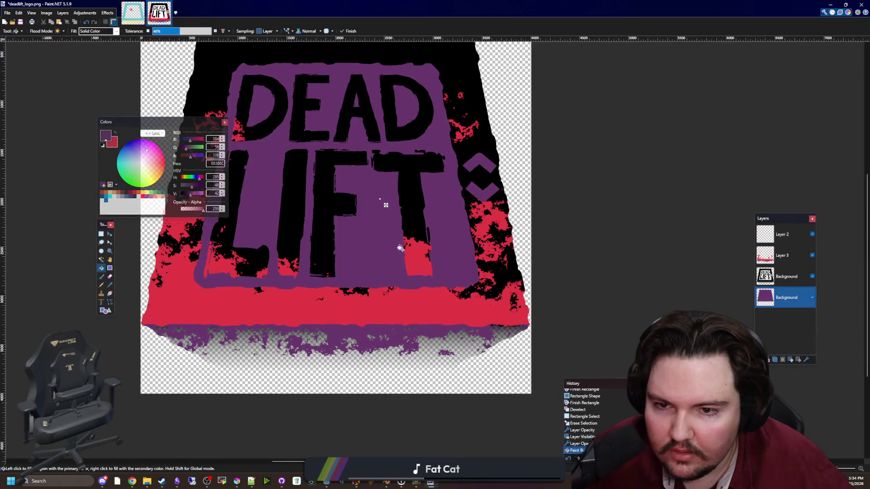
scroll(420, 277, "down", 2)
key("Return")
scroll(376, 261, "down", 4)
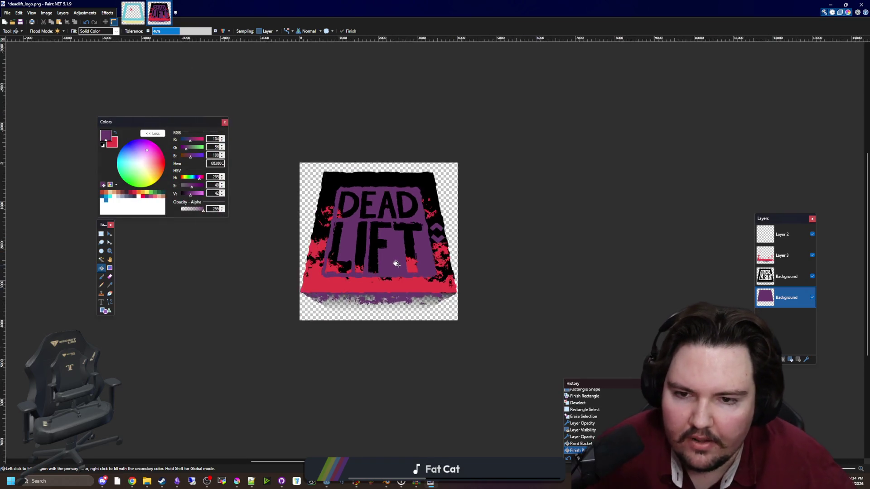
scroll(374, 265, "up", 4)
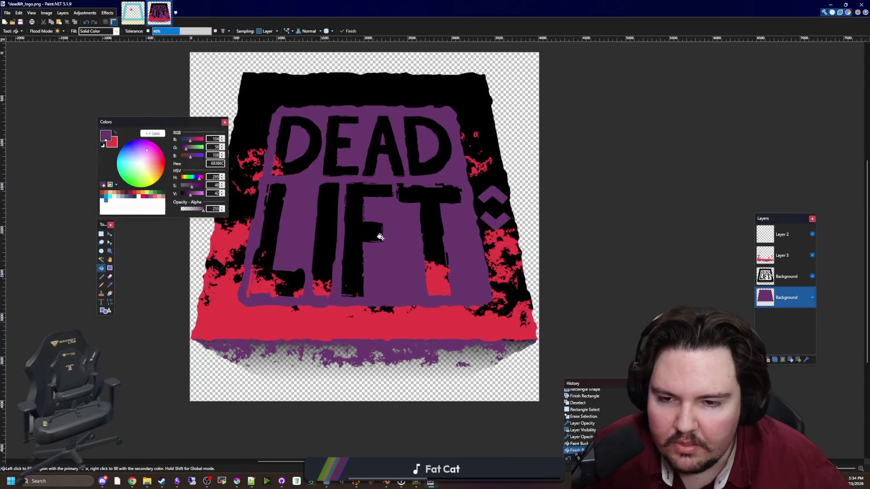
scroll(389, 272, "down", 1)
scroll(398, 284, "up", 2)
scroll(398, 283, "down", 2)
scroll(390, 262, "up", 1)
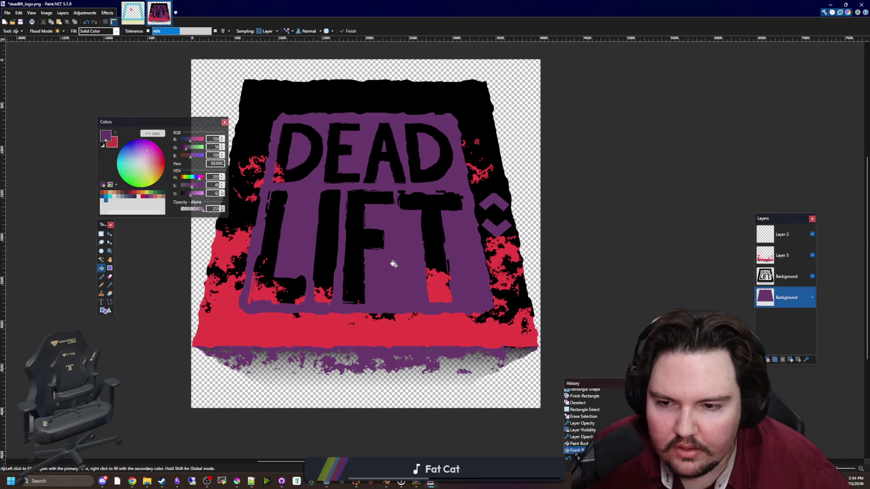
scroll(394, 264, "down", 5)
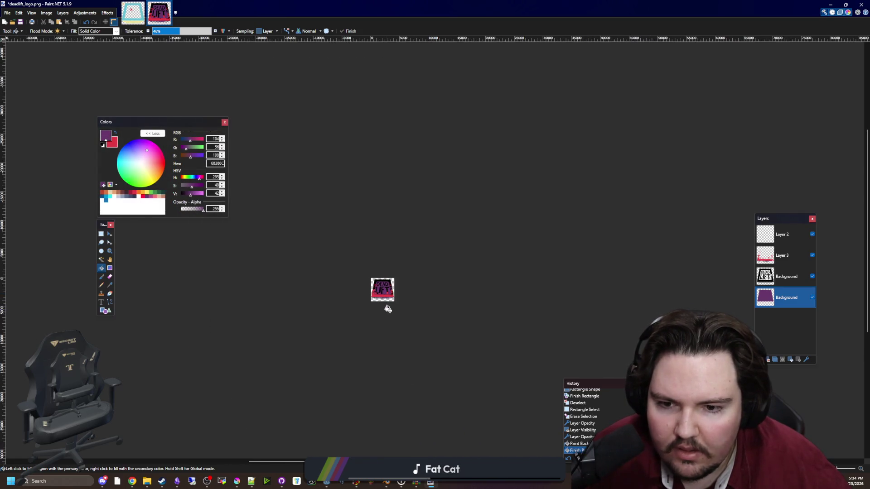
scroll(385, 299, "up", 3)
key("ctrl+z")
key("ctrl+z")
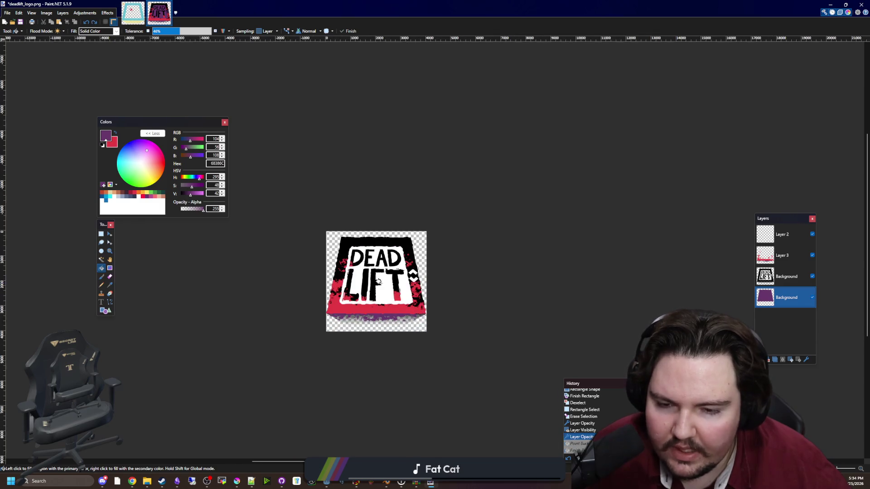
key("alt+Tab")
key("alt+Tab")
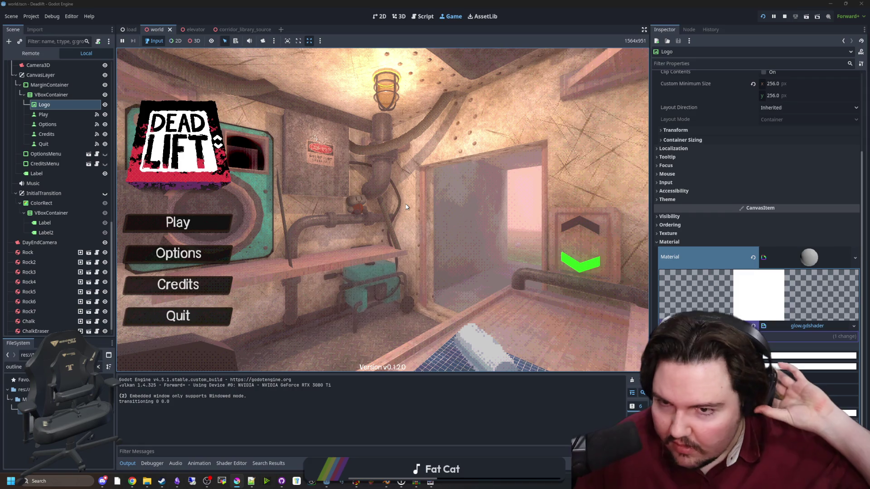
Browse the game's Options tabs (sound, accessibility, general) and close the panel.
left_click(178, 253)
left_click(386, 143)
left_click(394, 142)
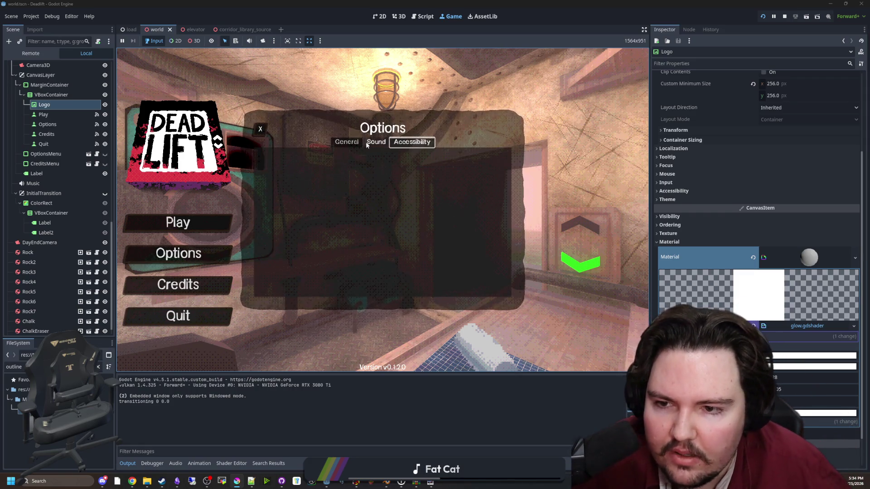
left_click(347, 141)
left_click(259, 129)
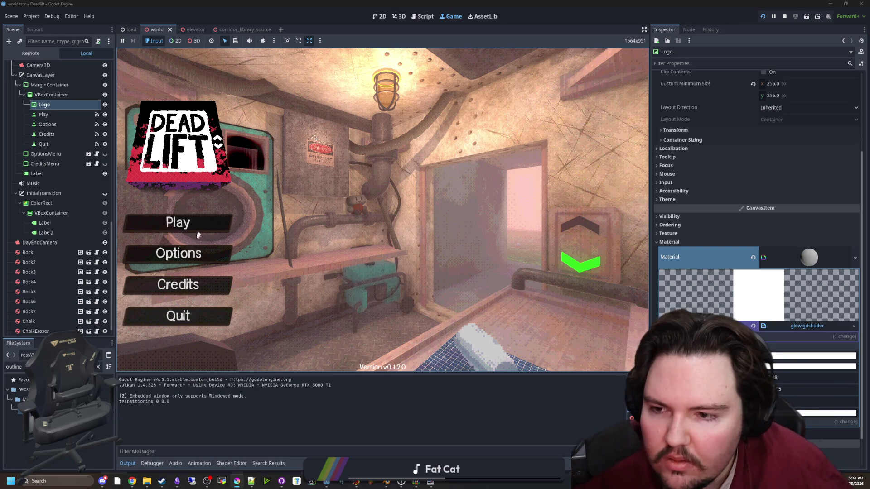
left_click(217, 253)
left_click(398, 143)
left_click(345, 144)
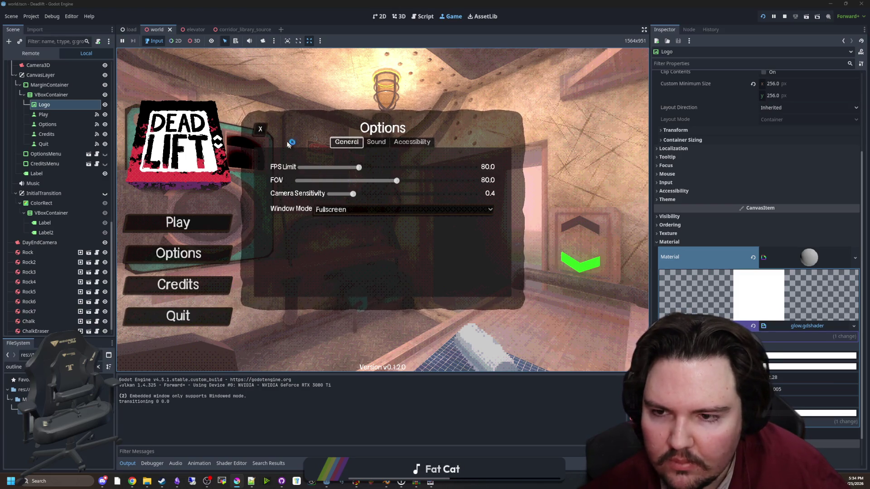
left_click(263, 128)
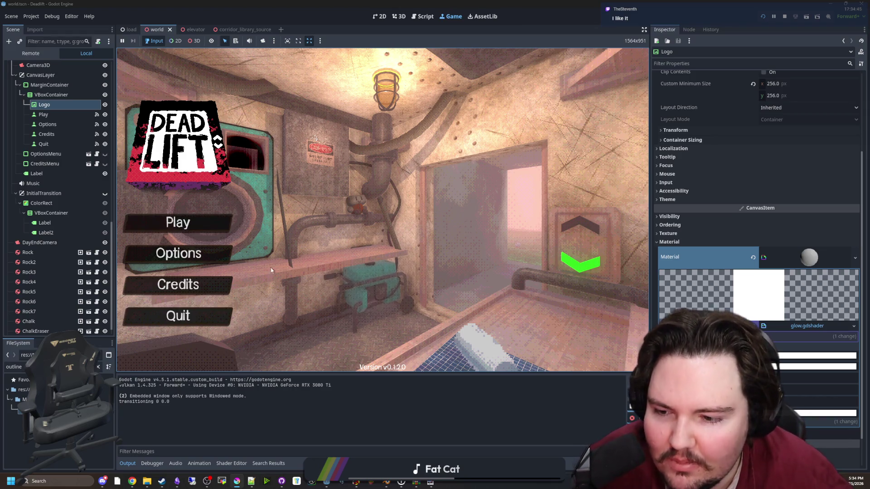
Start the game with Play, pause it with Esc, and bring Paint.NET back up.
left_click(208, 222)
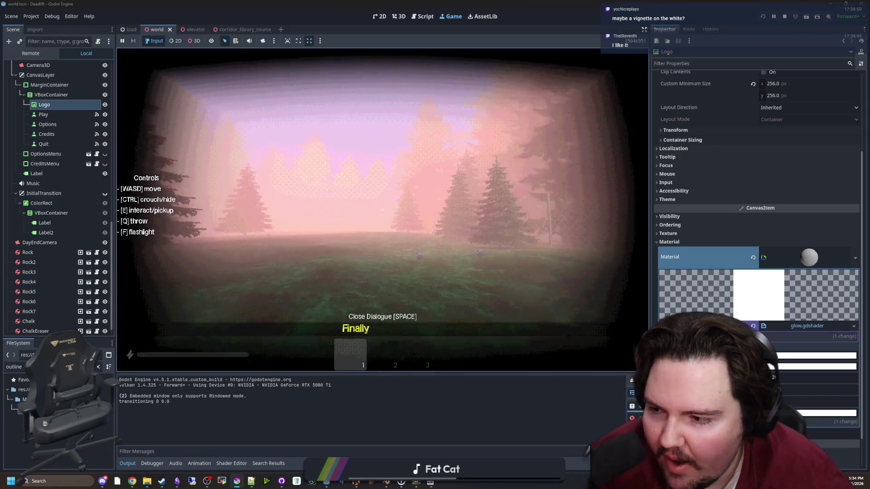
key("Escape")
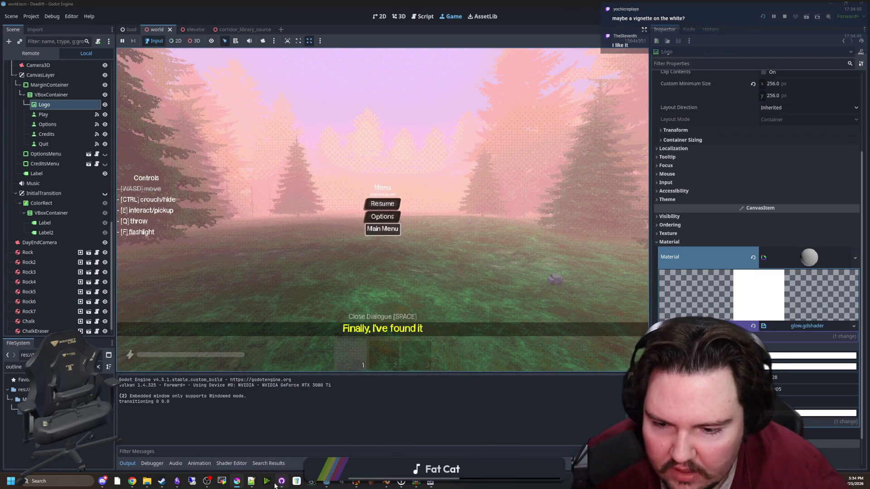
left_click(431, 484)
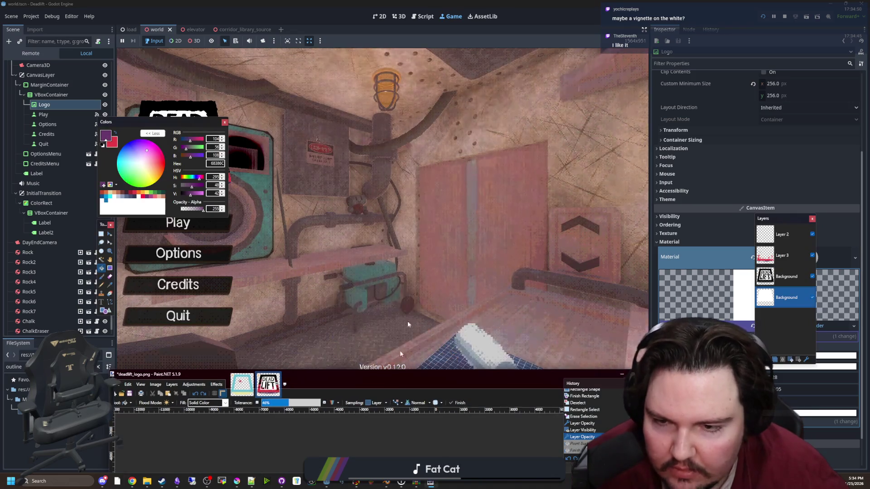
Undo the opacity change and delete the bottom layer's white fill, leaving transparency.
key("ctrl+z")
scroll(379, 282, "up", 3)
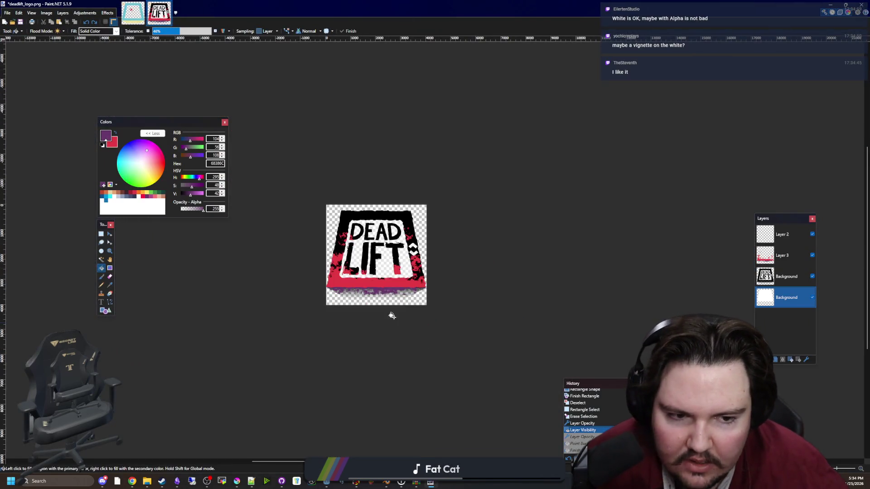
scroll(412, 330, "down", 3)
left_click(101, 234)
scroll(363, 249, "up", 2)
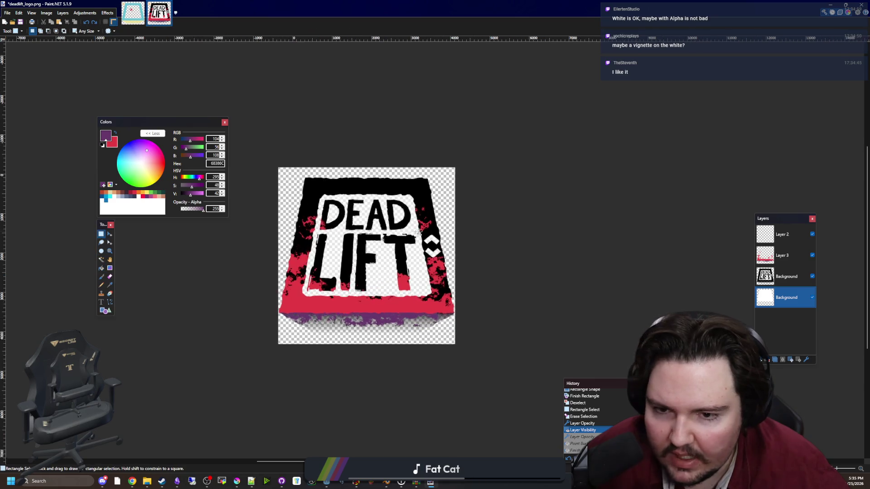
left_click_drag(260, 157, 462, 360)
key("Delete")
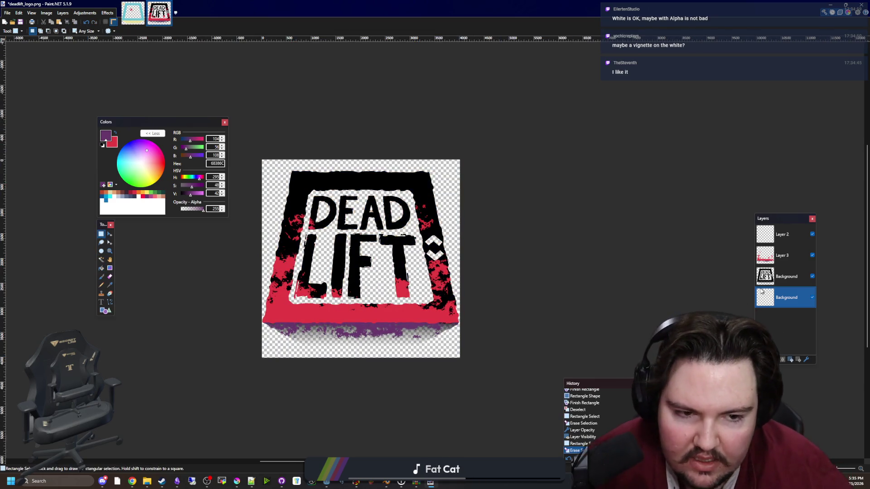
On the upper Background layer, Magic Wand the black lettering using Global flood mode.
left_click(765, 276)
scroll(299, 258, "up", 2)
left_click(101, 259)
scroll(380, 258, "up", 2)
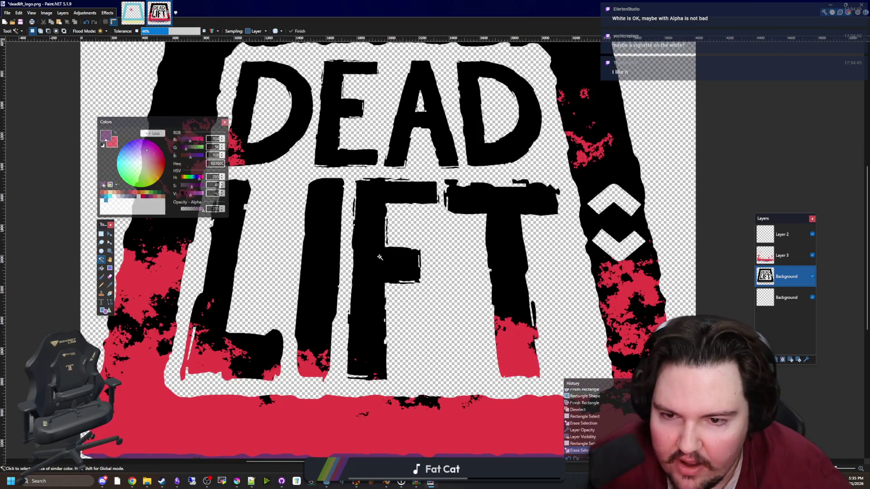
left_click(380, 258)
scroll(394, 280, "up", 2)
left_click(356, 167)
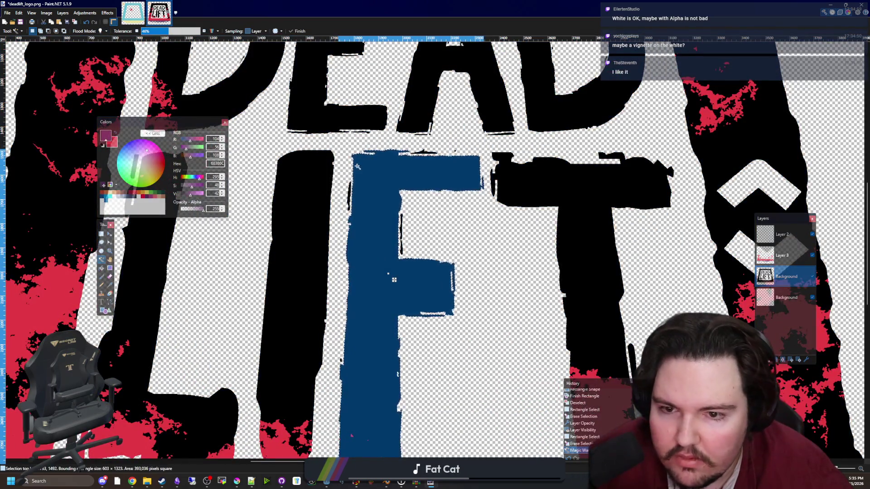
scroll(358, 181, "down", 4)
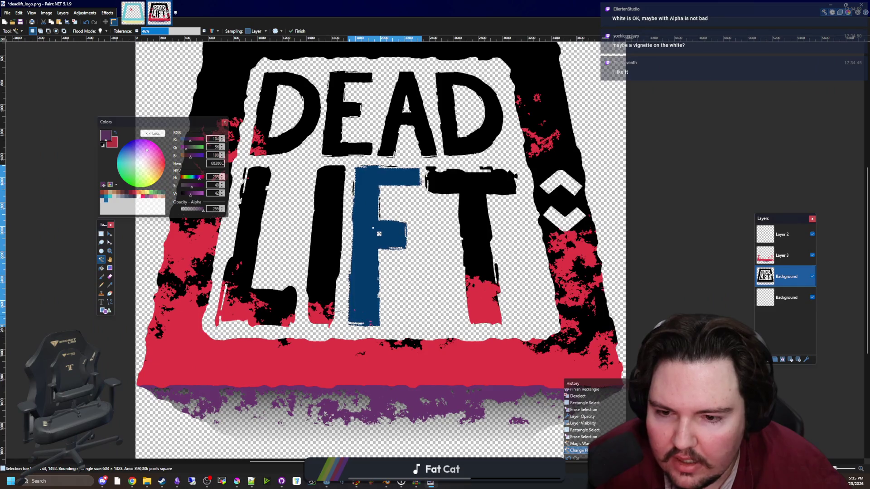
scroll(217, 113, "up", 2)
scroll(86, 71, "down", 2)
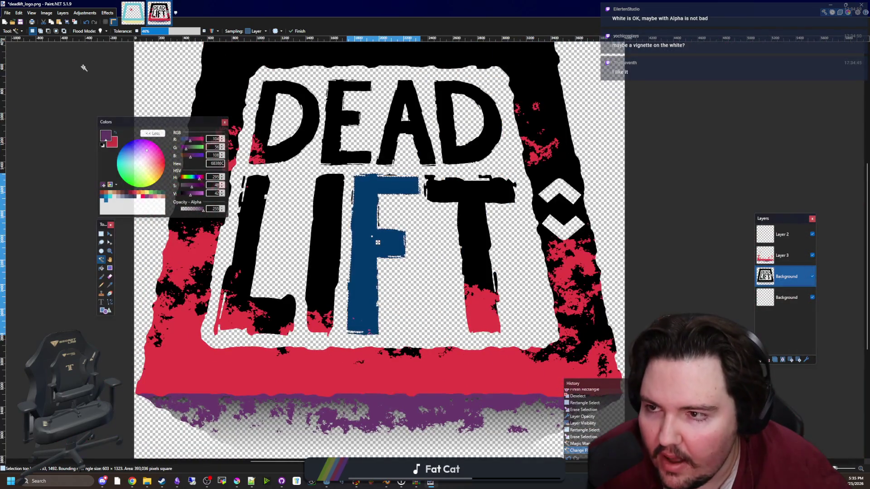
left_click(101, 31)
scroll(377, 243, "up", 10)
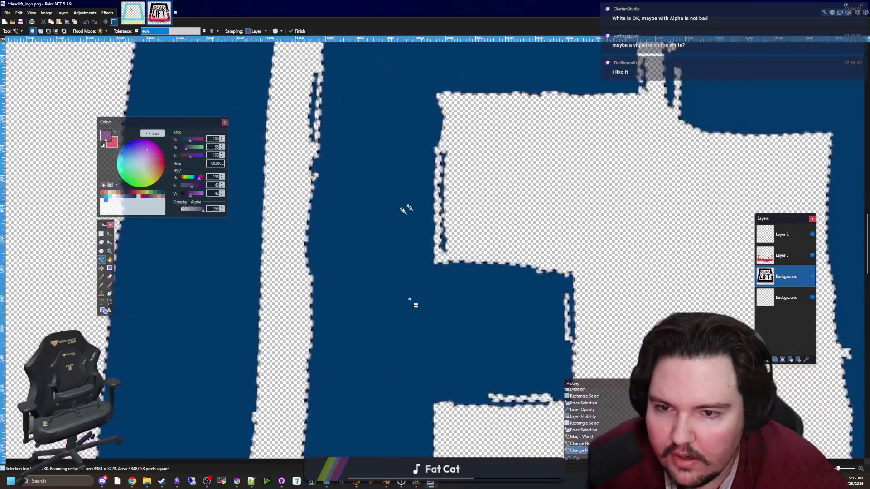
scroll(250, 245, "down", 3)
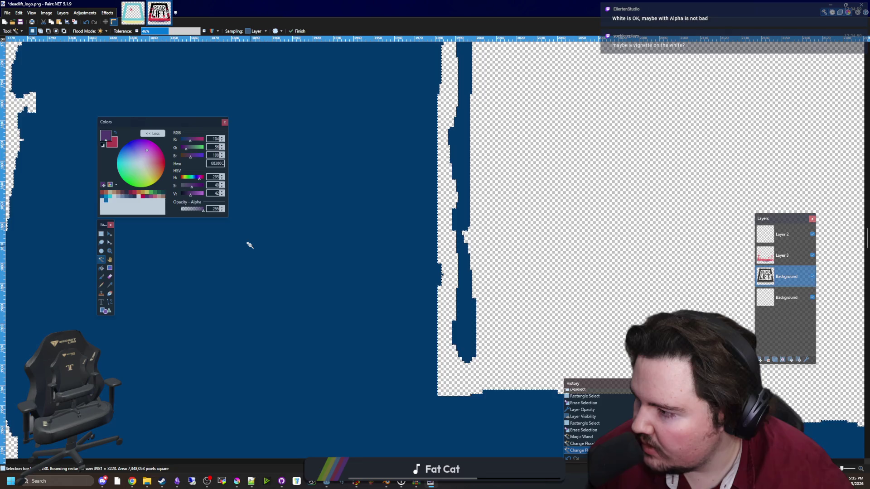
scroll(367, 250, "down", 5)
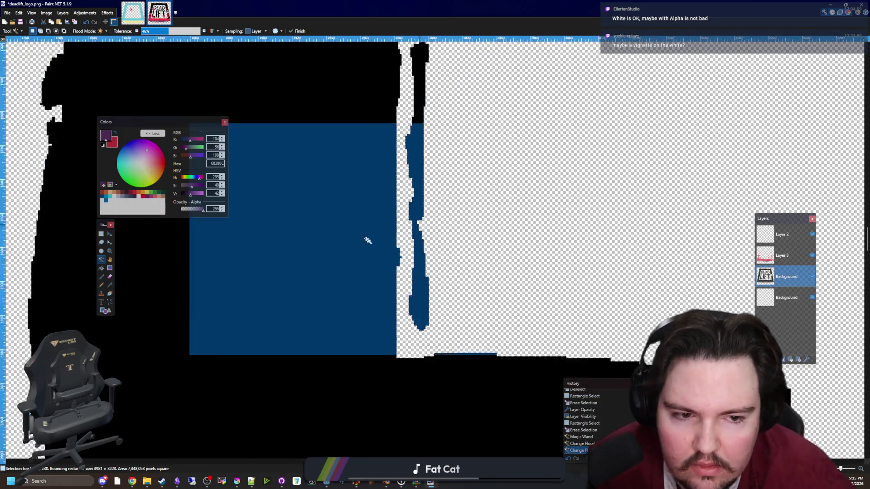
scroll(367, 251, "down", 5)
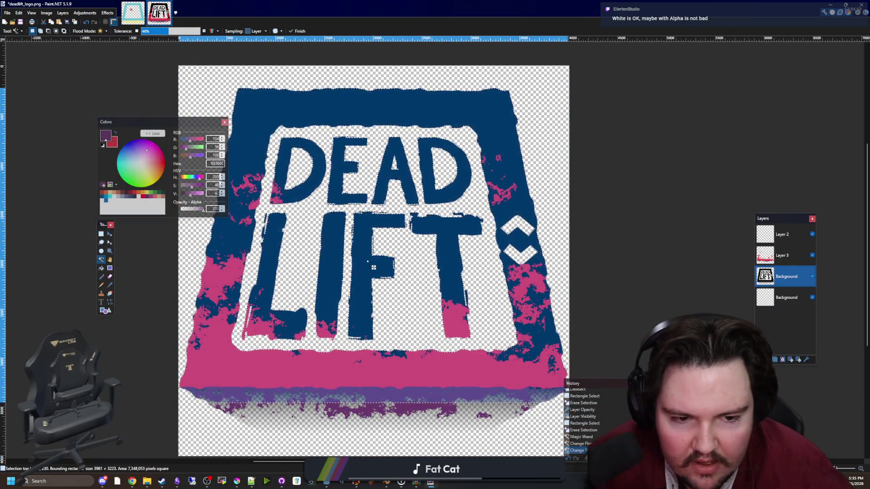
Paste the logo into a new empty Layer 5.
key("ctrl+shift+n")
key("ctrl+v")
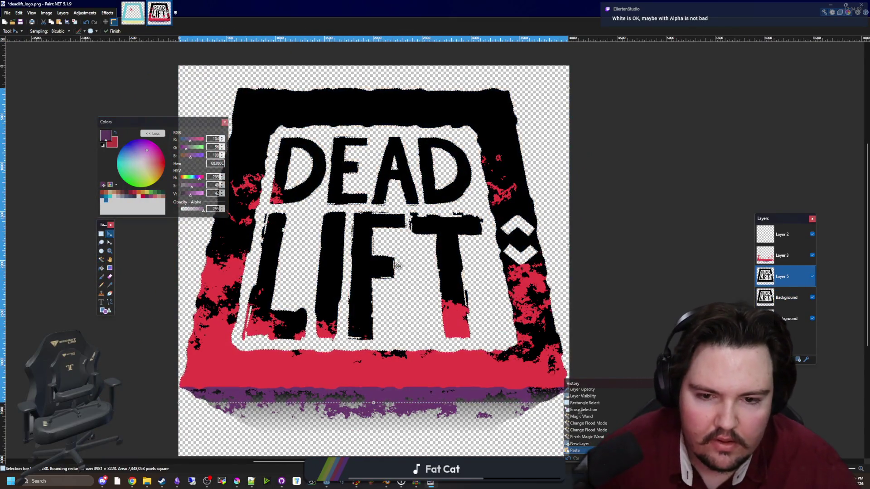
key("ctrl+d")
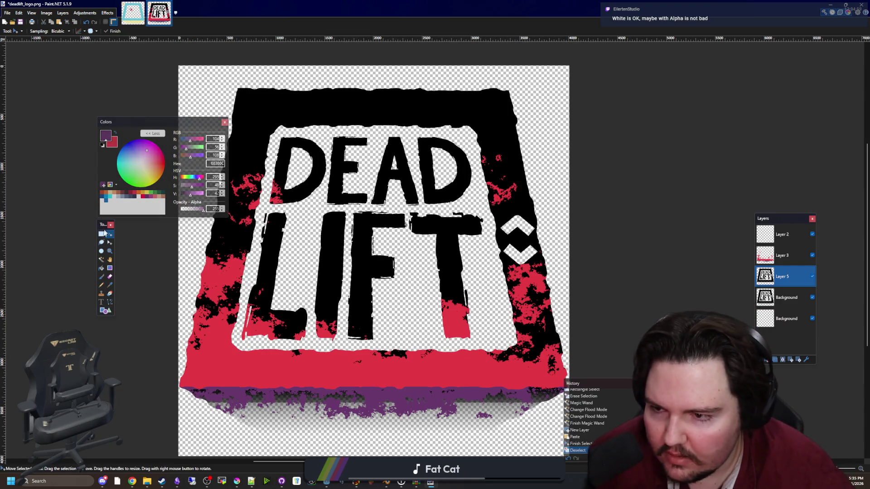
Recentre the canvas and try rectangle selections along the bottom, right, top and left edges.
left_click(102, 234)
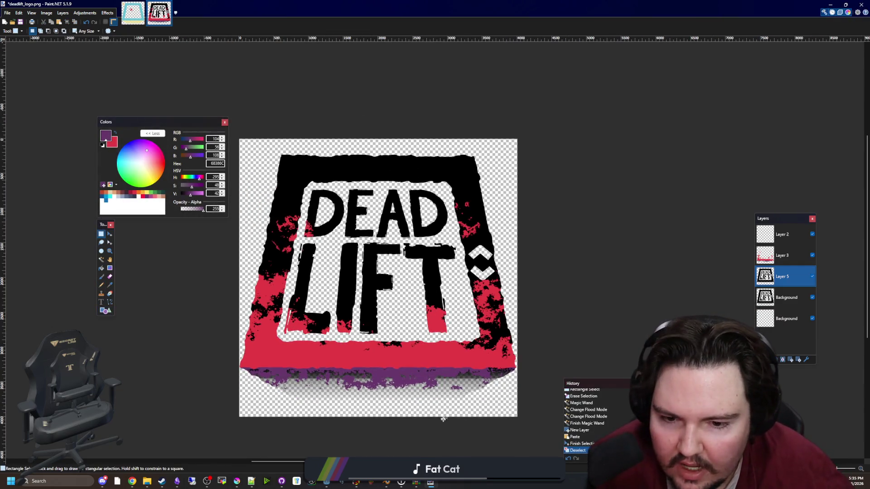
scroll(452, 422, "down", 1)
left_click_drag(470, 408, 470, 421)
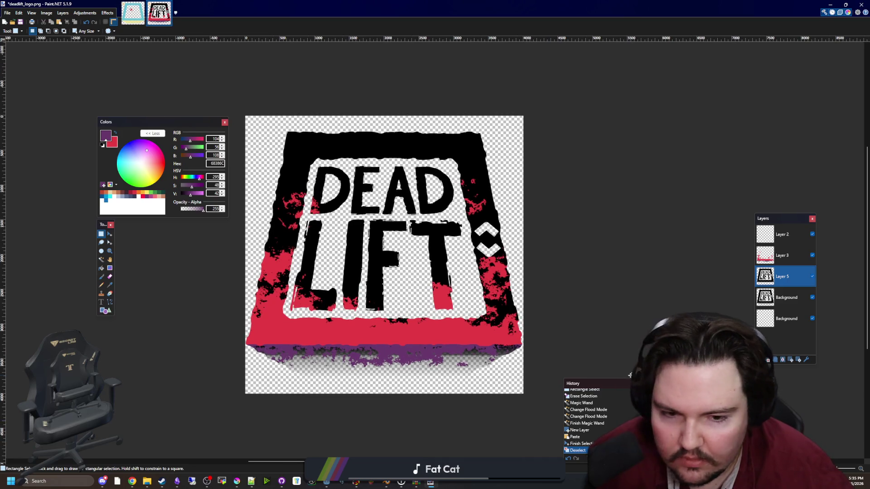
mouse_move(532, 401)
left_mouse_down()
mouse_move(229, 342)
mouse_move(213, 314)
left_mouse_up()
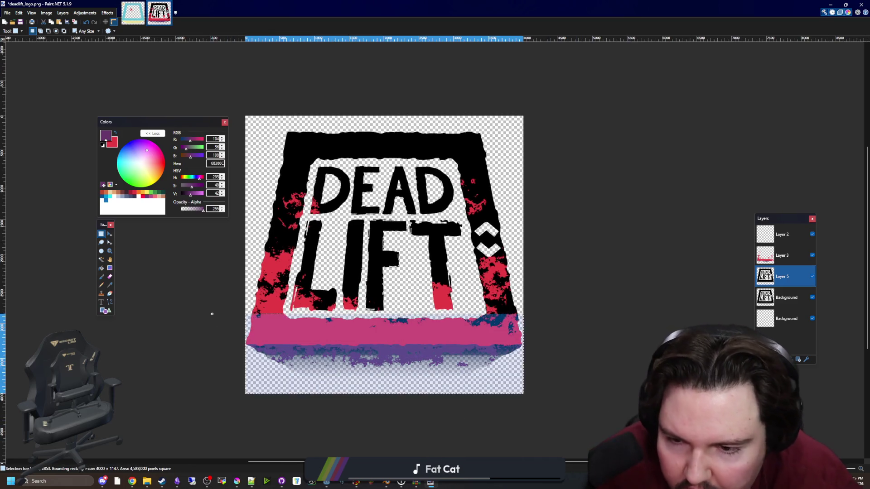
mouse_move(533, 401)
left_mouse_down()
mouse_move(533, 327)
mouse_move(566, 403)
mouse_move(481, 174)
mouse_move(469, 108)
left_mouse_up()
left_click(470, 108)
left_click_drag(257, 107, 561, 160)
left_click(256, 186)
left_click_drag(238, 401, 287, 99)
left_click(288, 100)
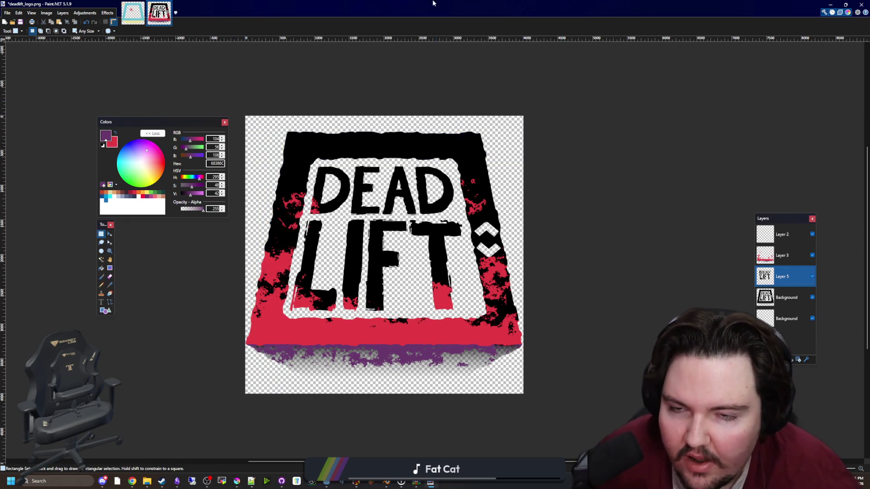
In the running game, set Options > Sound > Music volume to 0.
key("alt+Tab")
left_click(178, 252)
left_click(385, 144)
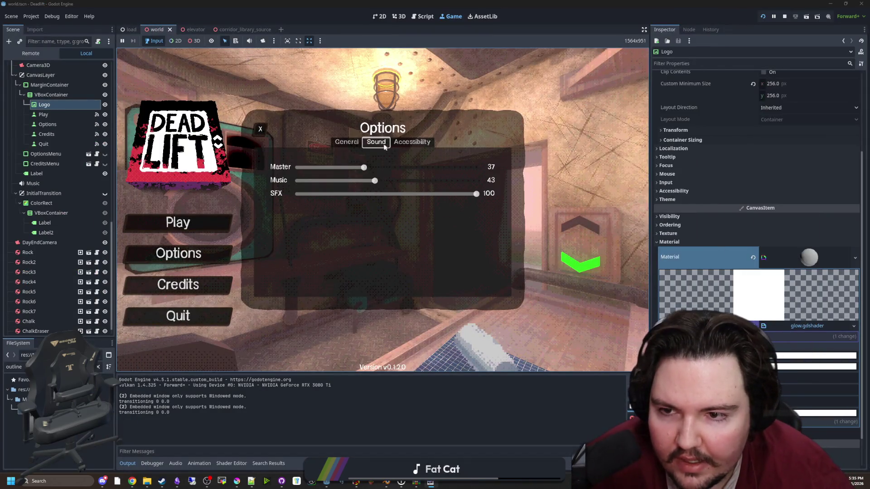
left_click_drag(335, 182, 294, 182)
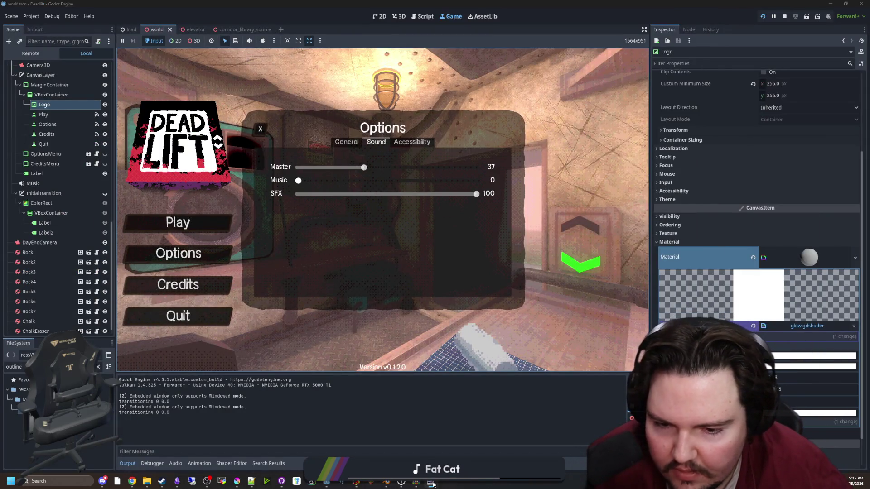
Maximise Paint.NET and hide the black frame artwork layer.
left_click(431, 483)
mouse_move(442, 343)
left_mouse_down()
mouse_move(428, 208)
mouse_move(435, 3)
left_mouse_up()
left_click(813, 298)
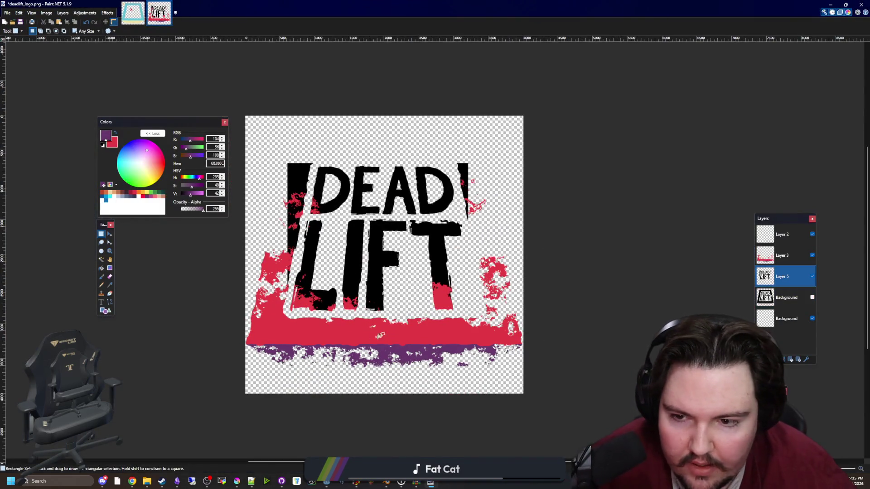
Hide the splatter layer and delete the left bar and right sliver beside the letters.
left_click(813, 255)
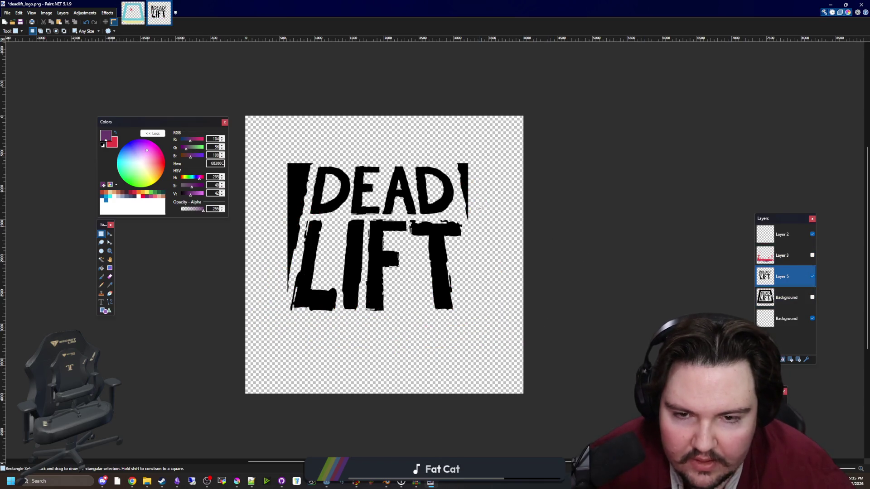
scroll(290, 249, "up", 1)
left_click(101, 260)
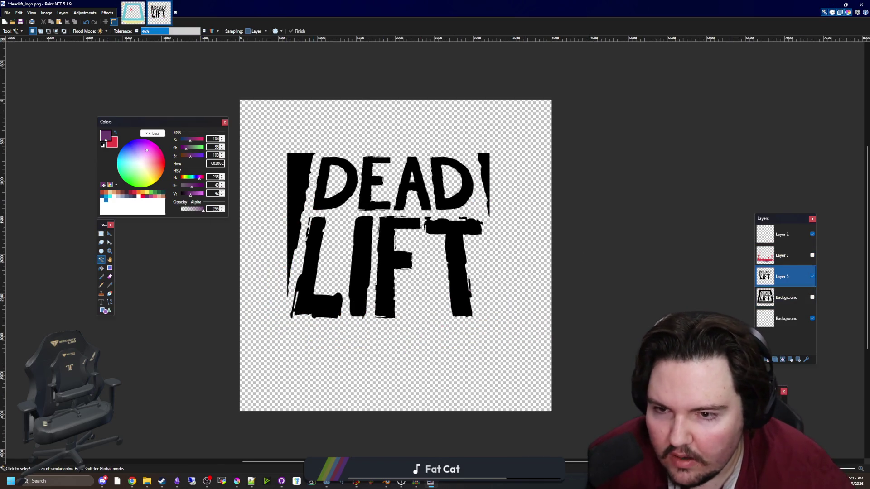
left_click(299, 176)
left_click(294, 204)
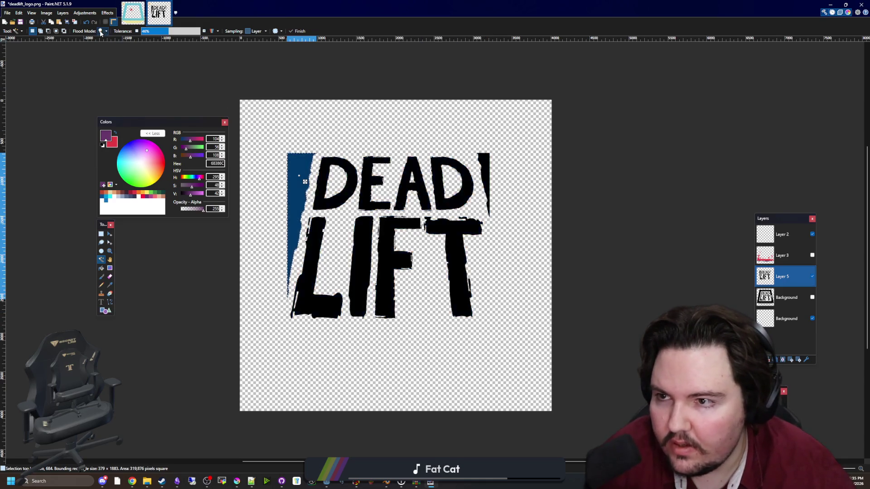
key("Delete")
left_click(486, 162)
key("Delete")
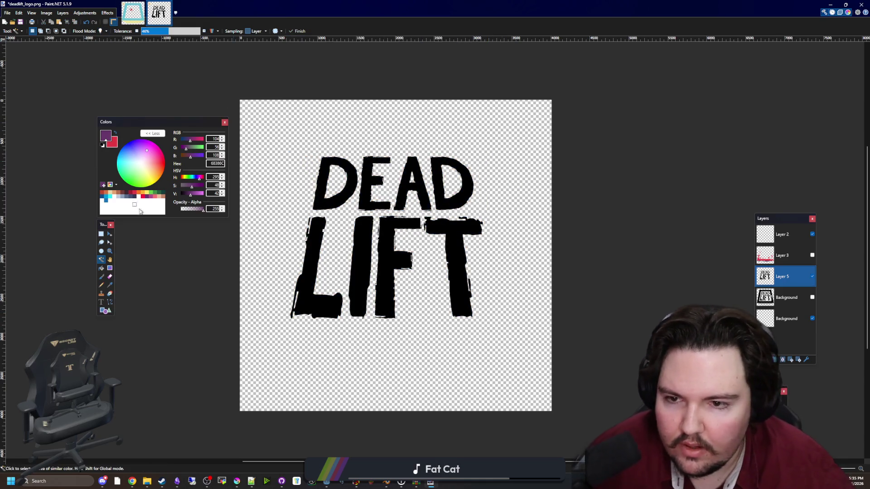
left_click(261, 229)
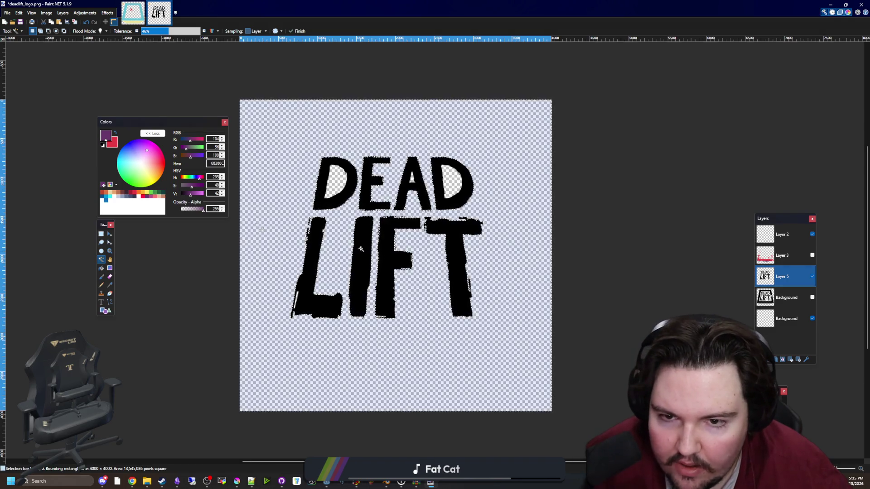
scroll(582, 280, "up", 3)
scroll(582, 280, "down", 3)
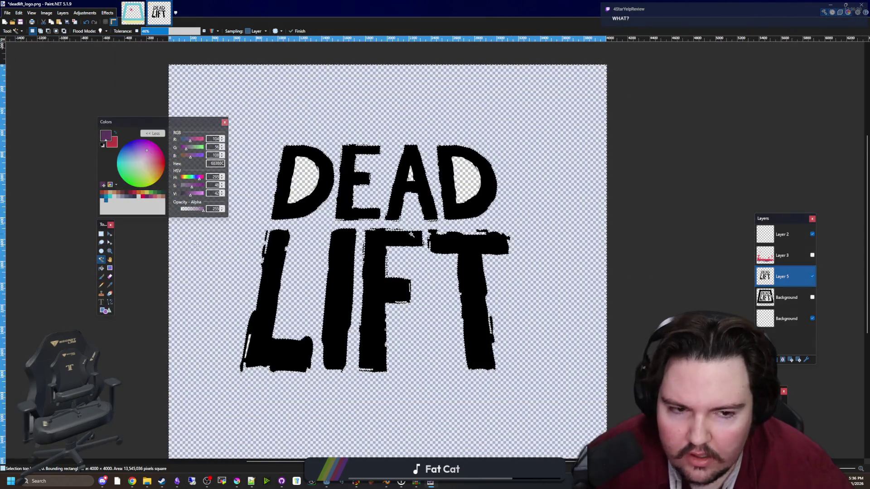
key("ctrl+d")
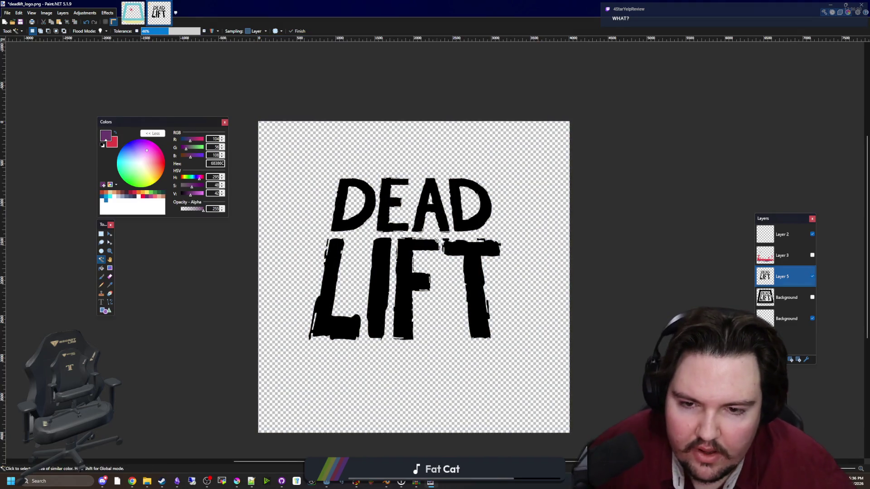
Fill the DEAD LIFT letters white globally, then move Layer 5 below the re-shown frame layer.
left_click(101, 268)
left_click(102, 196)
left_click(383, 267)
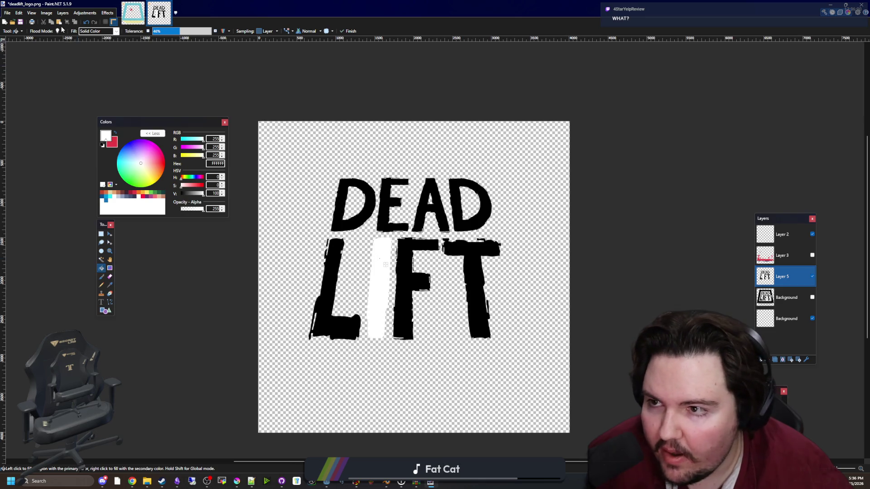
left_click(385, 265, "shift")
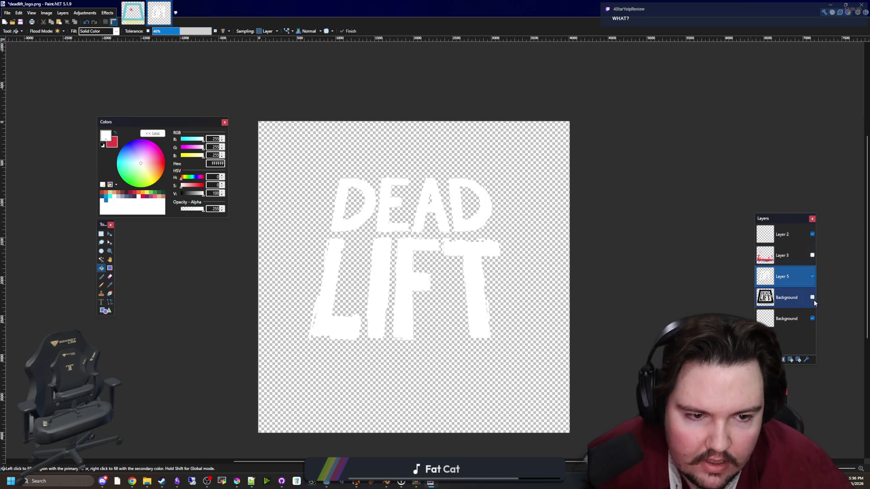
left_click(812, 298)
left_click_drag(780, 277, 775, 298)
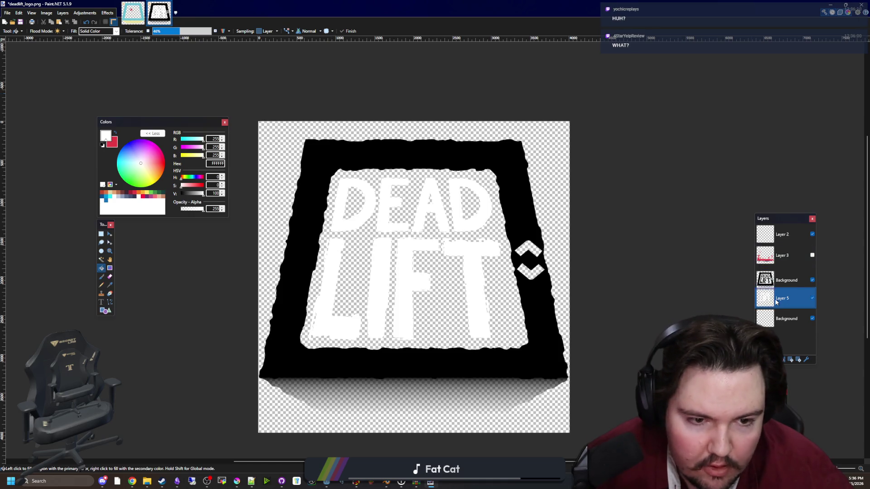
Try the Gaussian Blur effect, then cancel it.
left_click(107, 13)
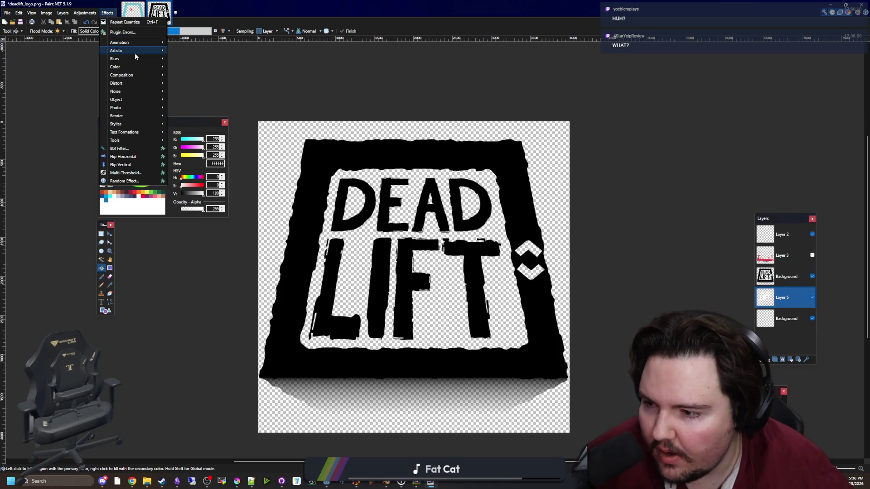
mouse_move(150, 75)
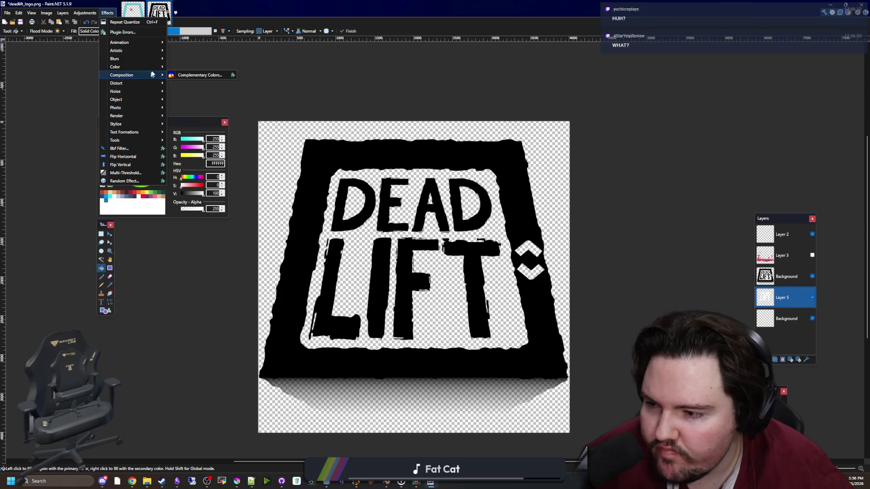
mouse_move(159, 59)
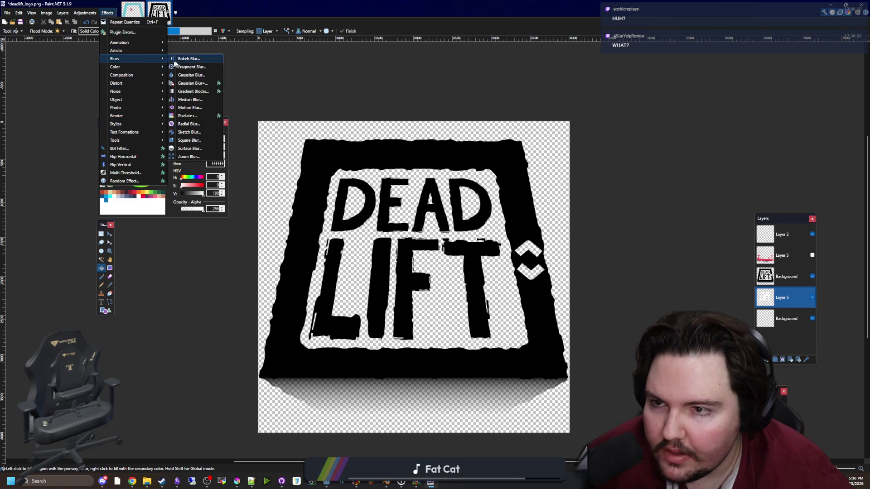
left_click(186, 74)
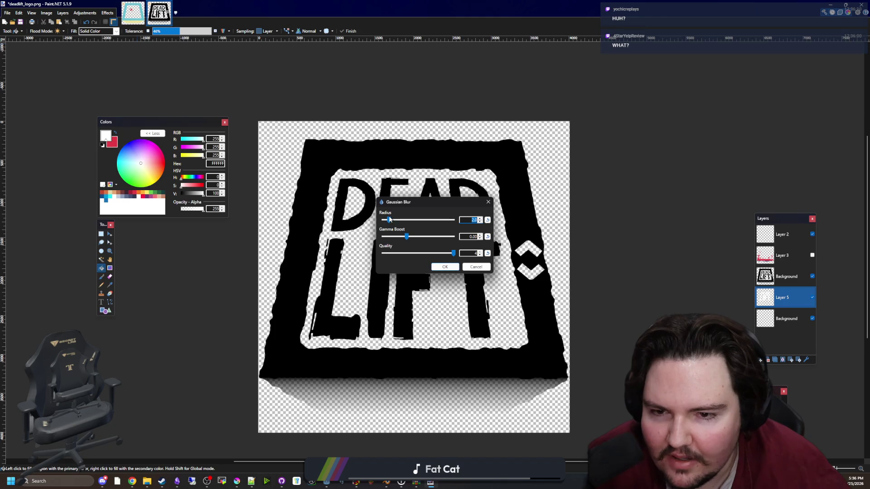
left_click(483, 269)
Set the primary colour to black and raise the bottom Background layer's opacity to 255.
left_click(776, 326)
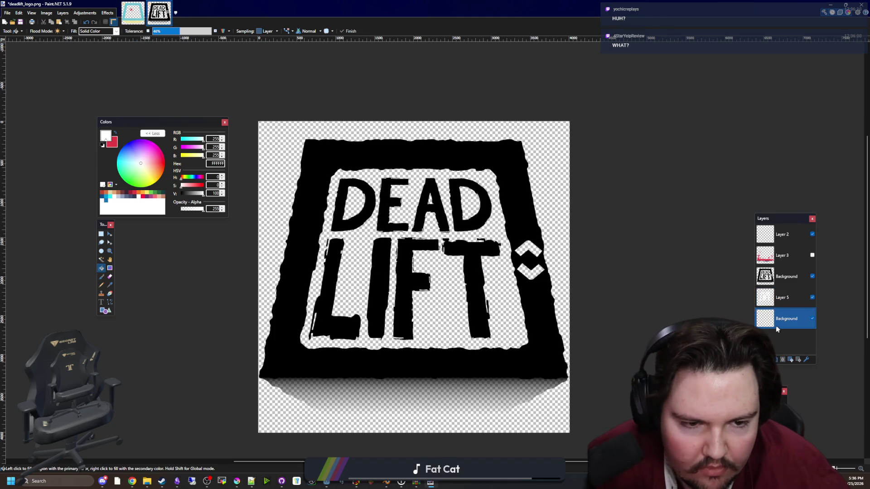
left_click_drag(185, 196, 181, 196)
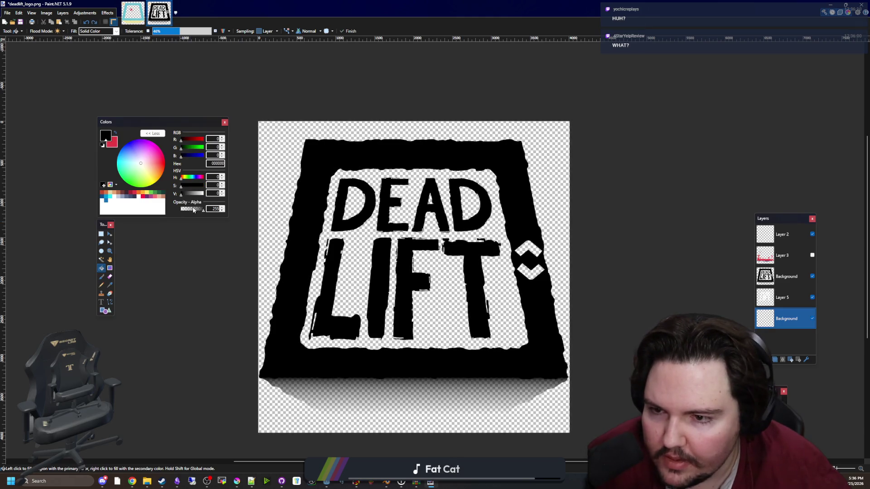
left_click(806, 360)
left_click_drag(440, 240, 560, 253)
left_click(436, 269)
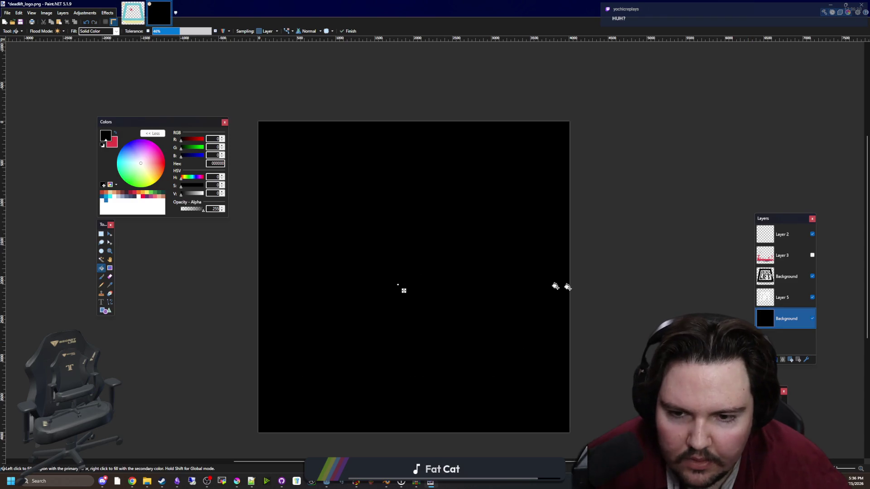
Apply a strong Gaussian Blur to Layer 5's white letters for a glow.
left_click(789, 298)
left_click(107, 13)
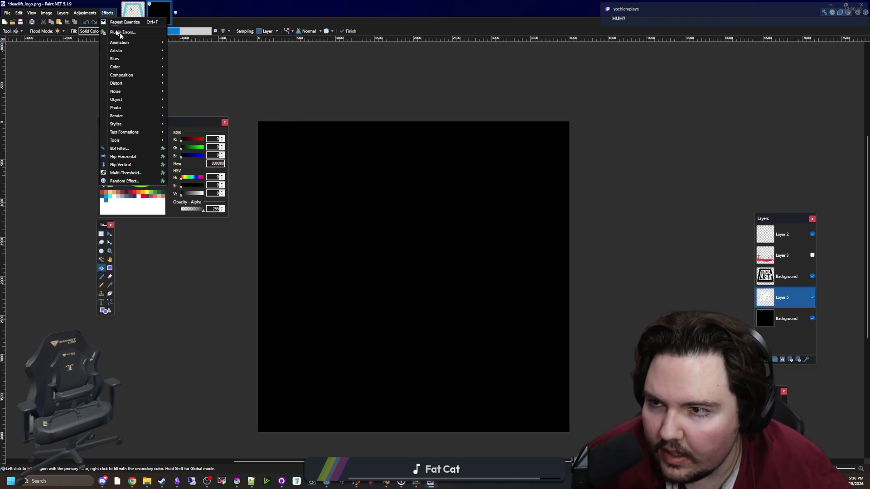
mouse_move(136, 58)
left_click(191, 75)
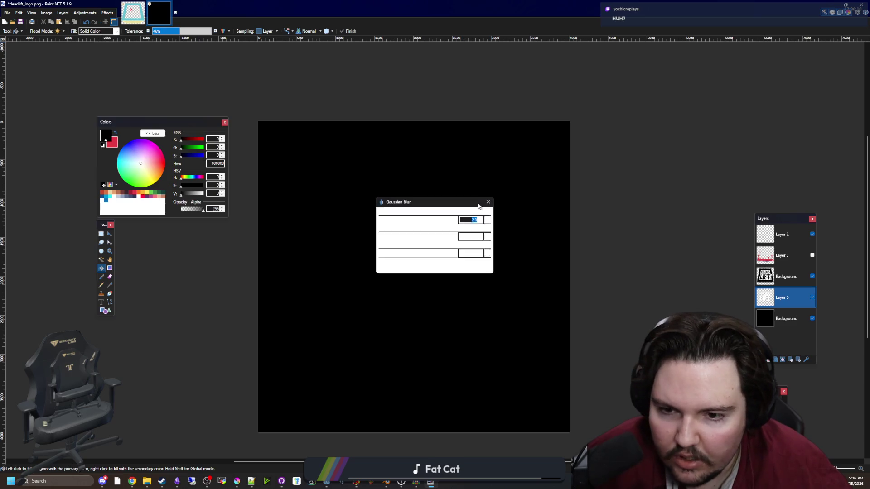
mouse_move(444, 204)
left_mouse_down()
mouse_move(469, 211)
mouse_move(544, 291)
left_mouse_up()
left_click_drag(484, 302, 548, 306)
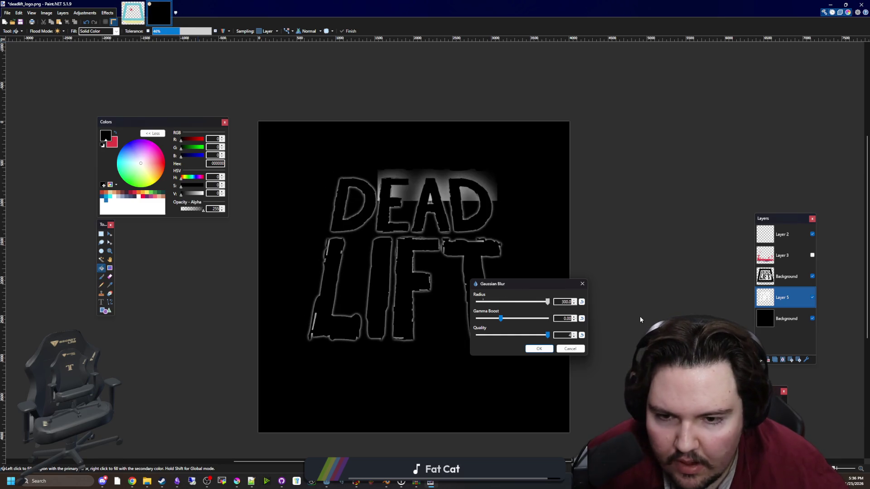
left_click(539, 348)
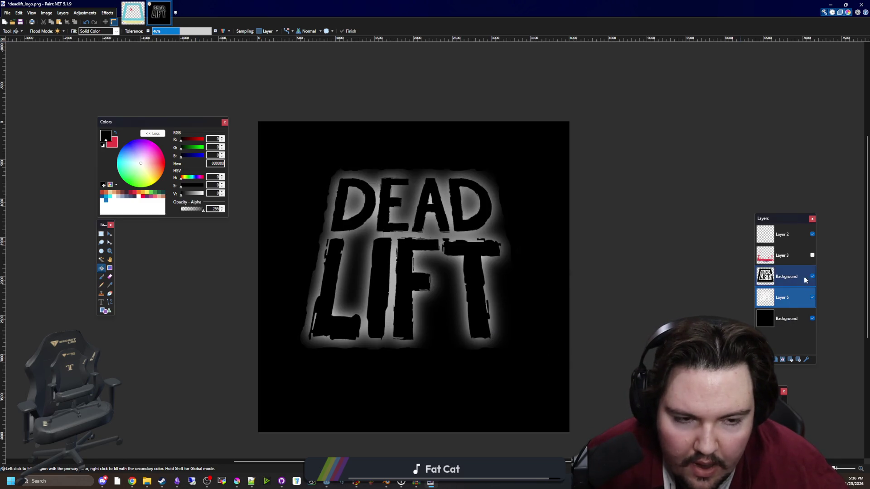
Show the red and purple splatter again, hide the black background layer and recentre.
left_click(812, 256)
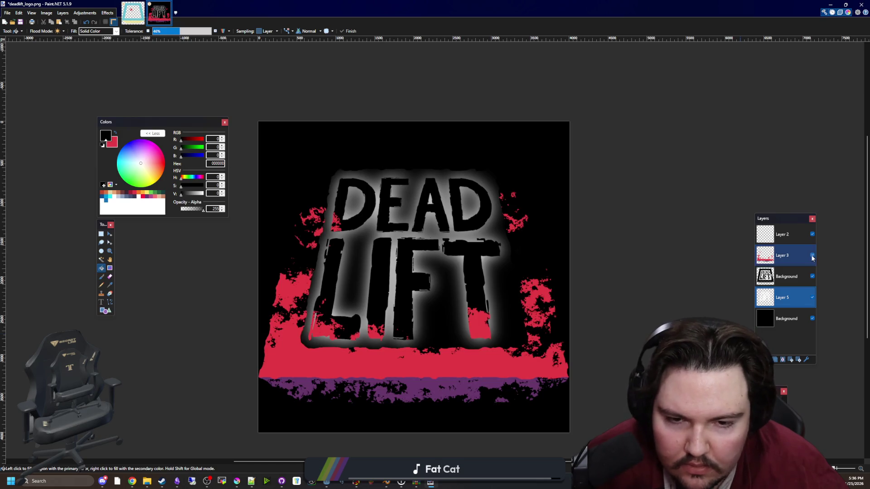
left_click(813, 320)
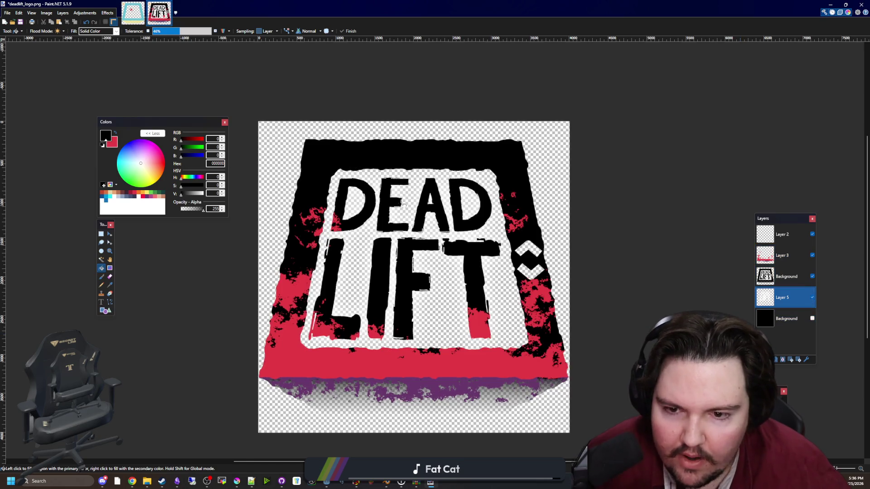
left_click_drag(401, 203, 383, 172)
Save the glowing logo over deadlift_logo.png as a PNG, flattening the layers.
key("ctrl+shift+s")
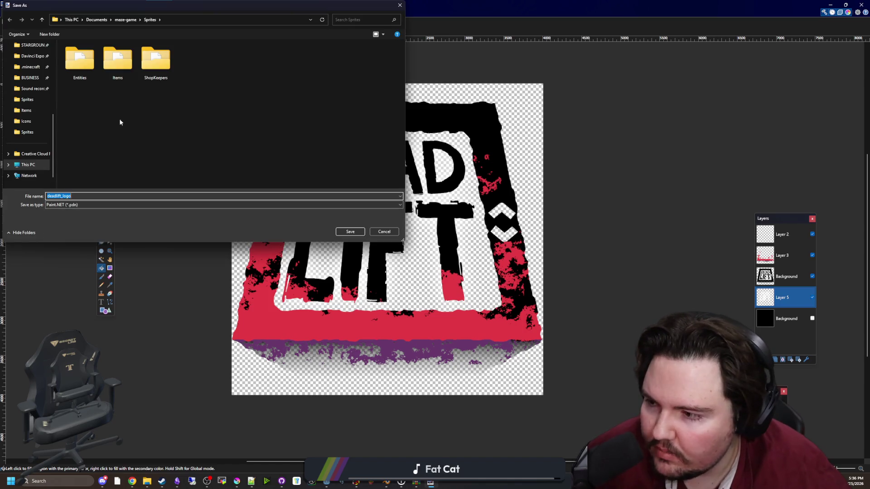
left_click(68, 204)
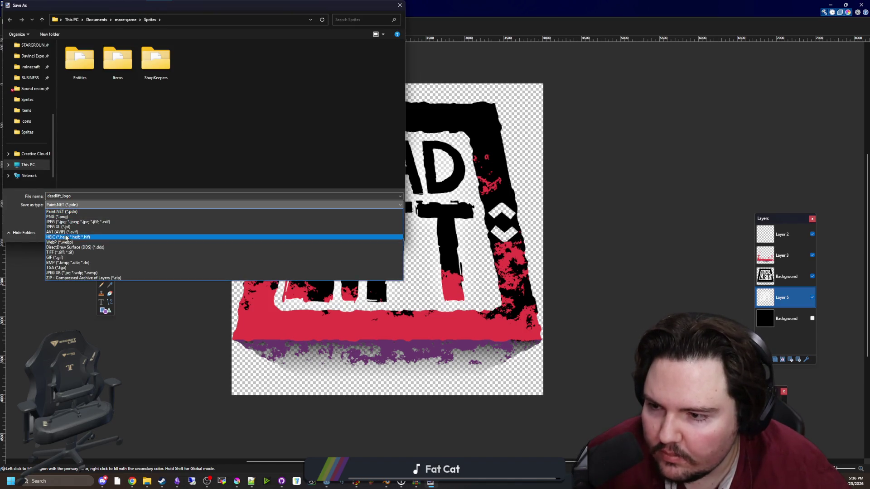
left_click(65, 217)
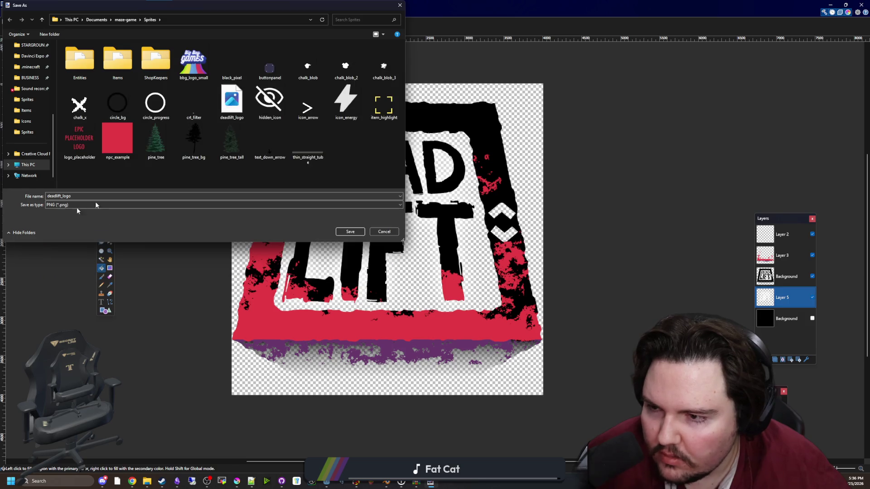
left_click(351, 232)
left_click(443, 241)
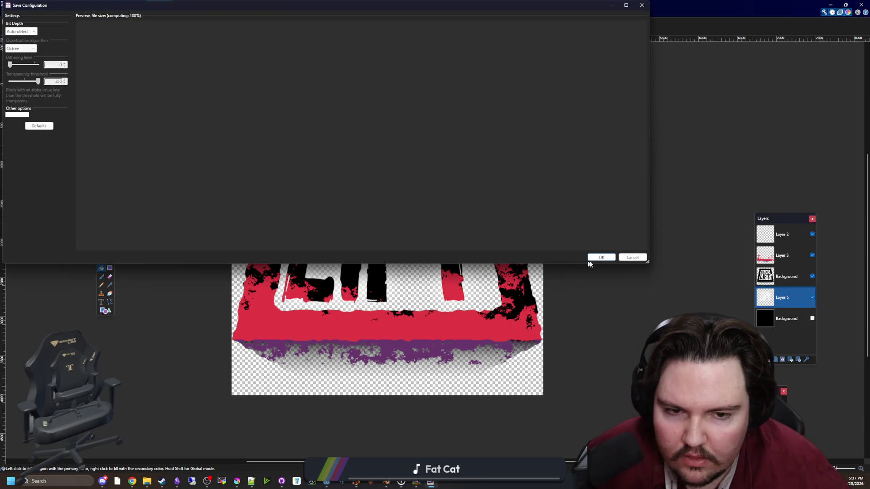
left_click(597, 261)
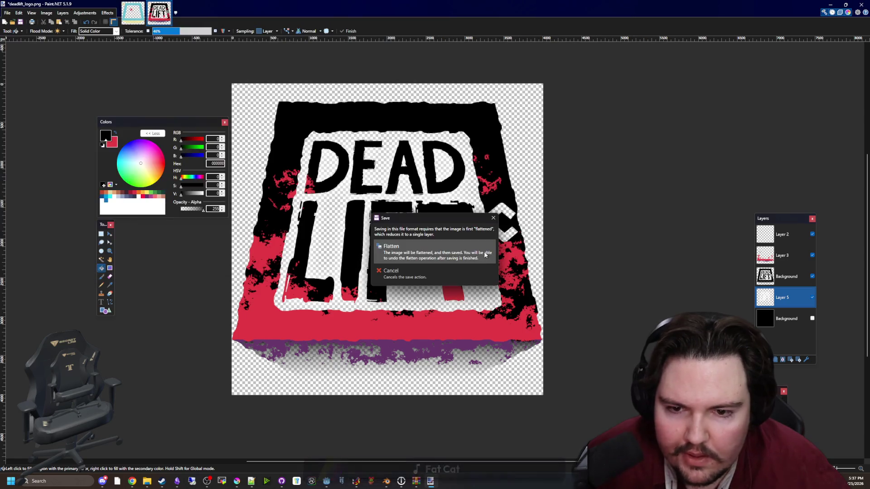
key("Return")
left_click(829, 4)
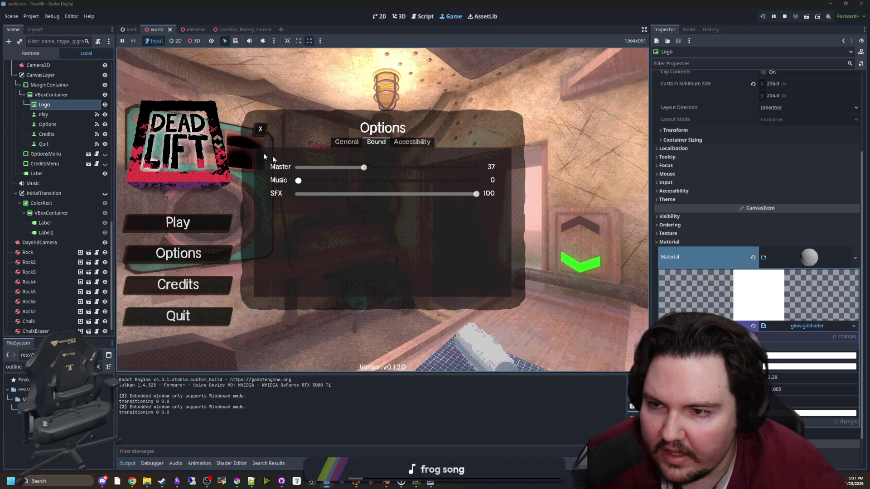
Close, reopen and close the in-game Options panel to inspect the new DEAD LIFT logo.
left_click(261, 129)
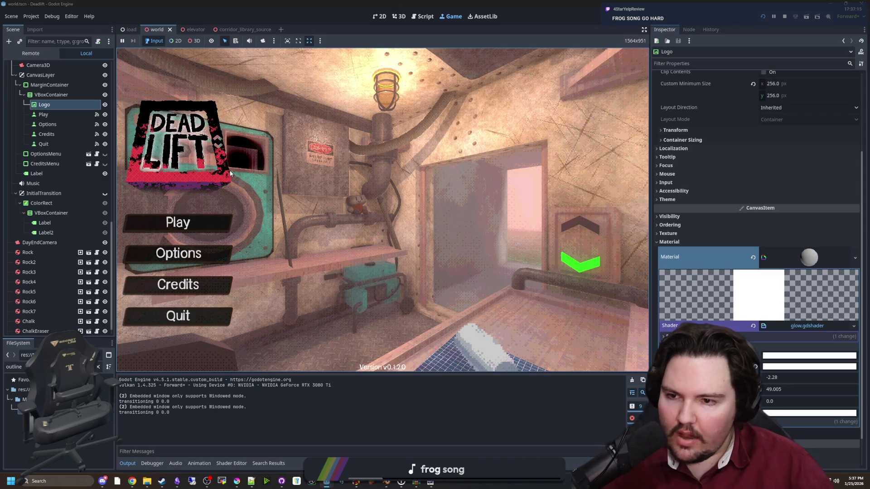
left_click(197, 251)
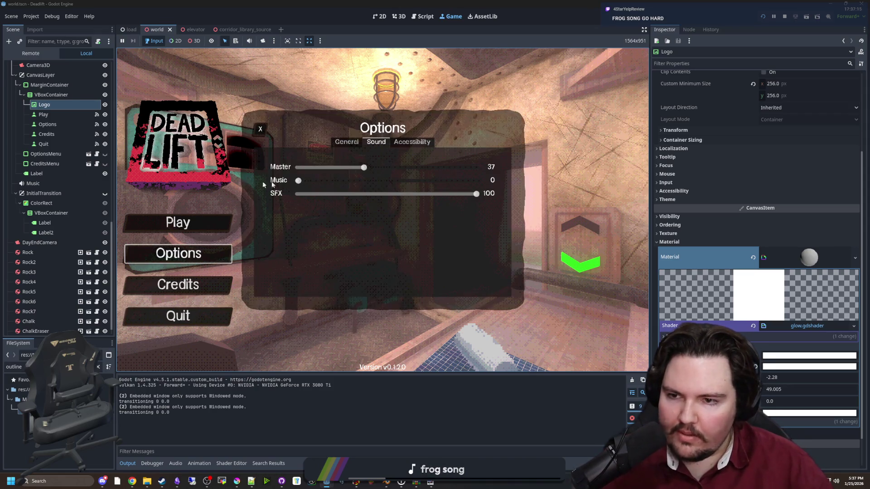
left_click(261, 129)
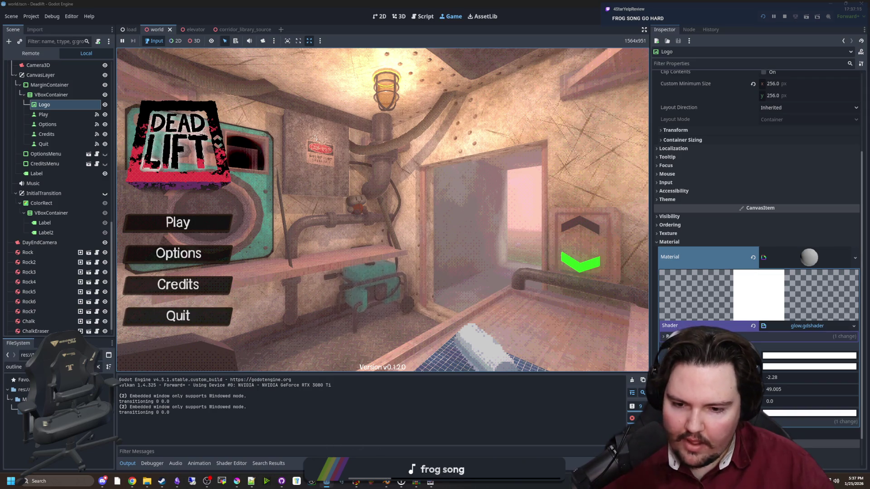
Return to Paint.NET and fill the Background layer with solid black.
mouse_move(243, 480)
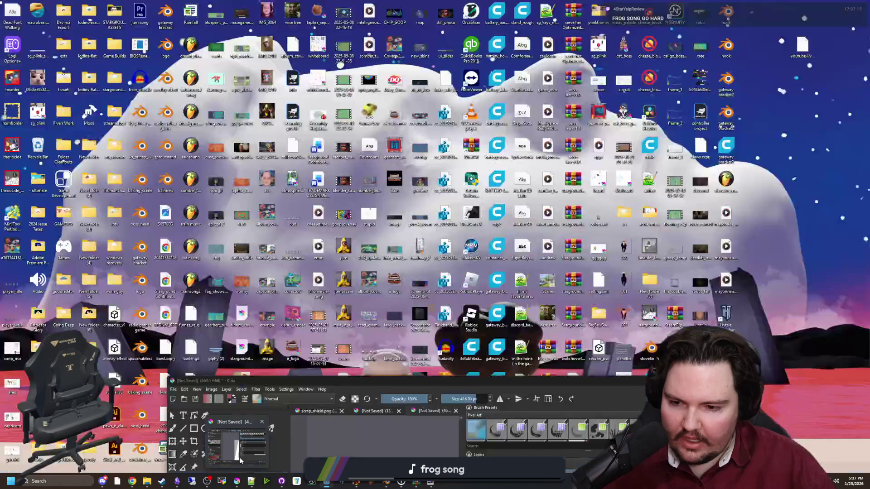
left_click(240, 458)
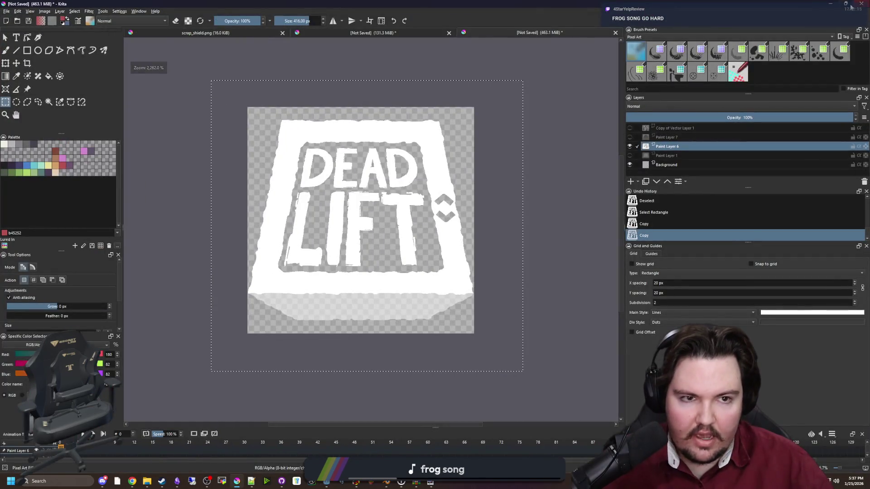
key("alt+Tab")
key("alt+Tab")
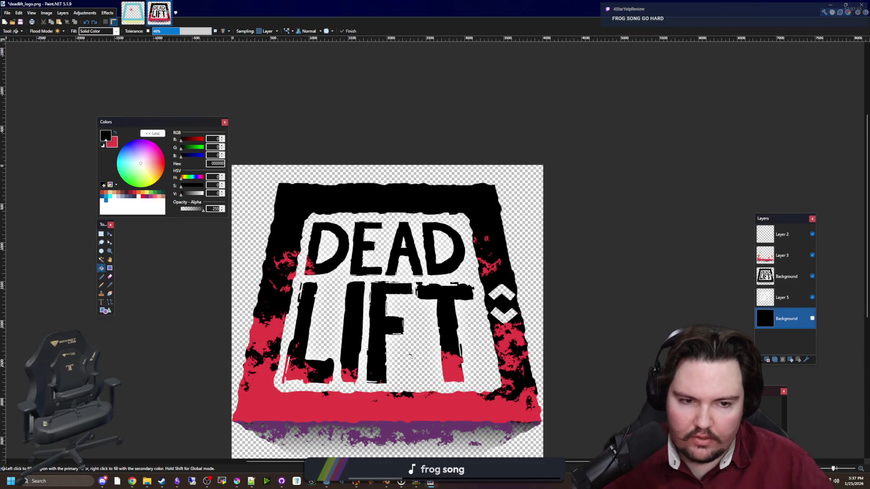
scroll(408, 355, "down", 1)
scroll(381, 334, "up", 3, "ctrl")
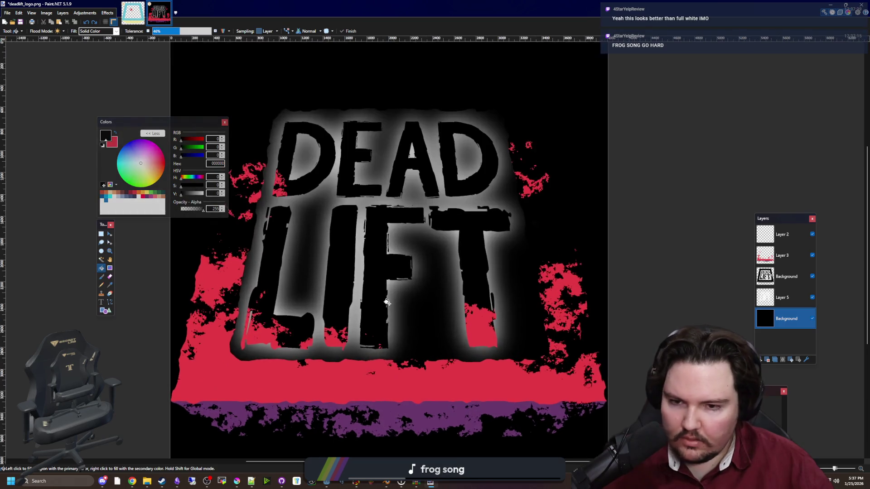
left_click(387, 302)
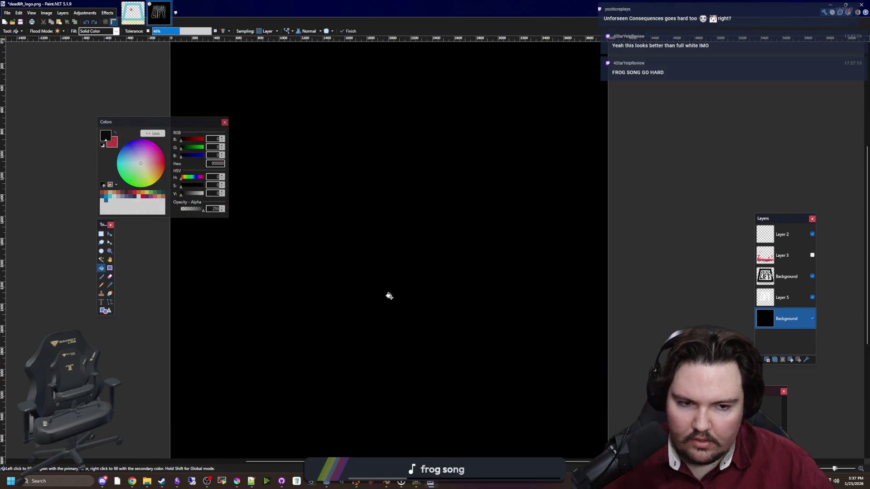
Duplicate Layer 5 and blur the copy into a soft glow around DEAD LIFT.
left_click(801, 294)
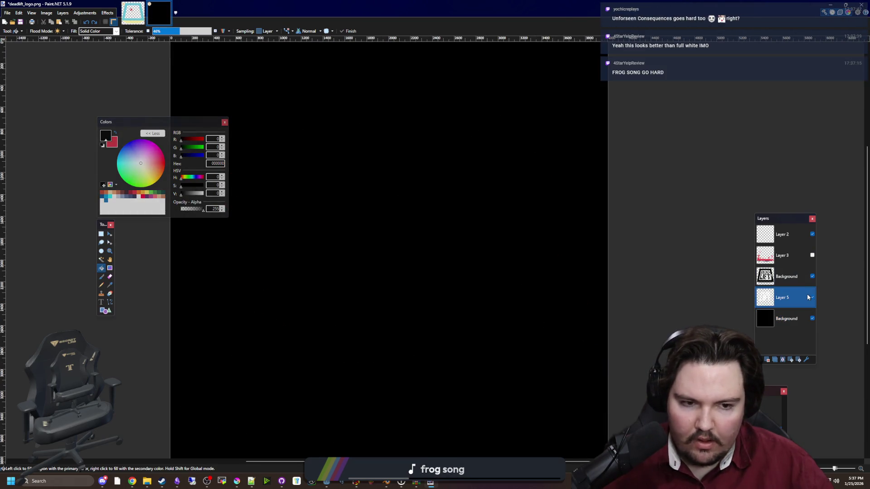
left_click(776, 360)
left_click(96, 14)
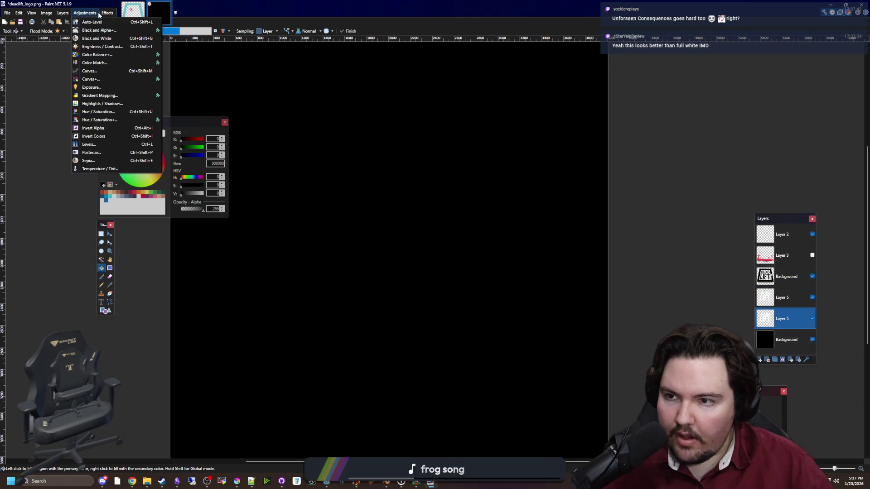
left_click(127, 22)
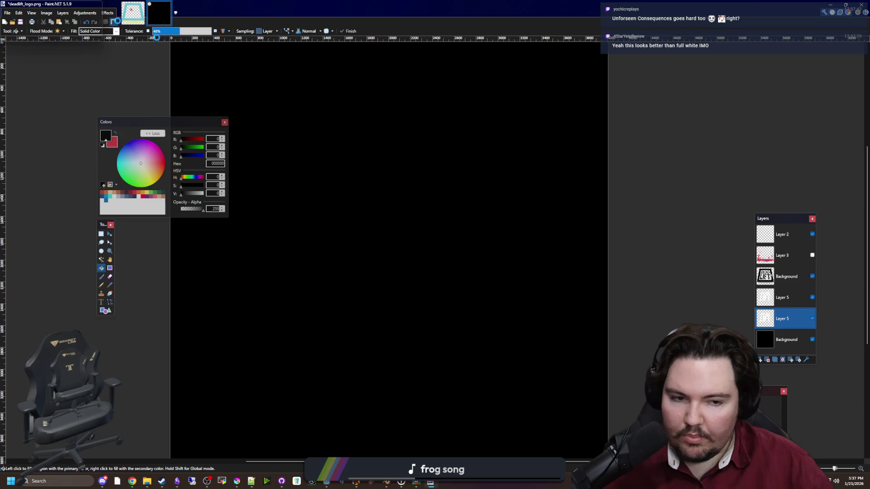
Thicken the upper Layer 5 outline with Morphology at 18, then hide the Background.
left_click(801, 297)
left_click(106, 12)
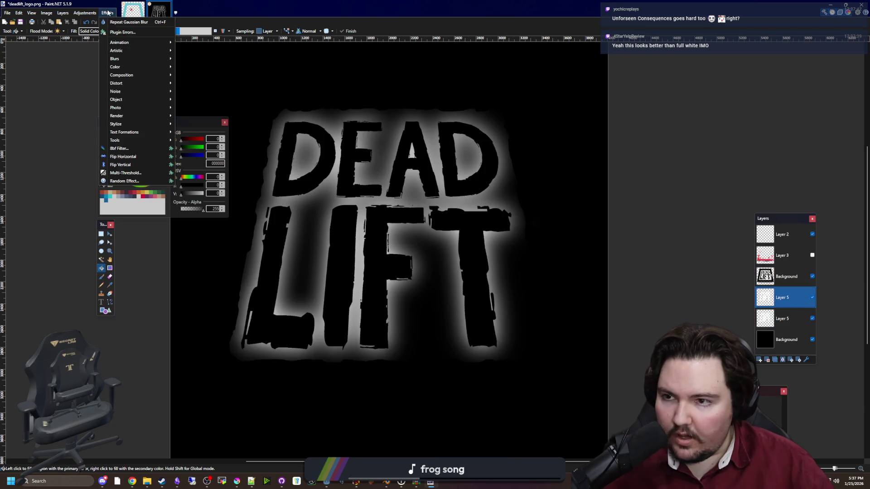
mouse_move(159, 85)
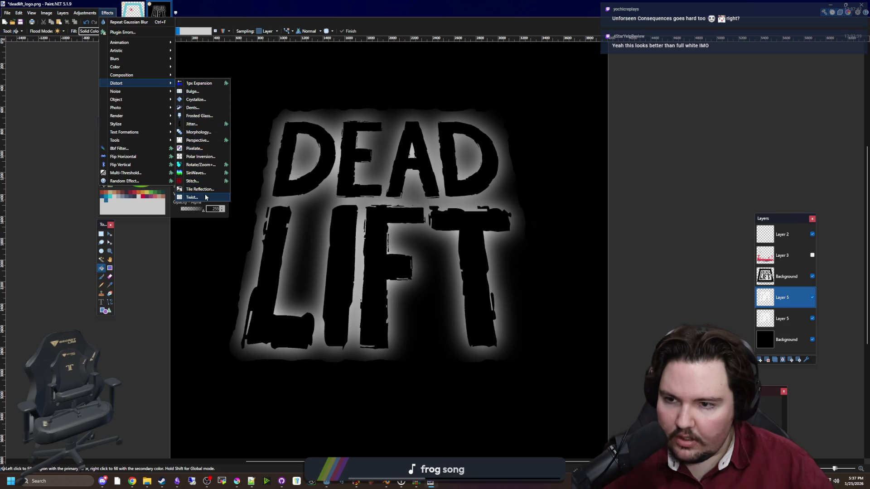
left_click(201, 132)
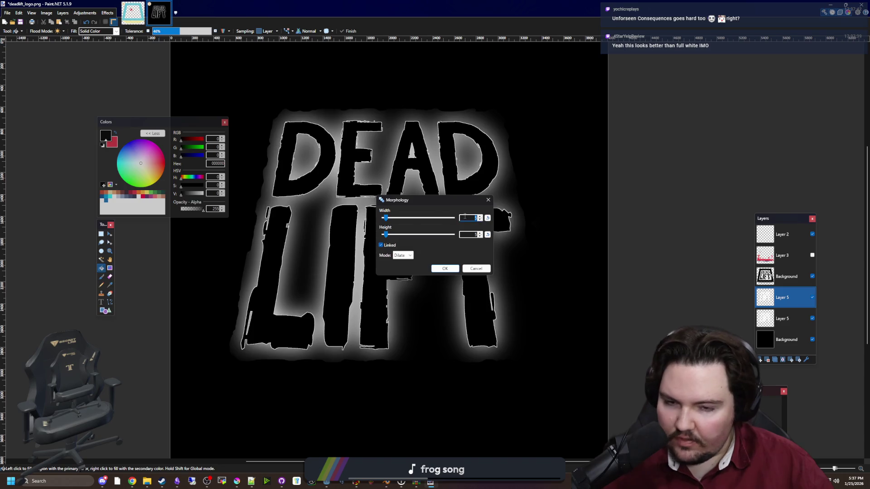
left_click_drag(431, 202, 503, 238)
left_click_drag(458, 256, 471, 256)
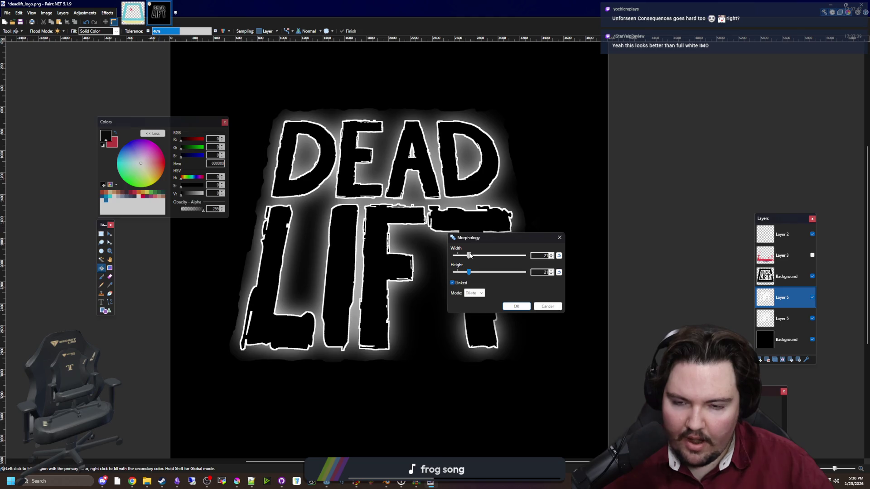
left_click(517, 307)
key("ctrl+minus")
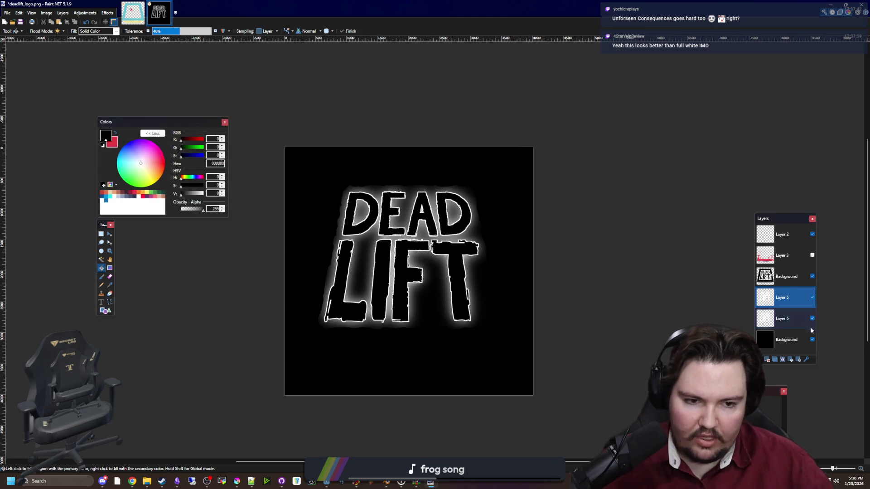
left_click(812, 340)
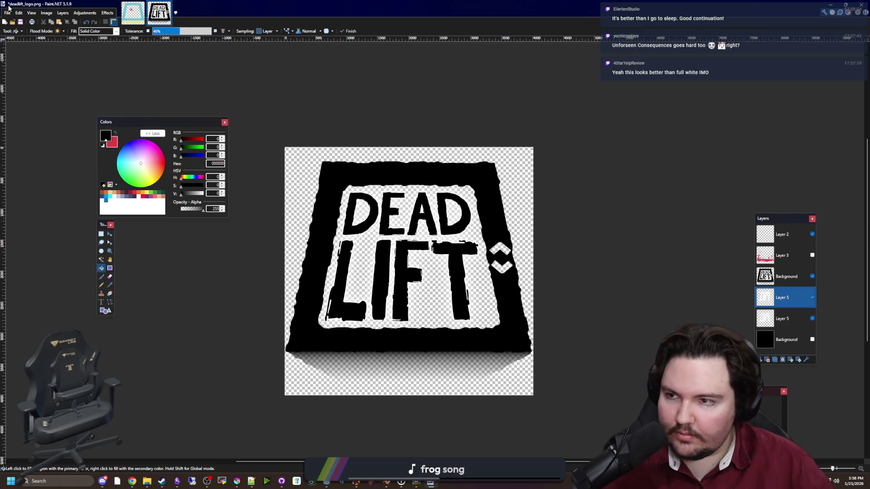
Save the image as PNG, replacing the existing deadlift_logo.png.
left_click(9, 7)
left_click(26, 67)
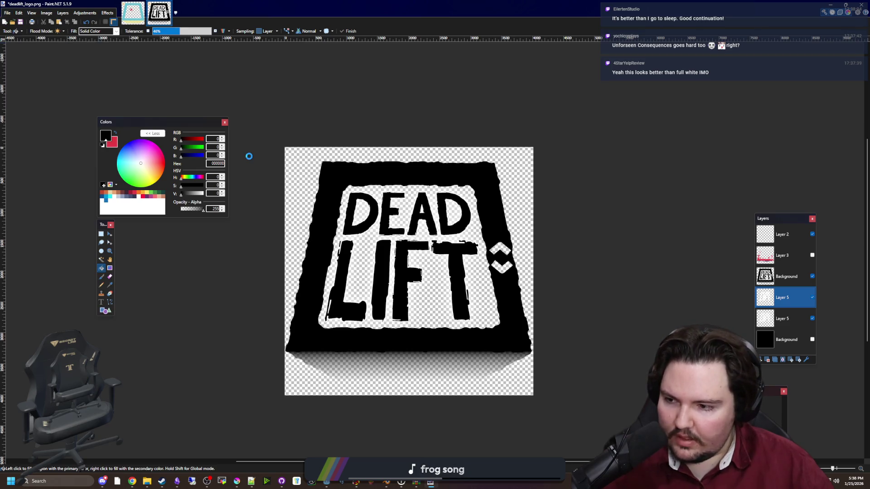
left_click(77, 205)
left_click(82, 218)
left_click(350, 231)
left_click(451, 240)
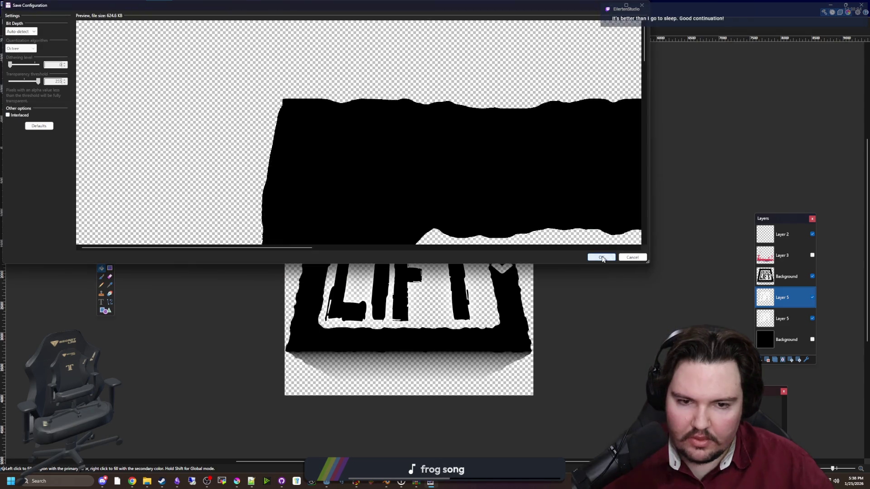
left_click(602, 257)
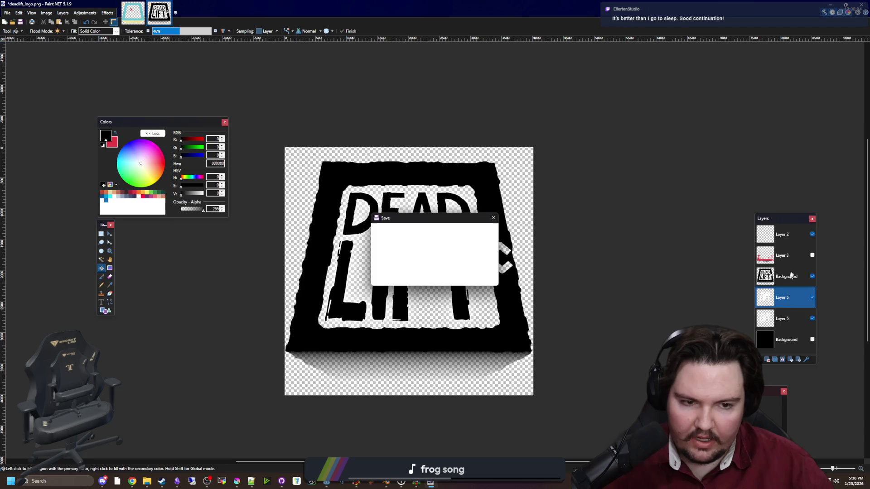
key("Escape")
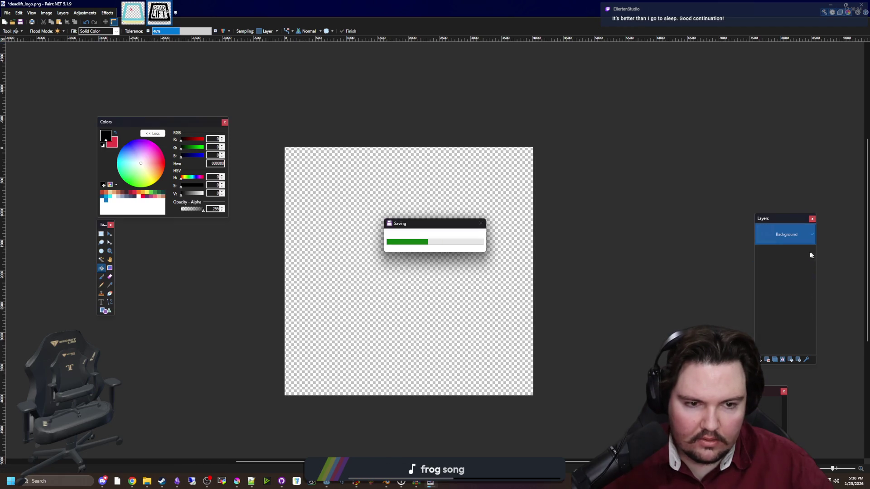
Undo the flatten, show the red texture layer, and re-save deadlift_logo.png as a flattened PNG.
key("ctrl+z")
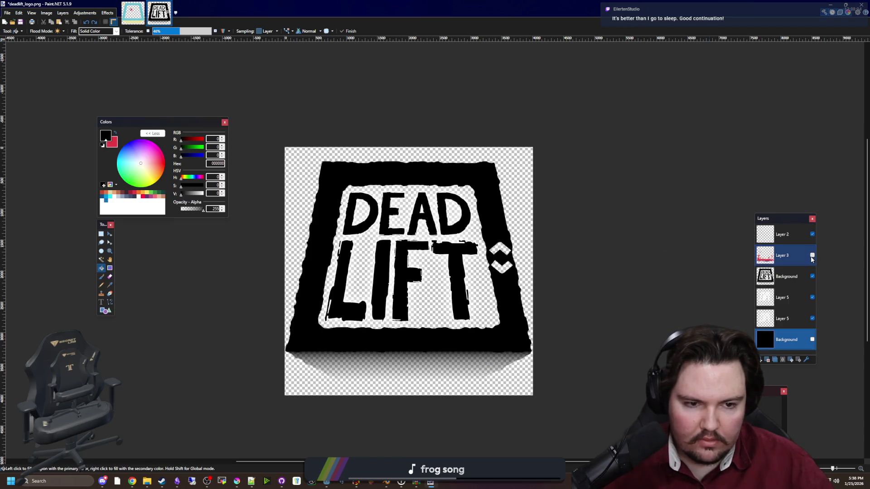
left_click(813, 255)
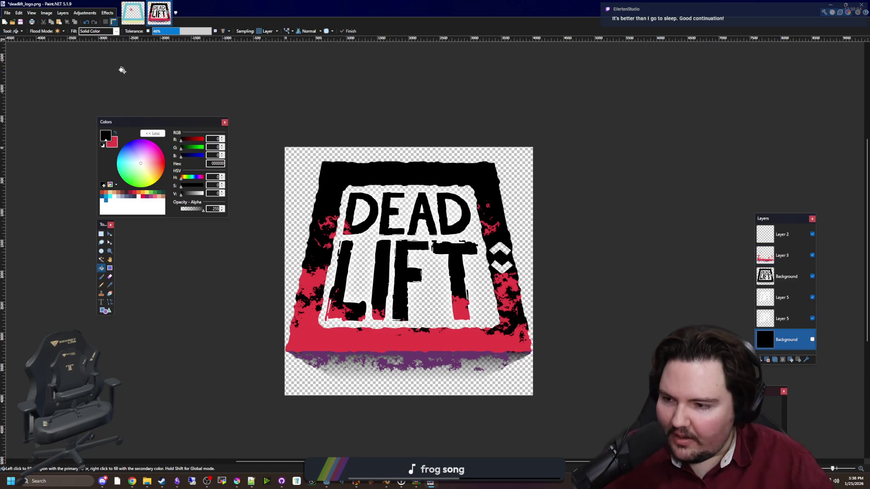
left_click(8, 13)
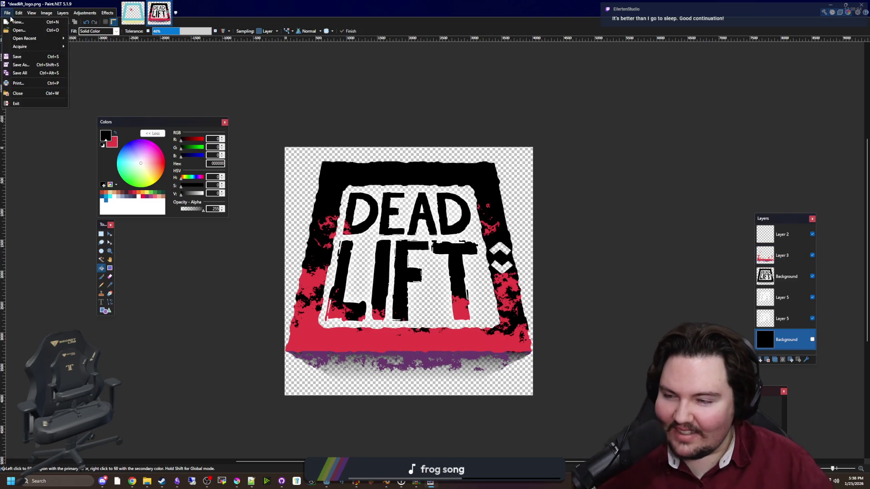
left_click(20, 68)
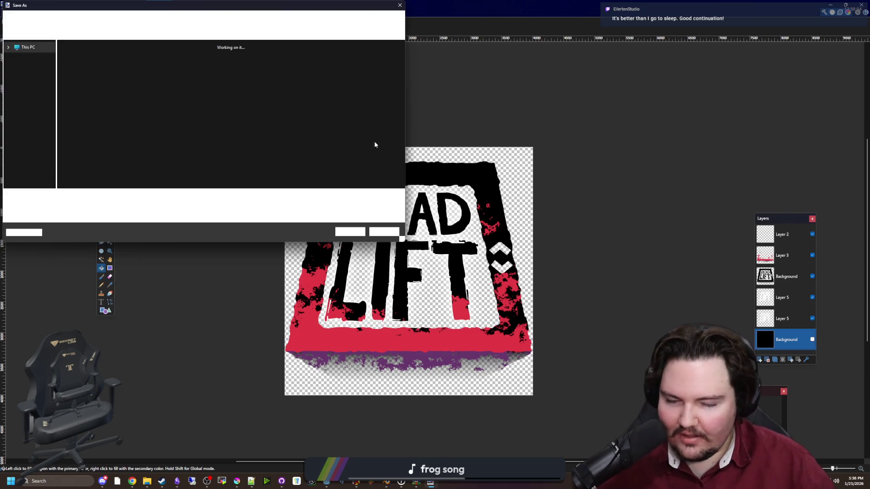
left_click(69, 206)
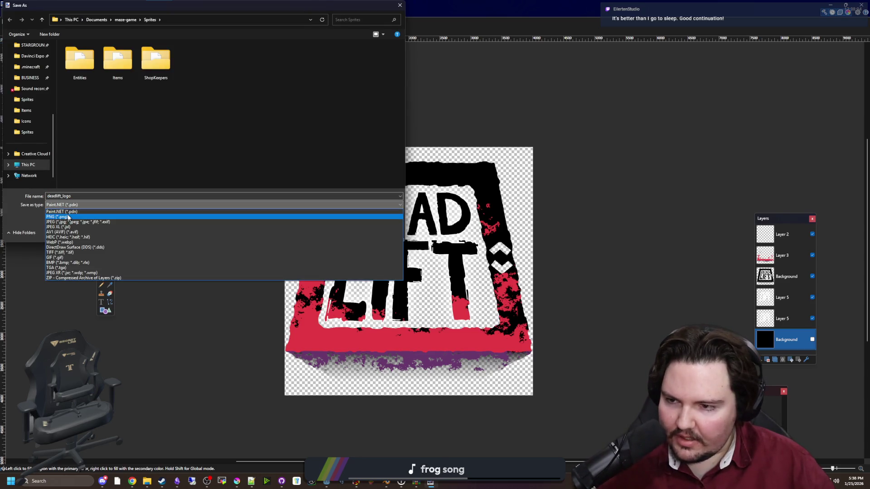
left_click(69, 219)
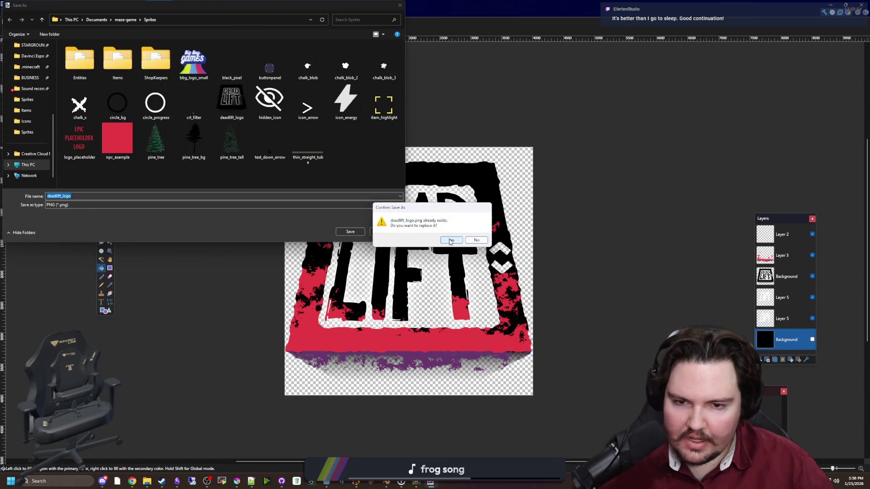
left_click(452, 241)
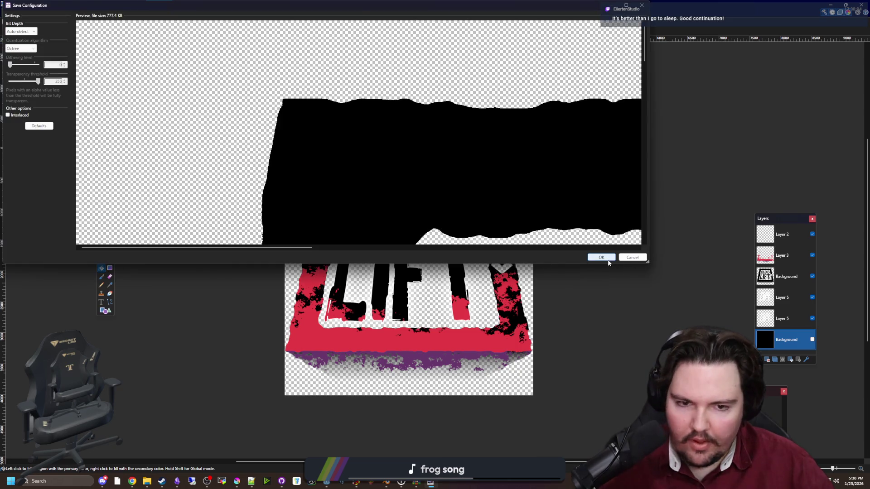
left_click(603, 257)
left_click(433, 246)
key("alt+Tab")
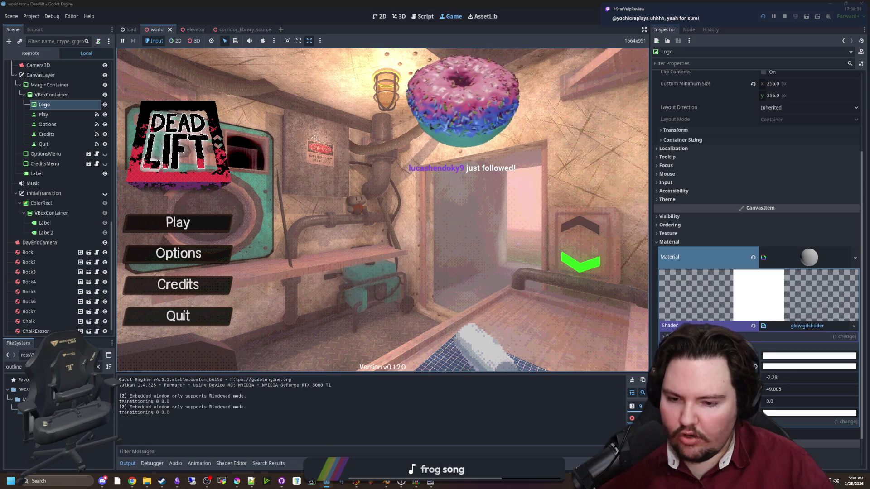
Switch from the running Godot menu back to Paint.NET's deadlift_logo.png.
key("alt+Tab")
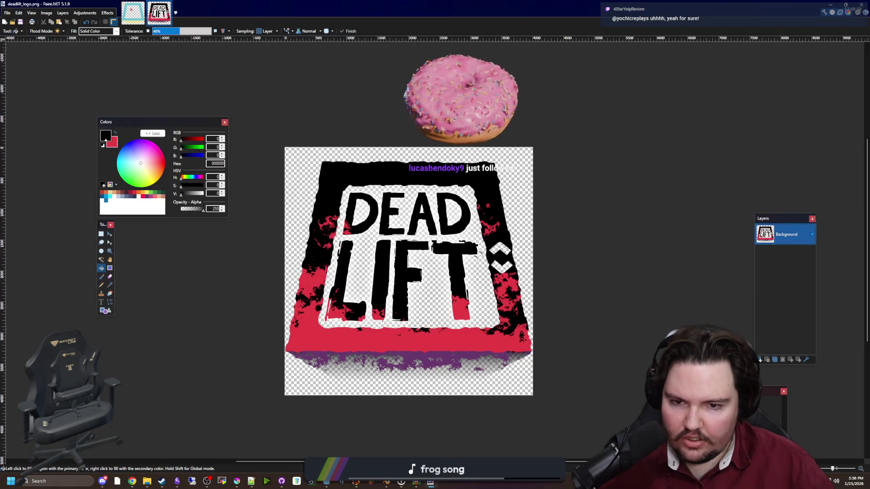
Dilate Layer 5's white letter outline by 55 using the Morphology effect.
key("ctrl+plus")
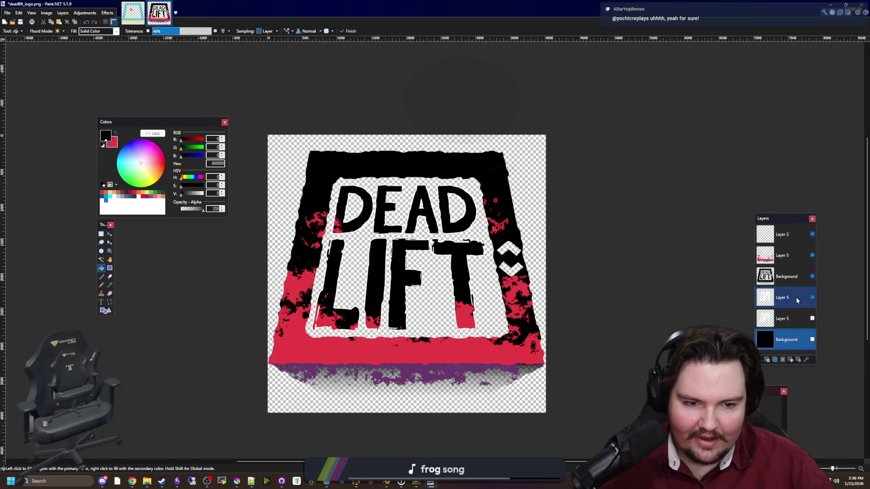
left_click(797, 301)
key("ctrl+plus")
key("ctrl+plus")
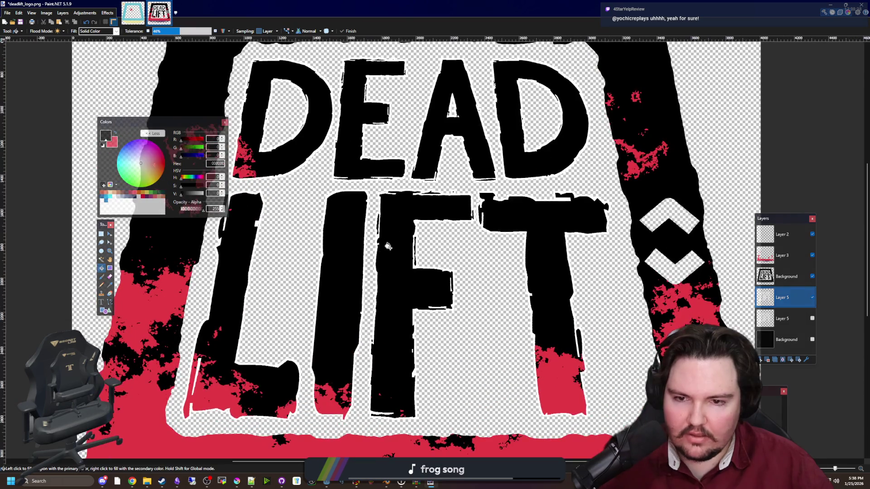
key("ctrl+b")
left_click(107, 12)
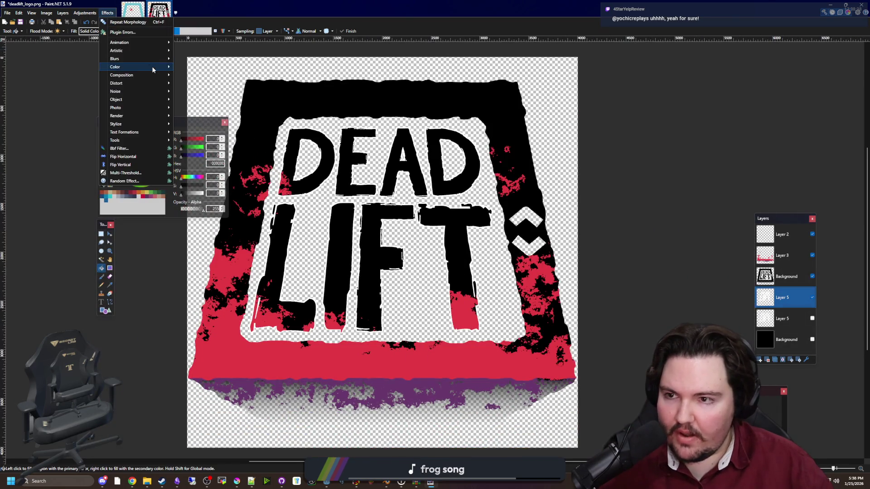
mouse_move(156, 84)
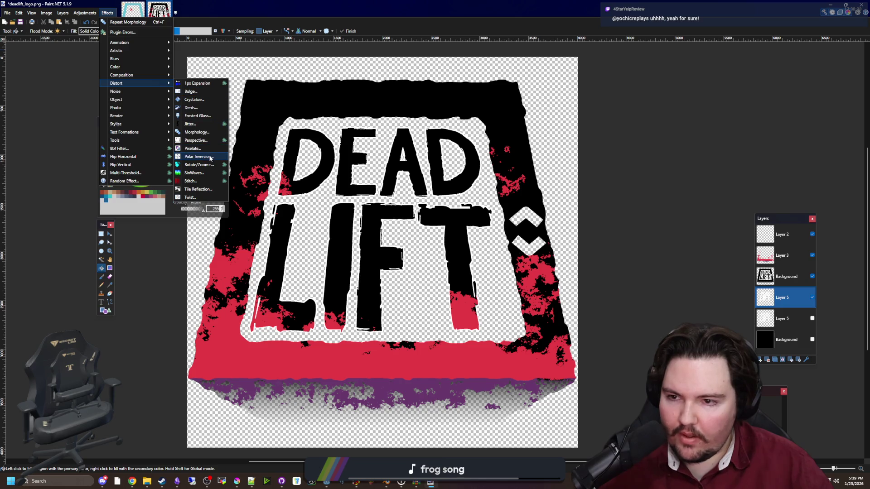
left_click(206, 132)
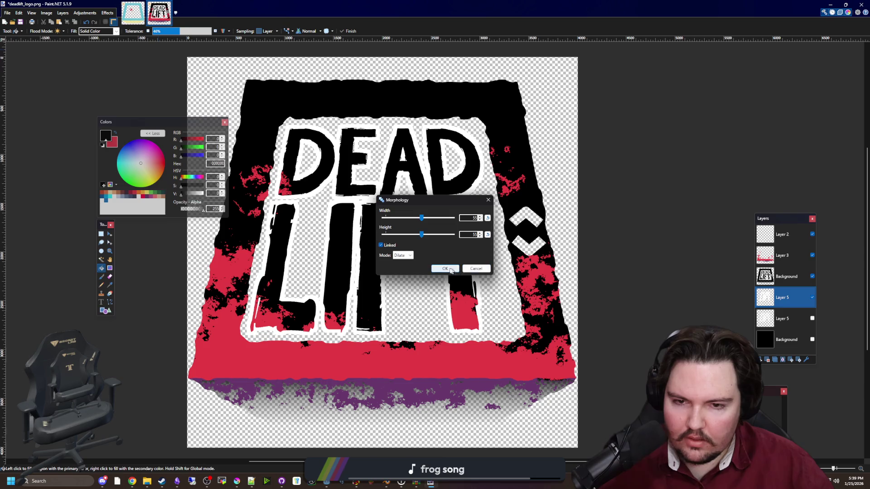
left_click(445, 268)
Save the logo as PNG over deadlift_logo.png, flattening the layers.
left_click(7, 12)
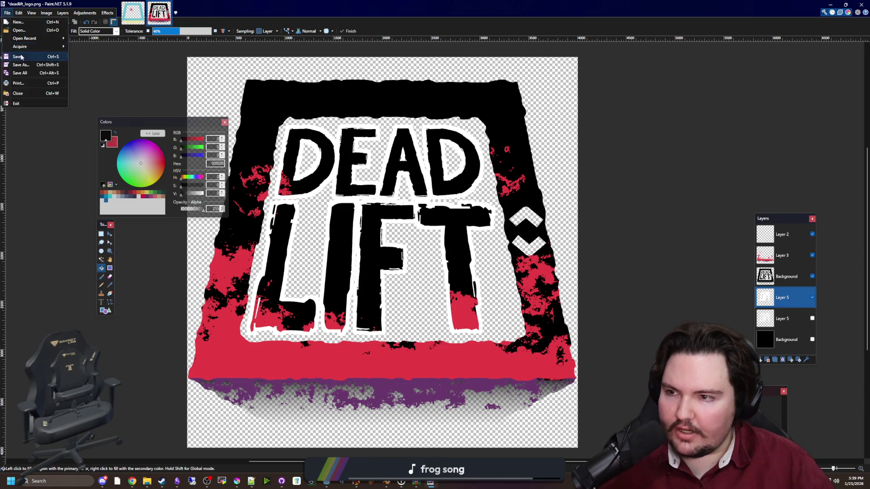
key("Escape")
key("ctrl+shift+s")
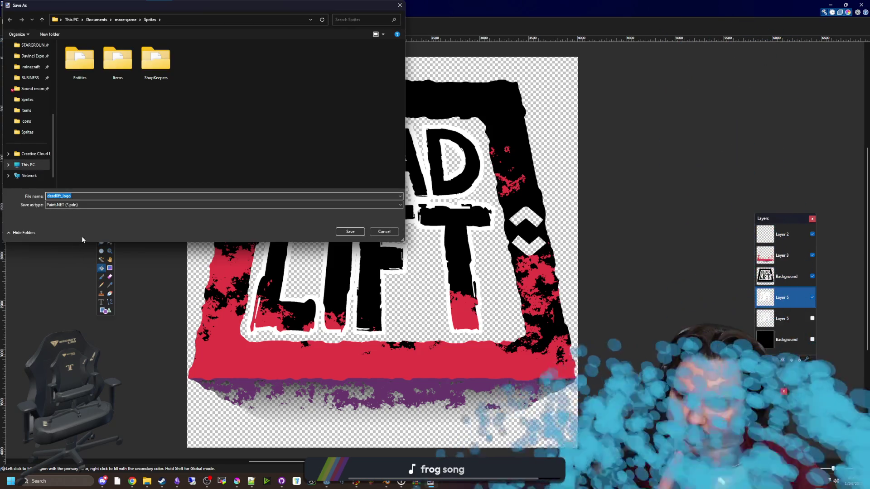
left_click(91, 205)
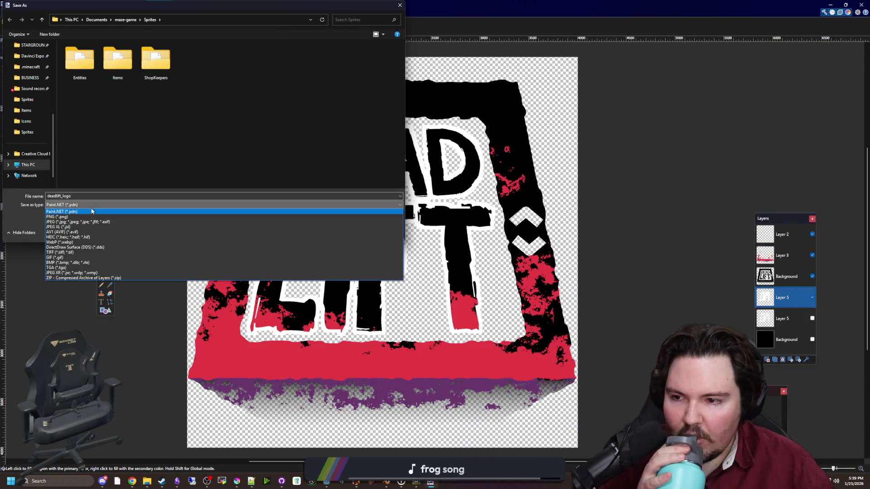
left_click(67, 218)
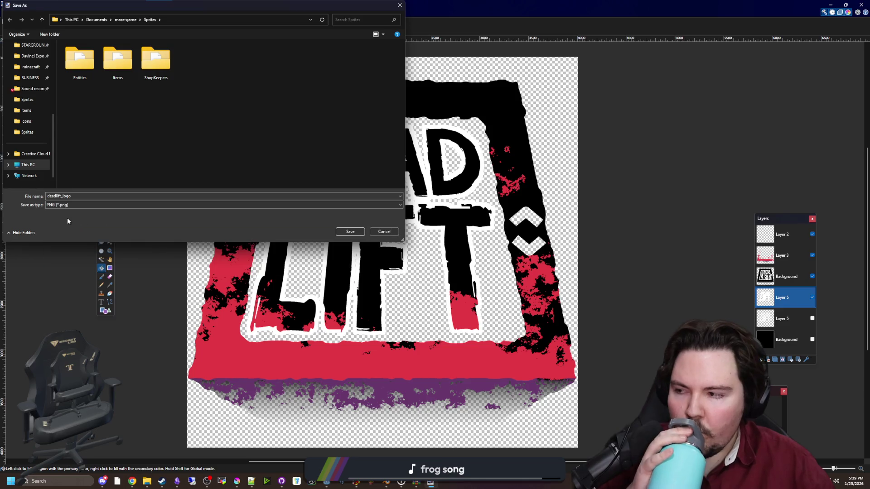
left_click(351, 233)
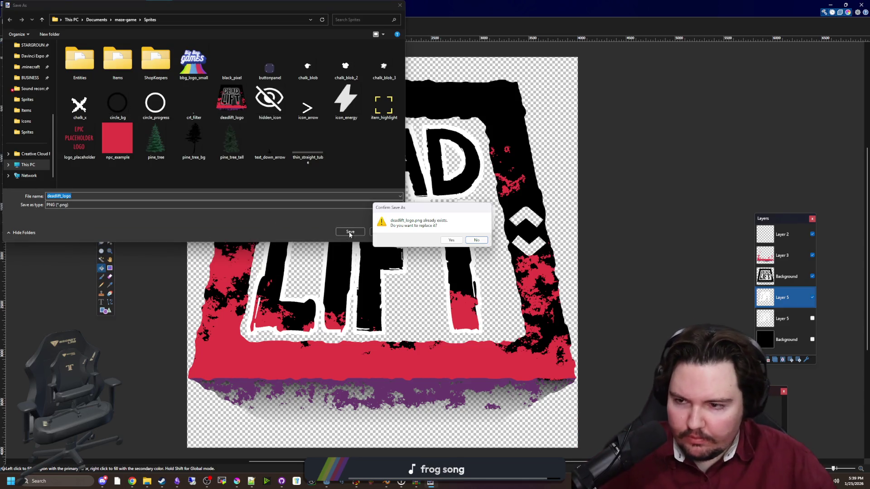
left_click(452, 241)
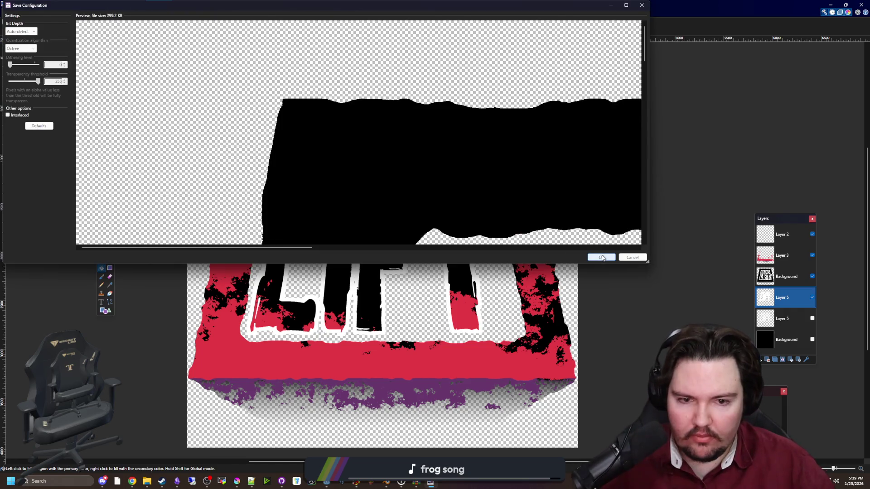
left_click(599, 255)
left_click(491, 258)
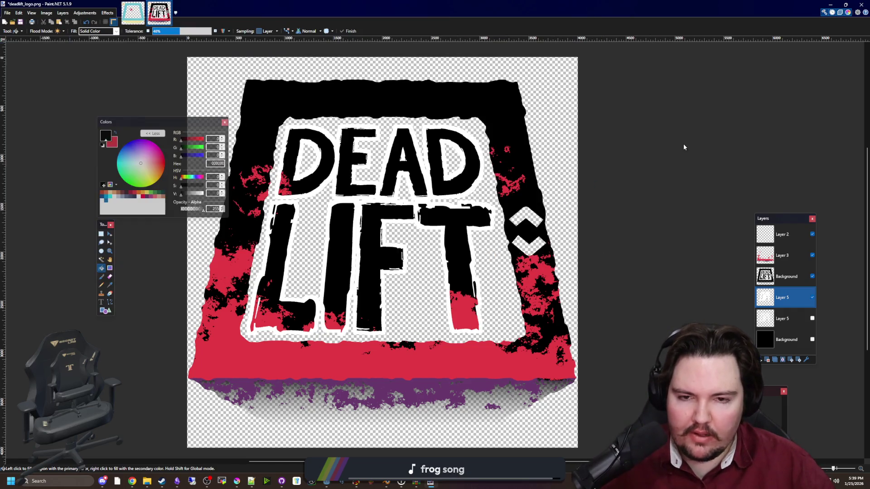
left_click(831, 4)
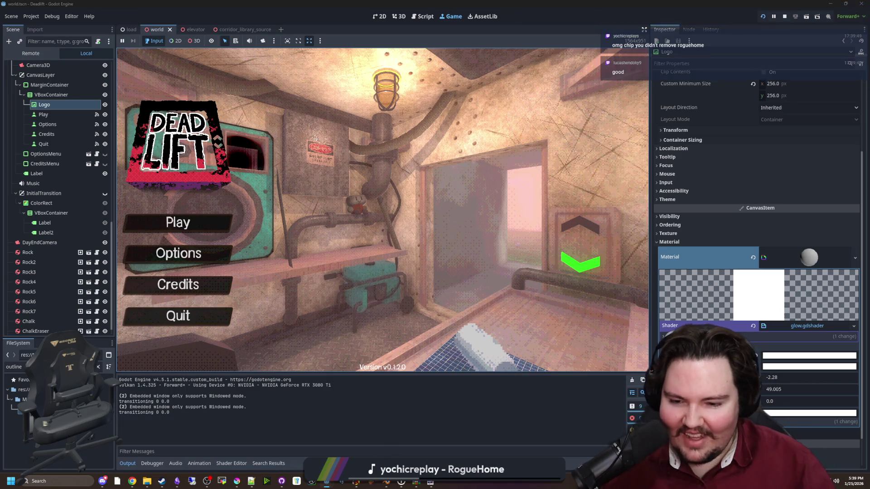
Bring the TwitchOverlay Godot project window forward from the taskbar.
mouse_move(327, 482)
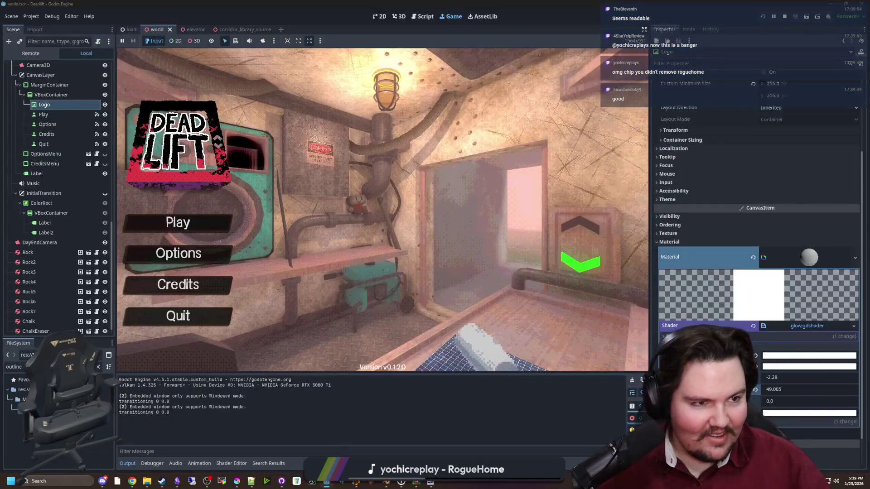
left_click(326, 446)
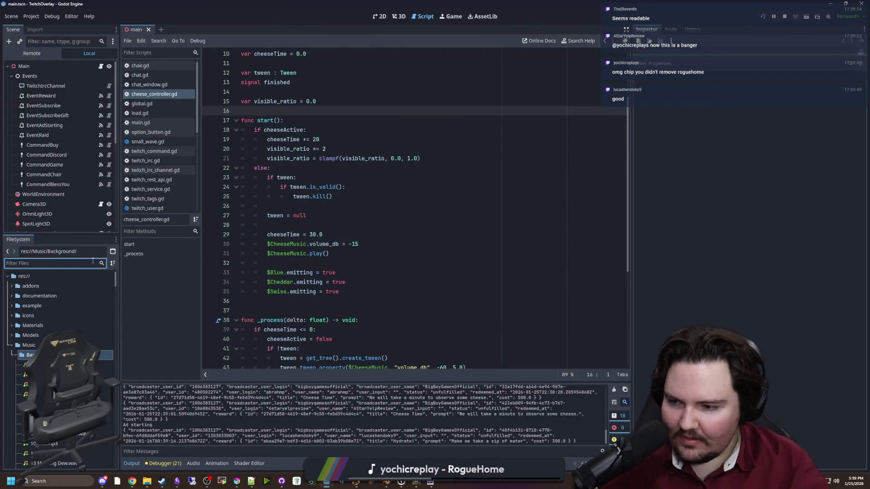
Filter FileSystem for 'rogue' and delete RogueHome.wav from the TwitchOverlay project.
type("rogue")
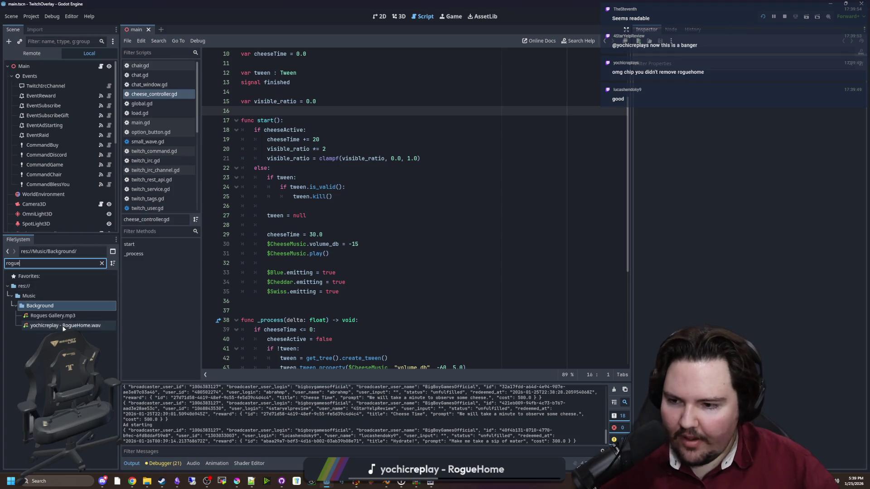
right_click(63, 325)
left_click(162, 412)
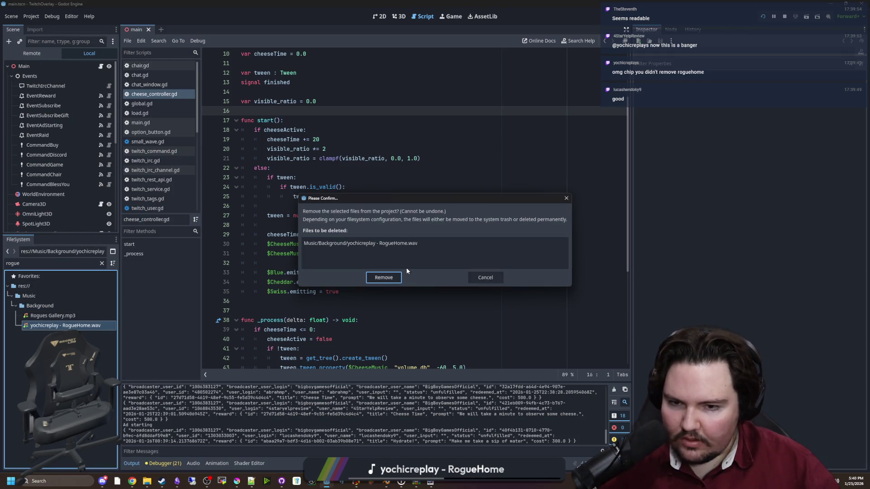
left_click(401, 275)
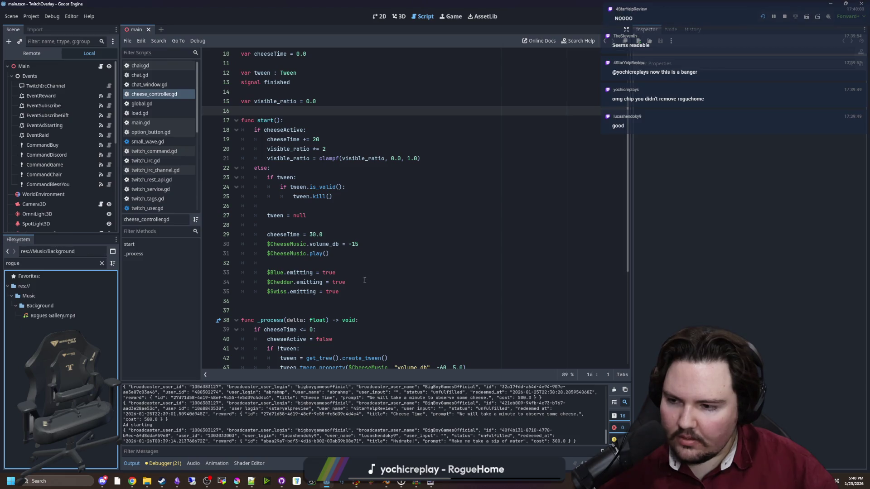
left_click(404, 208)
key("alt+Tab")
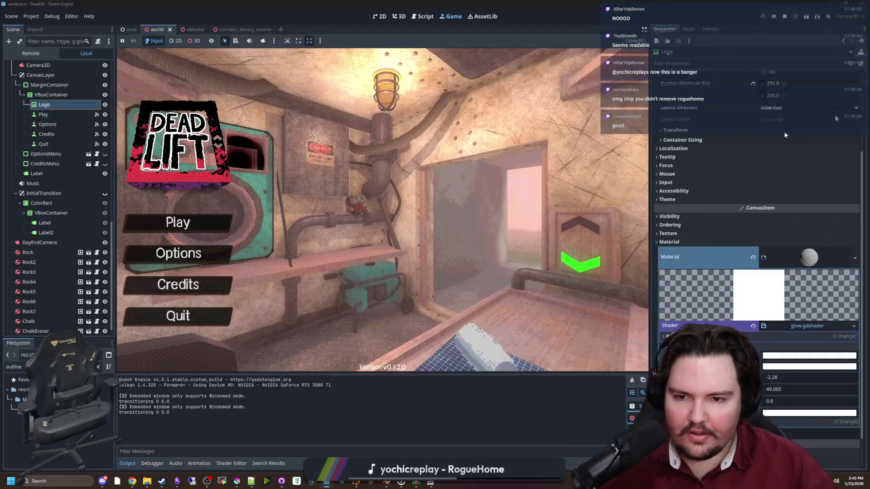
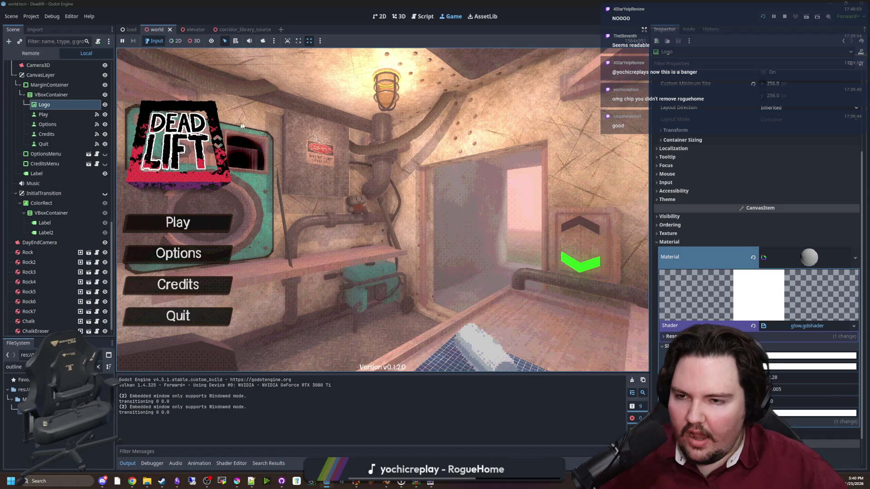
Check the in-game options panel and review the task note about the elevator door collision lip.
left_click(213, 252)
left_click(258, 128)
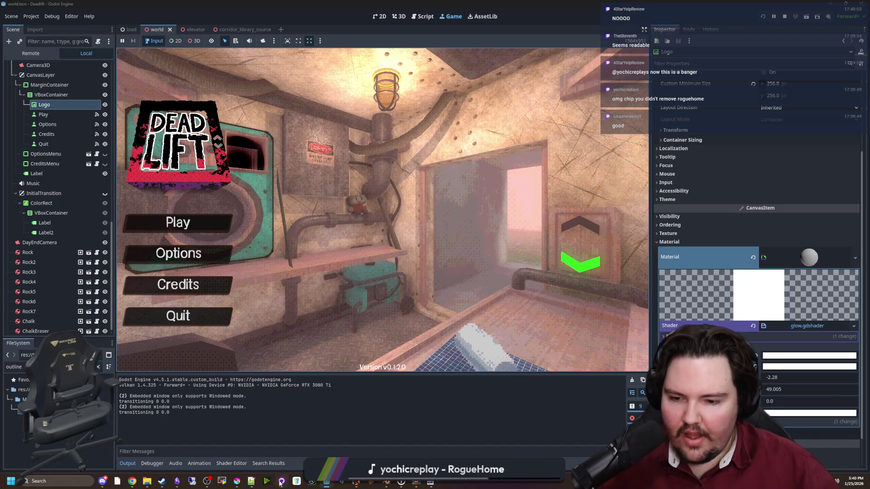
left_click(175, 482)
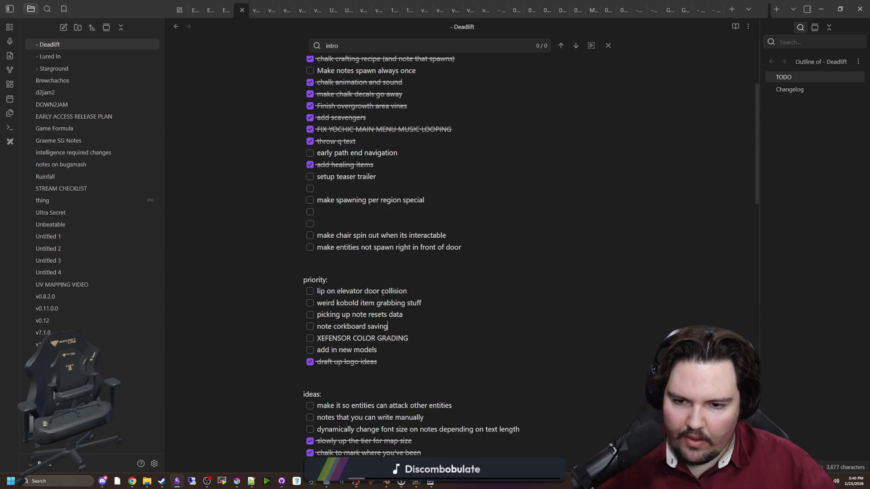
left_click_drag(413, 291, 318, 291)
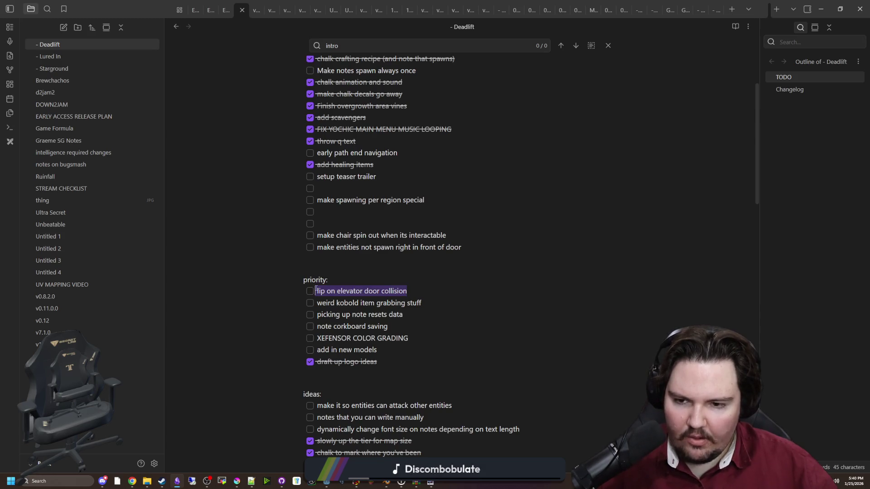
left_click(317, 268)
Stop the running game, save the world scene, and open the elevator scene.
key("alt+Tab")
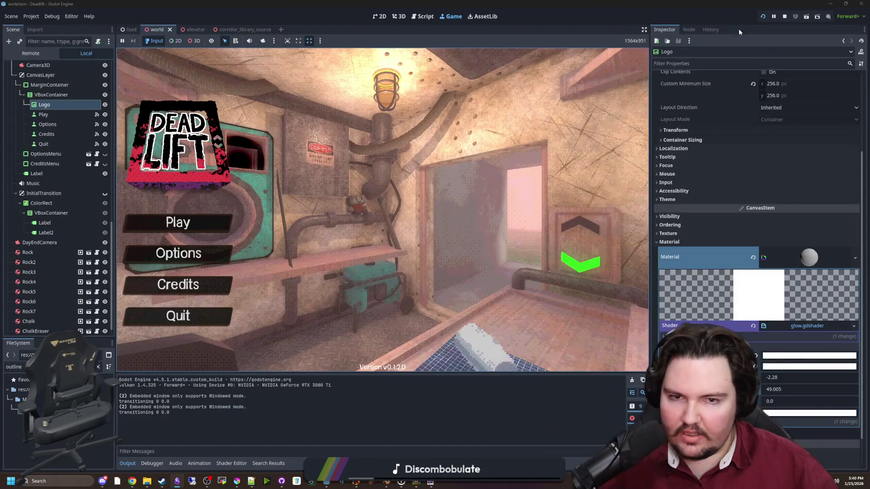
left_click(785, 16)
key("ctrl+s")
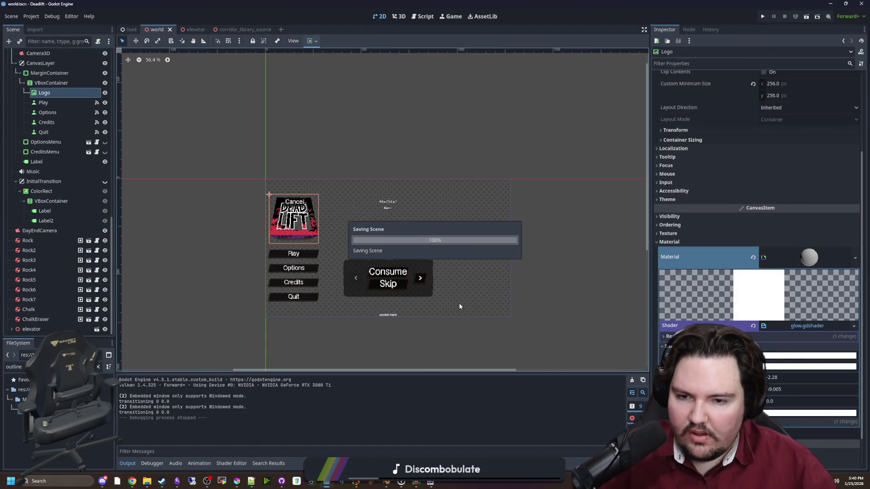
scroll(443, 293, "up", 2)
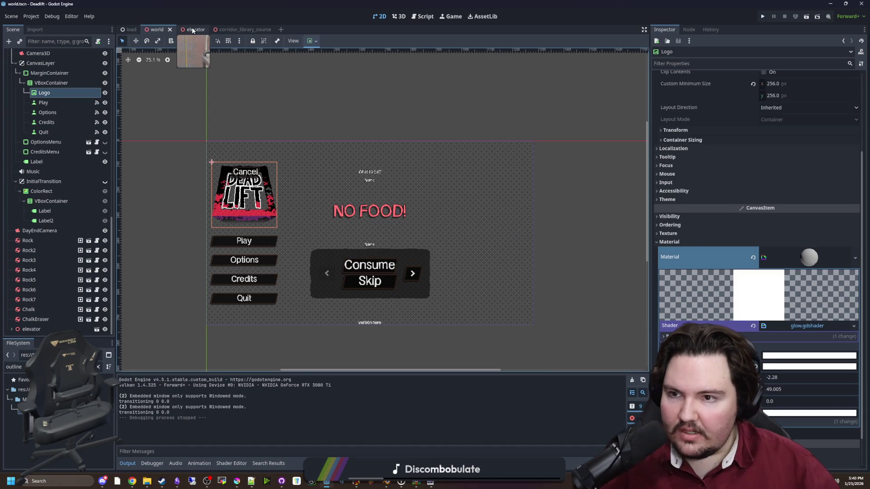
left_click(188, 30)
scroll(344, 213, "down", 5)
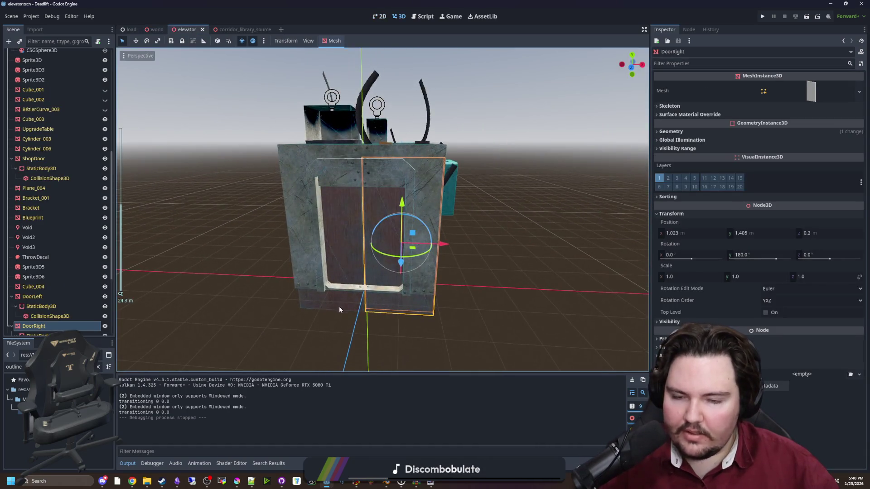
scroll(344, 213, "up", 8)
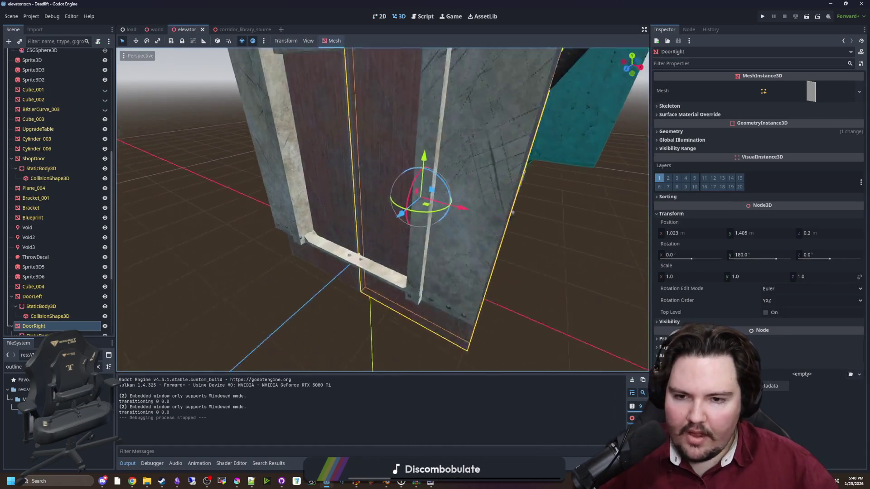
Fly the 3D view around DoorRight to inspect its bottom and side edges.
key("w")
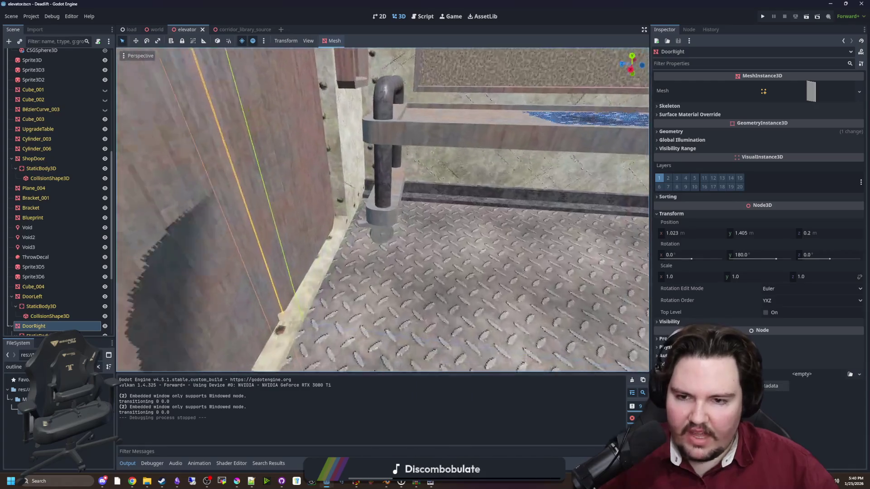
key("w")
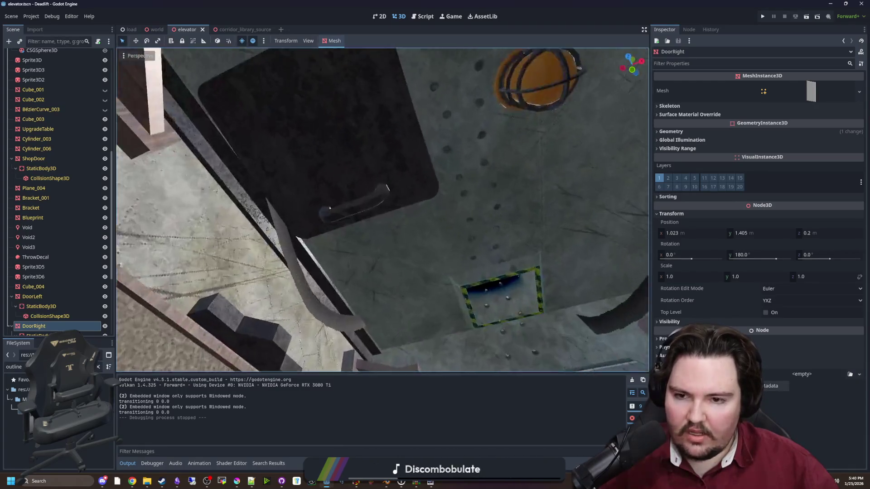
key("w")
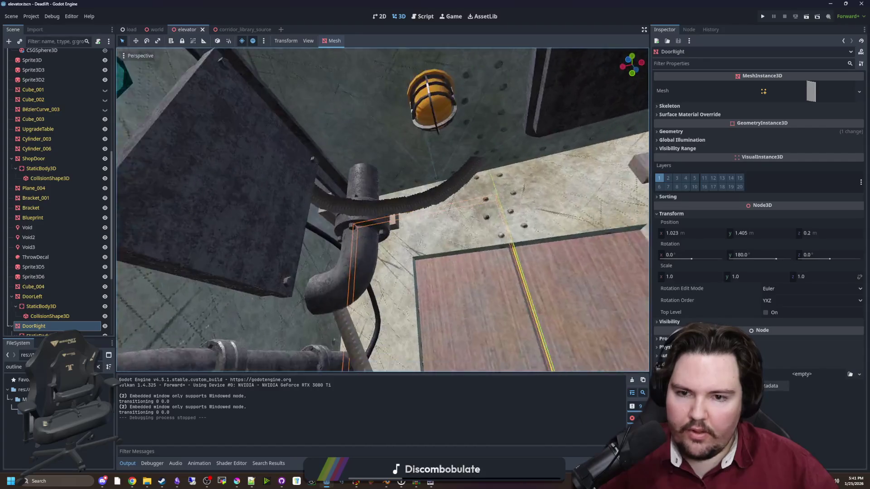
key("w")
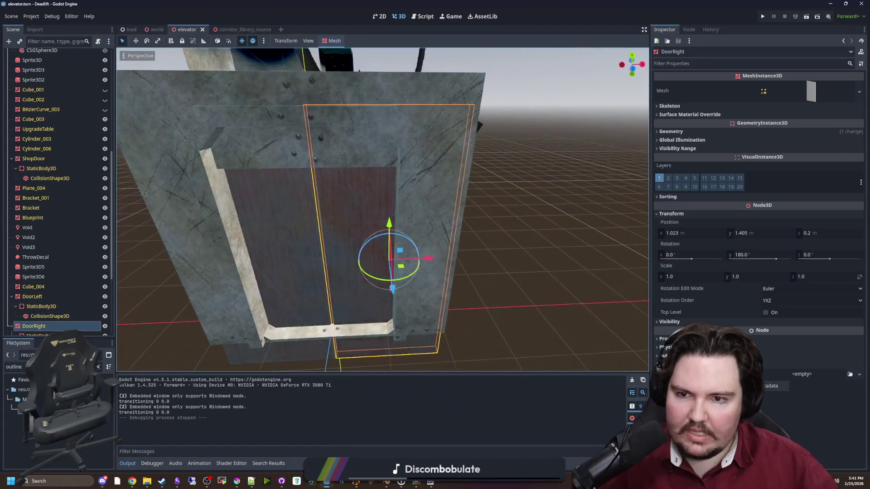
key("w")
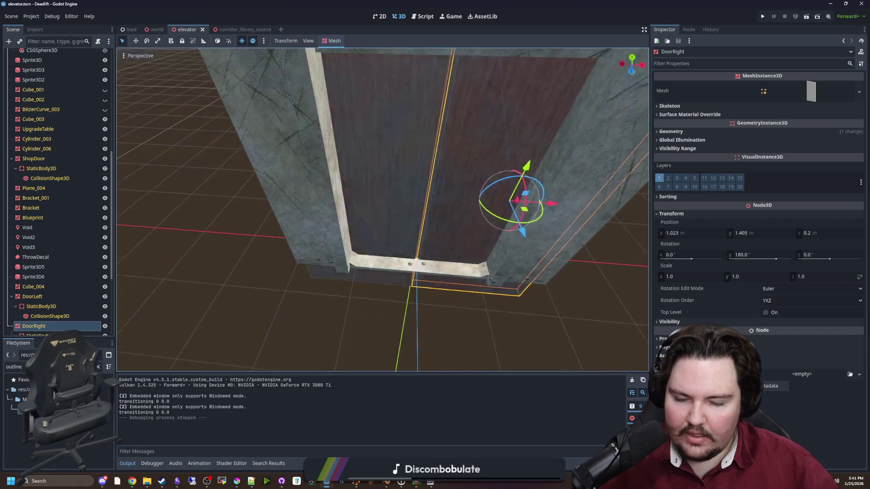
key("s")
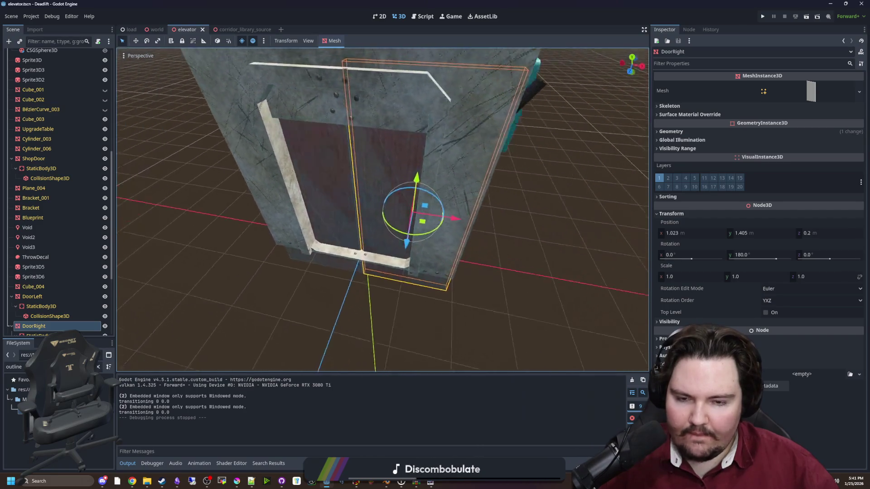
key("s")
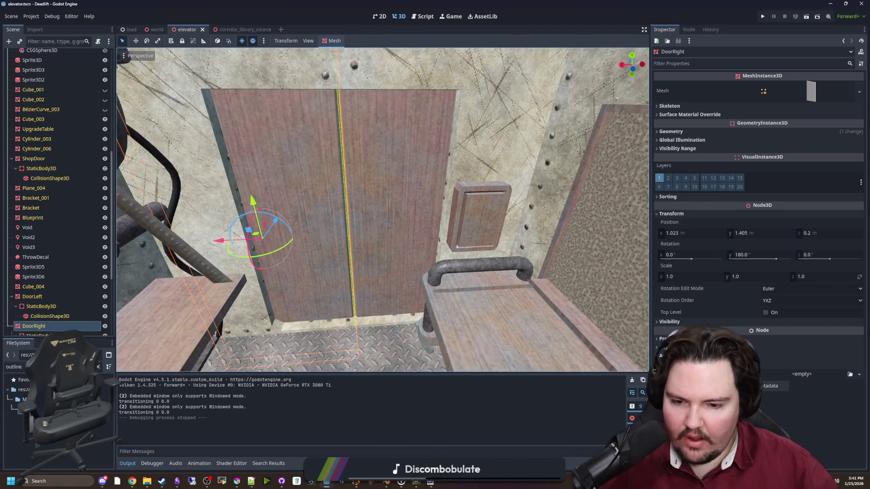
Filter the FileSystem for 'elevat' and open elevator.blend's import settings.
left_click(100, 367)
type("elevat")
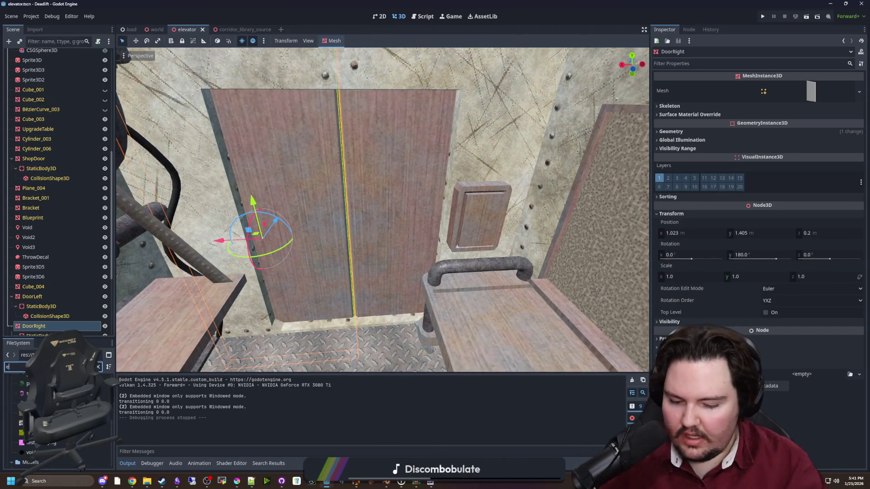
key("Down")
key("Return")
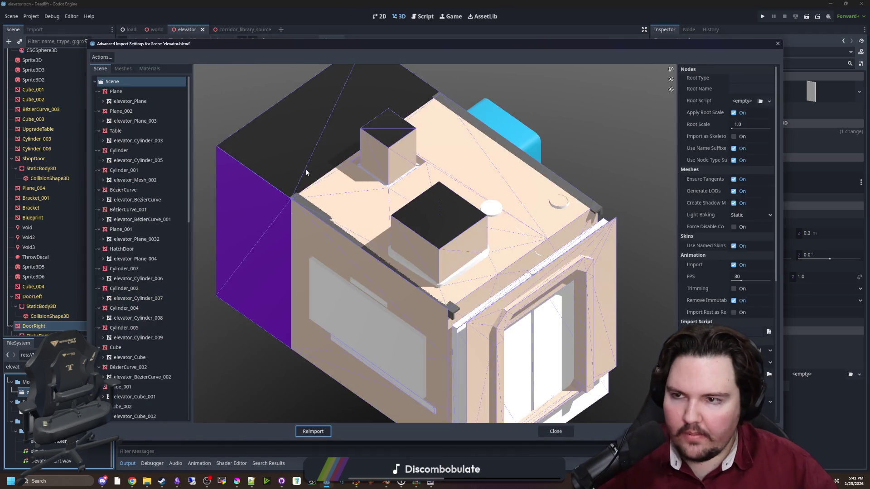
Turn off physics generation on elevator.blend's Plane node and reimport the model.
mouse_move(383, 259)
left_mouse_down()
mouse_move(477, 292)
mouse_move(449, 242)
mouse_move(651, 142)
left_mouse_up()
left_click(136, 91)
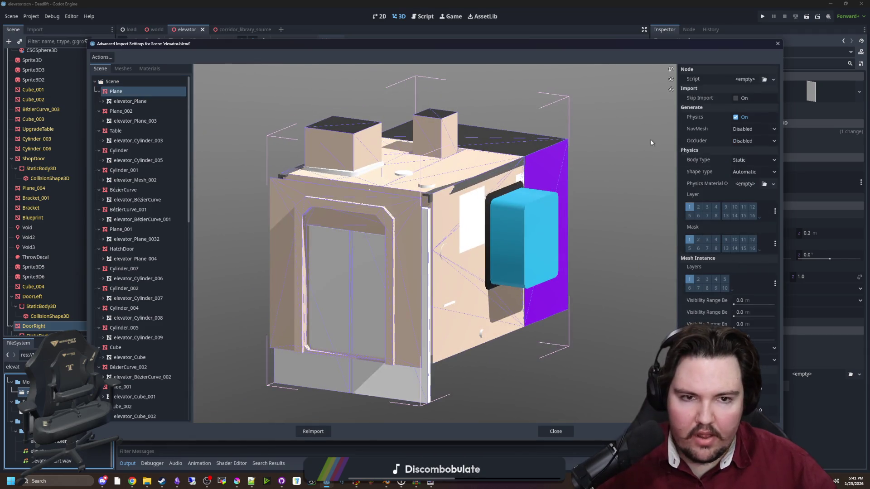
left_click(735, 117)
left_click(313, 431)
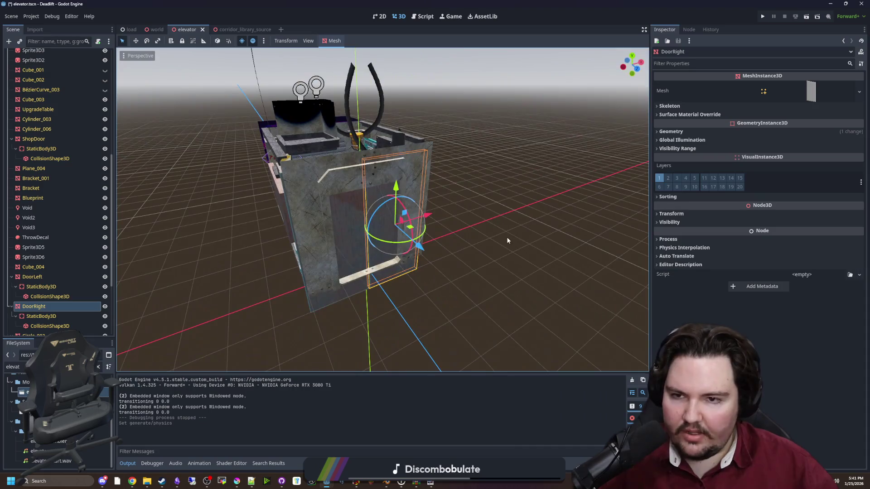
Add a StaticBody3D child named MainPhysics under the elevator root node.
left_click(509, 240)
scroll(59, 136, "up", 10)
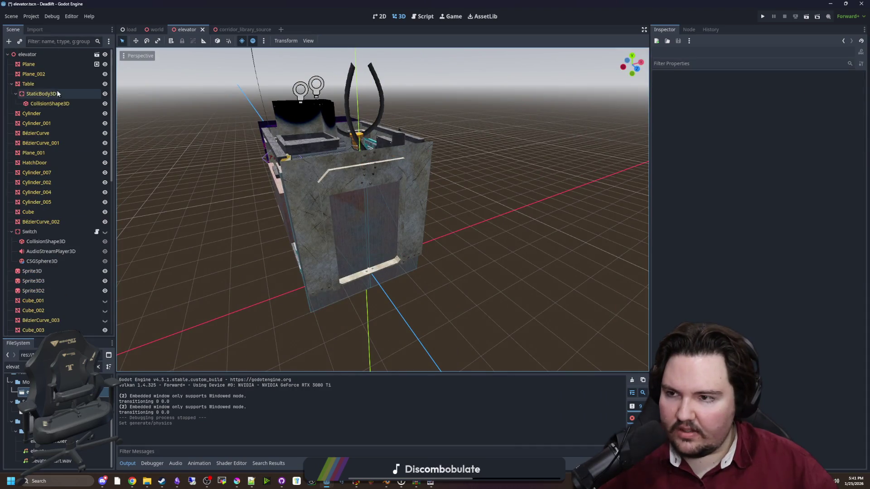
left_click(40, 54)
right_click(40, 54)
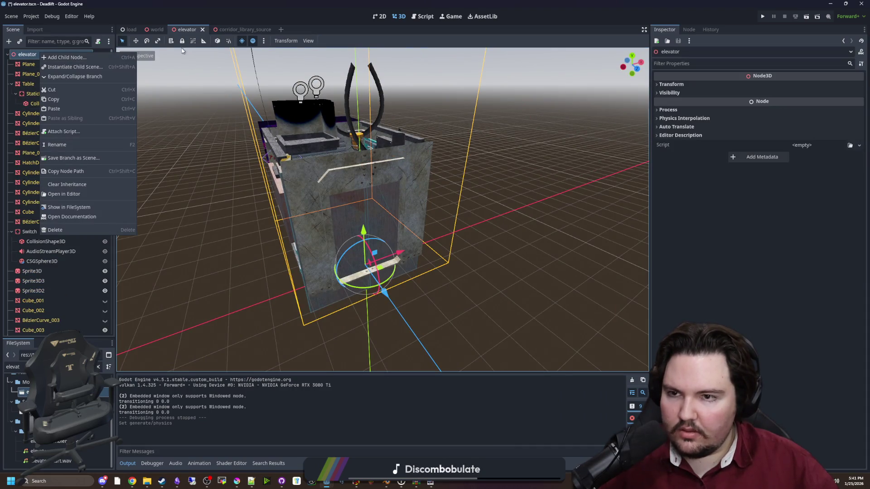
left_click(66, 58)
type("static")
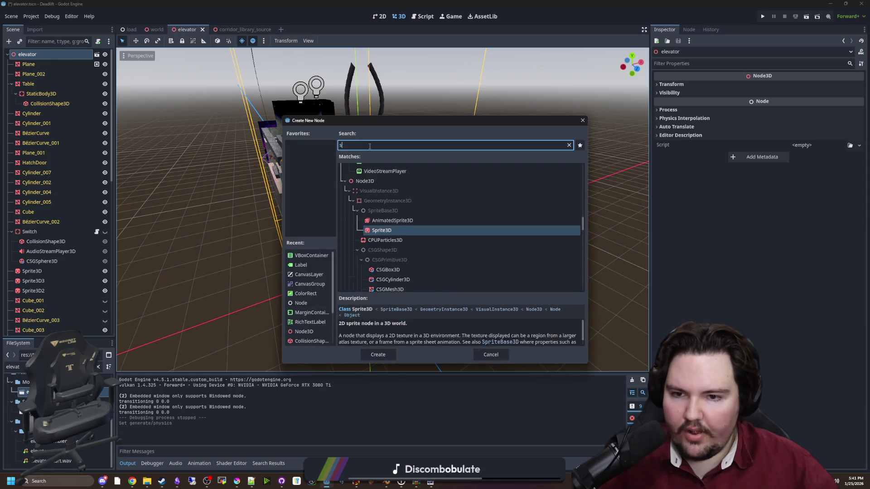
key("Return")
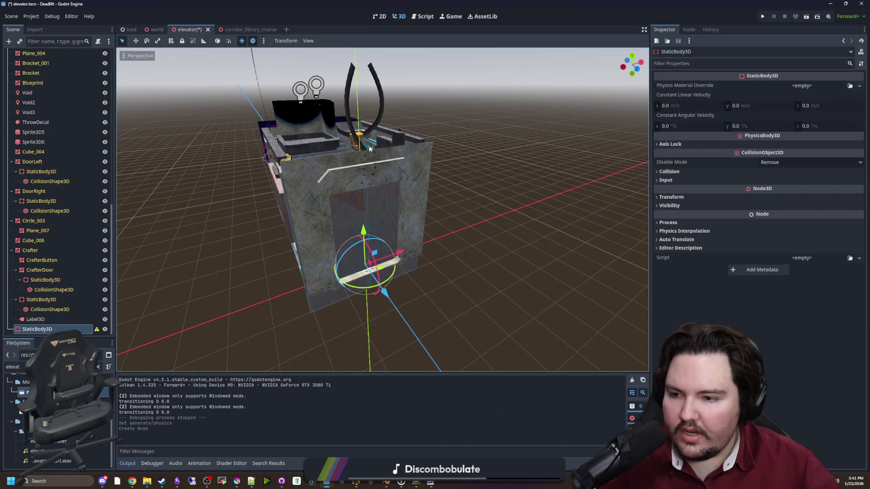
type("MainP")
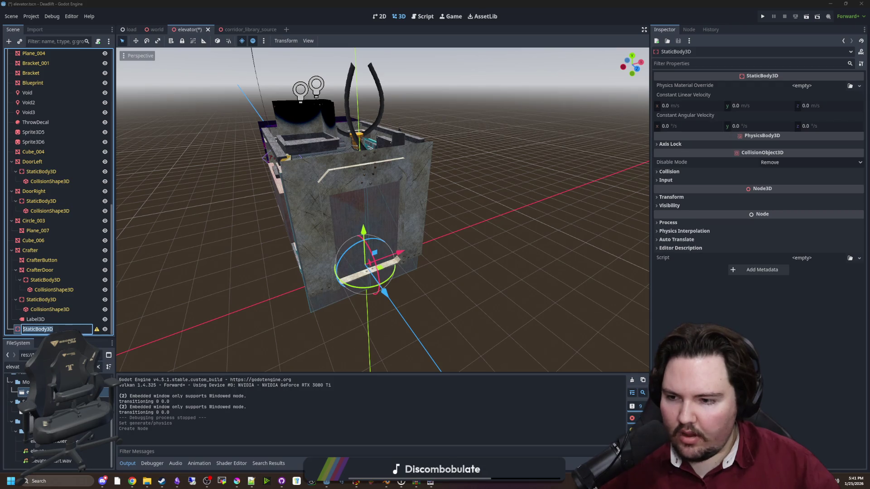
type("hysics")
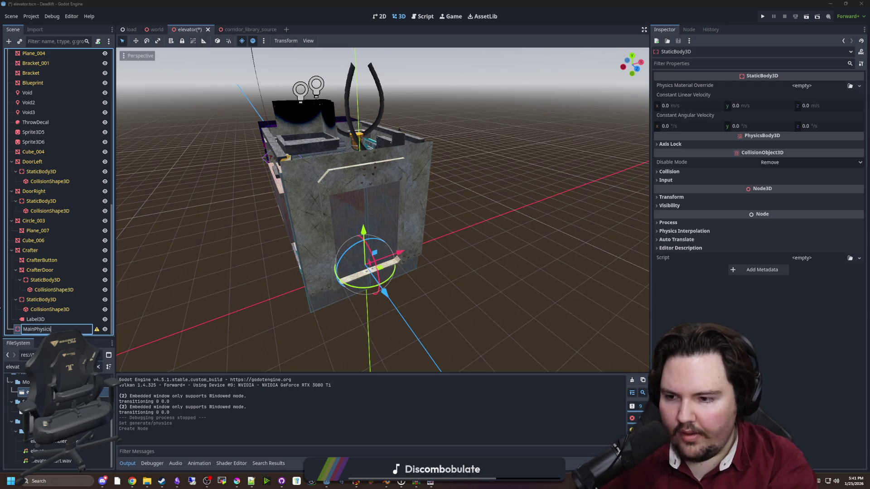
key("Return")
Adjust MainPhysics's collision mask and give it a CollisionShape3D child.
left_click(669, 171)
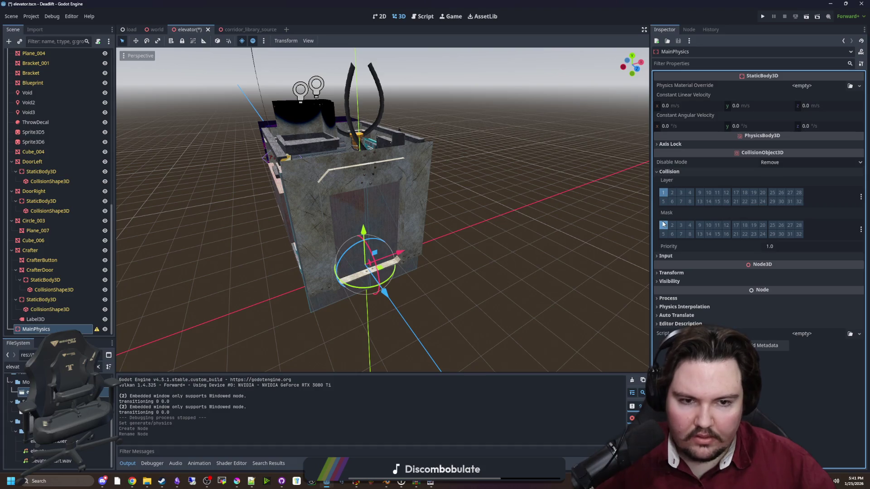
right_click(84, 250)
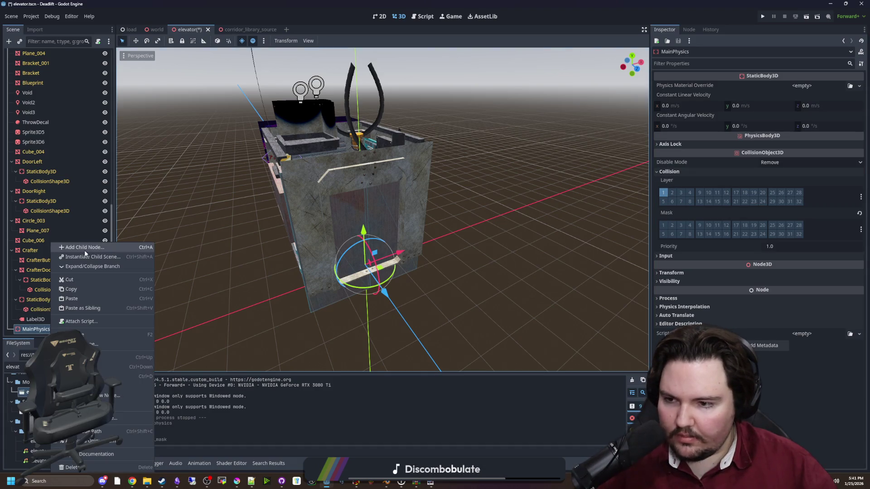
left_click(84, 250)
type("colli")
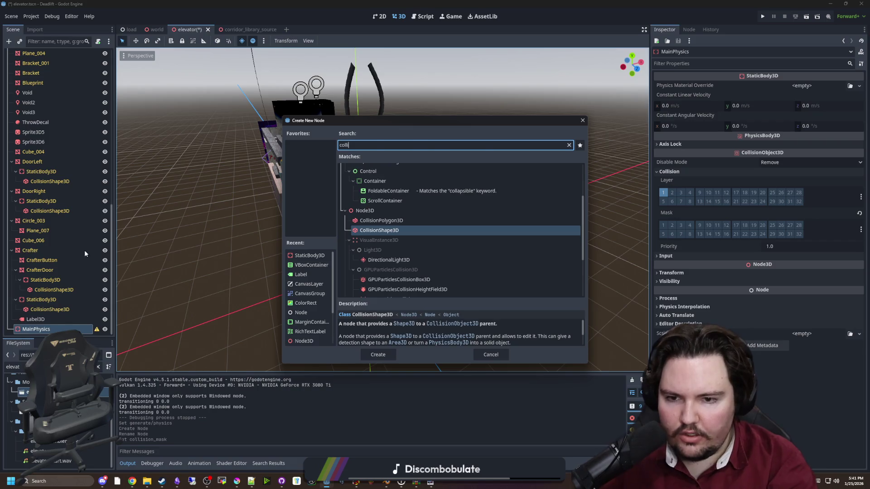
key("Return")
left_click(802, 86)
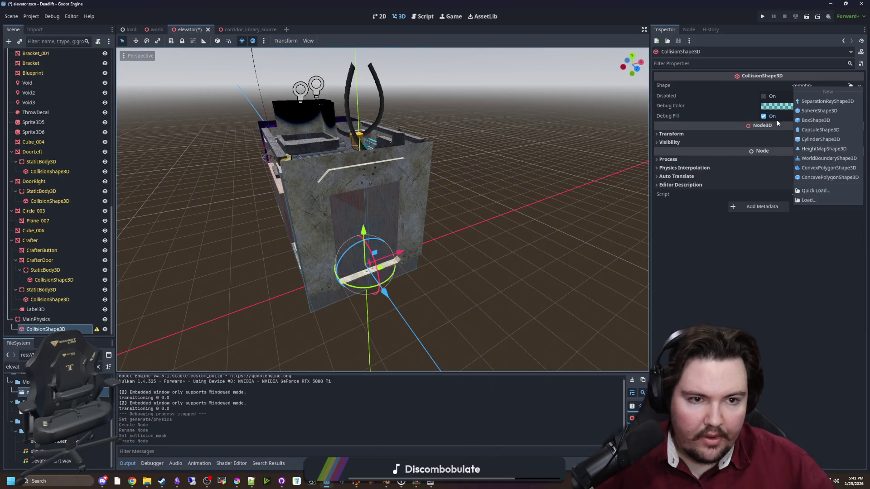
Give the collision shape a new BoxShape3D and stretch it to 7.02 along Z.
left_click(810, 121)
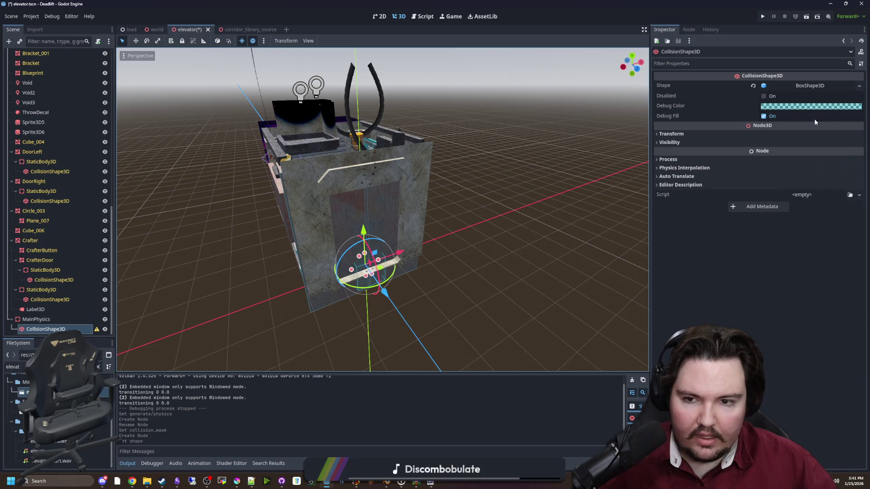
scroll(374, 280, "up", 5)
left_click_drag(374, 280, 374, 280)
left_click_drag(478, 277, 358, 285)
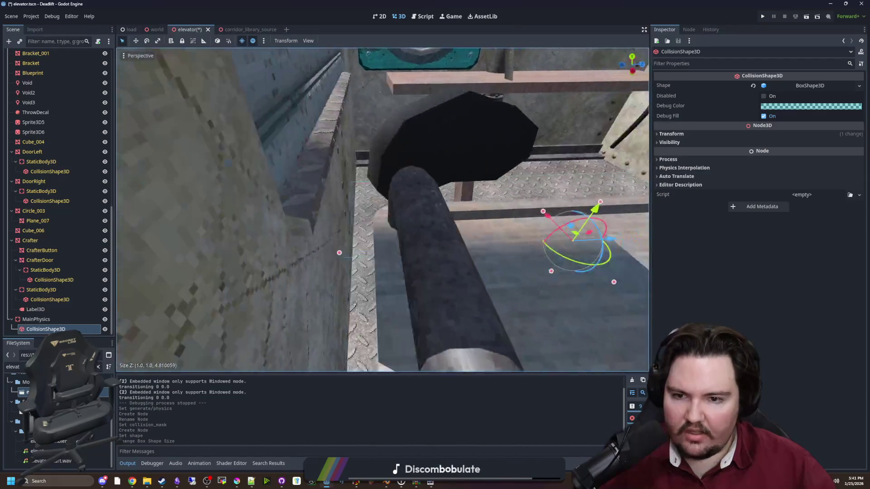
left_click_drag(471, 261, 471, 260)
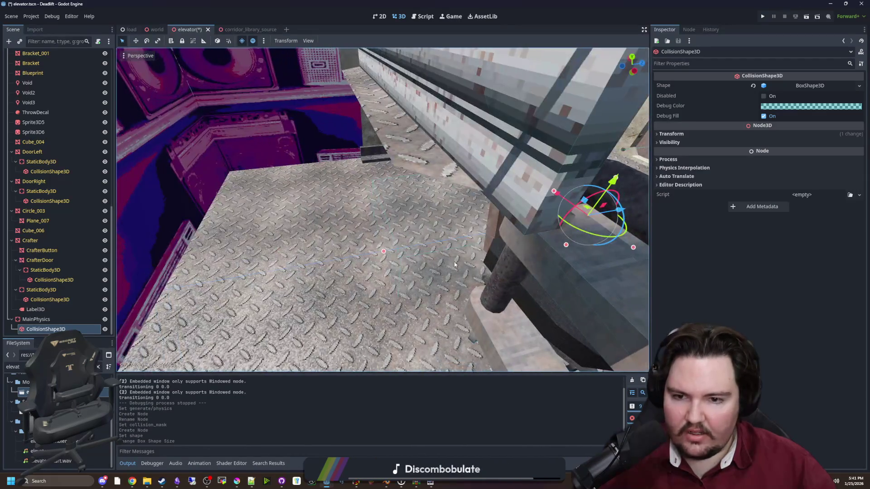
left_click_drag(384, 252, 344, 256)
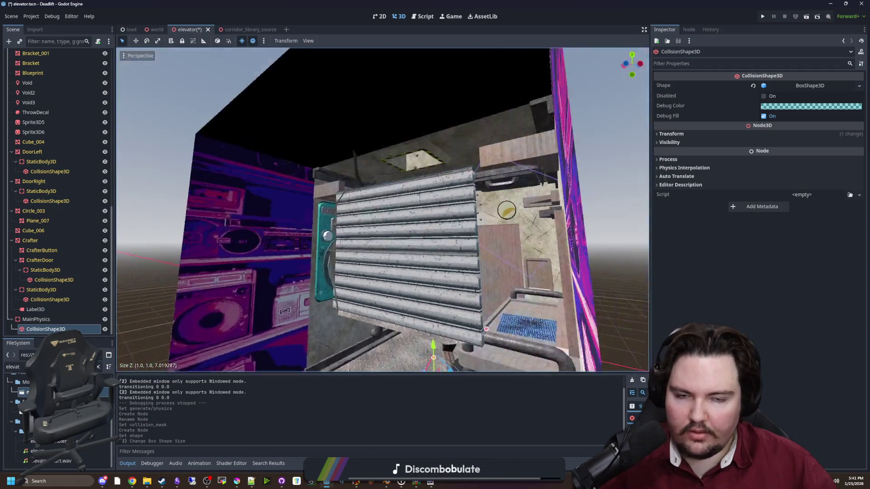
left_click_drag(352, 208, 393, 220)
Undo the box resize and everything back to before MainPhysics existed.
key("ctrl+z")
key("ctrl+z")
key("ctrl+z")
key("ctrl+z")
left_click_drag(345, 259, 299, 259)
key("ctrl+z")
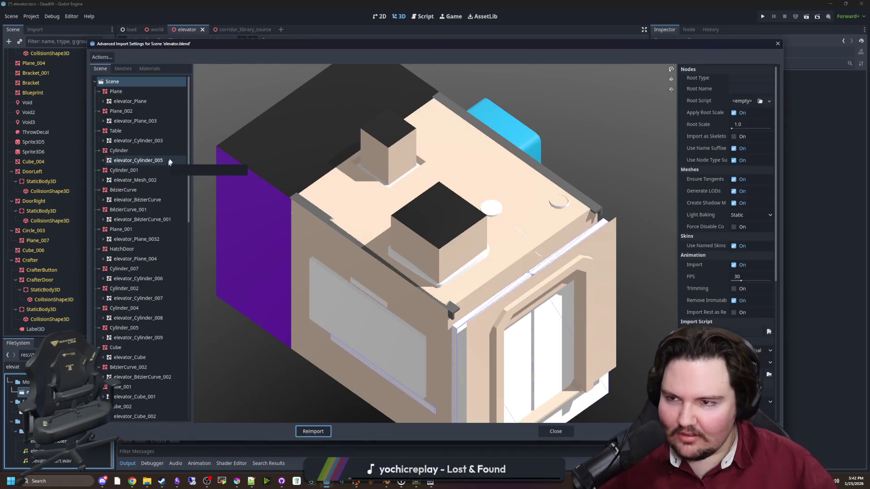
Re-enable Static physics generation on the Plane mesh and reimport elevator.blend.
left_click(124, 91)
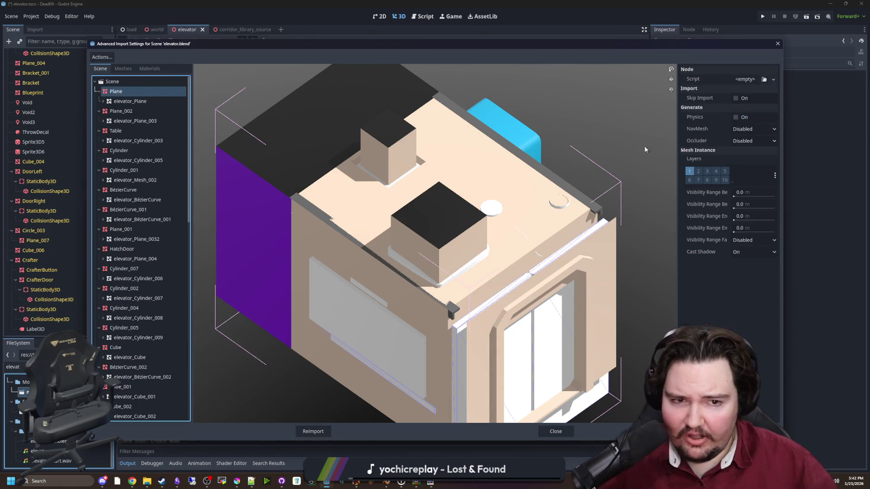
left_click(736, 117)
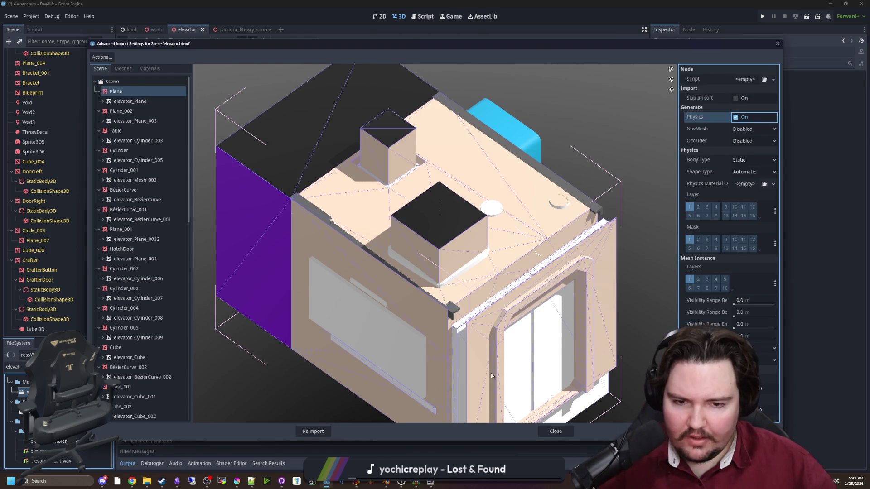
scroll(481, 360, "down", 2)
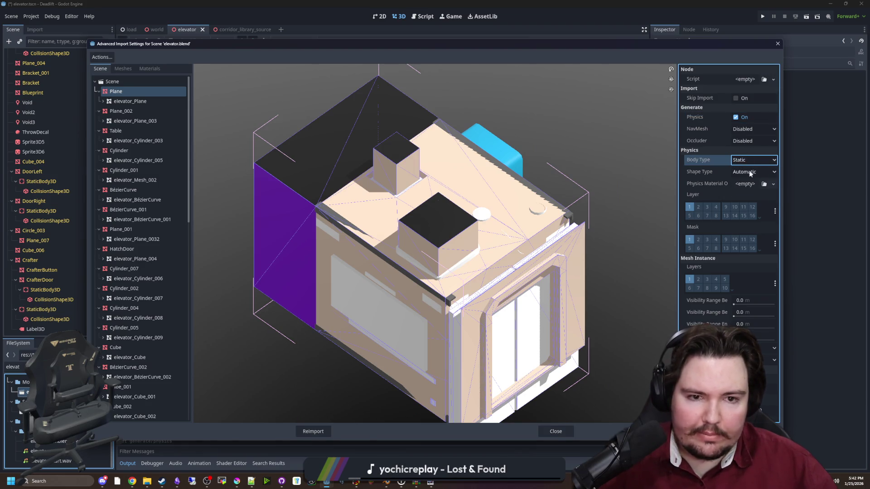
left_click(312, 432)
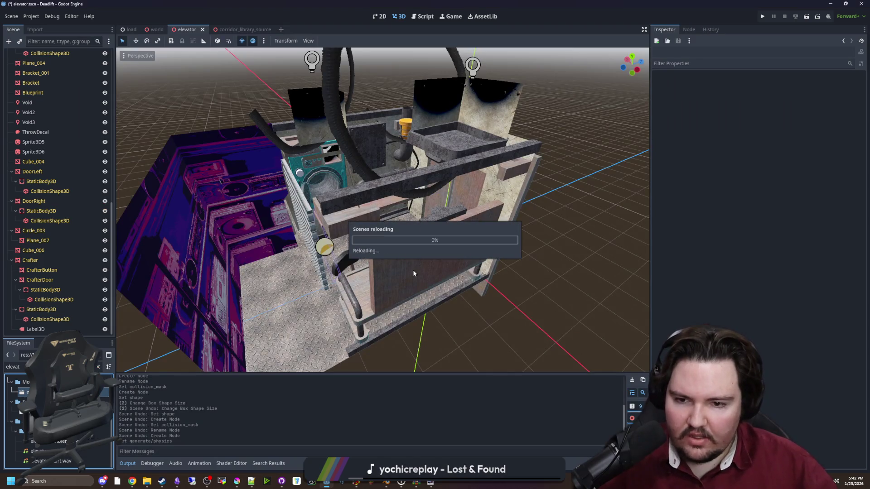
Fly the view along the reimported elevator's inner wall and front floor strip, then switch to Blender.
key("w")
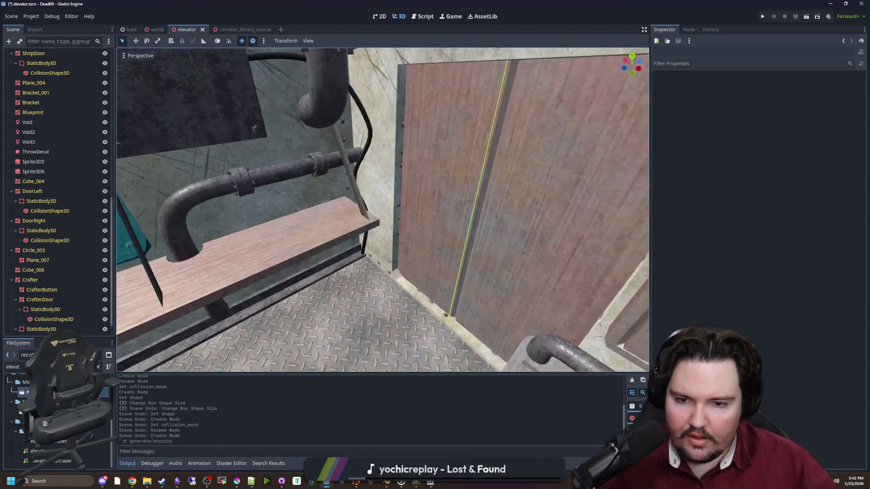
key("s")
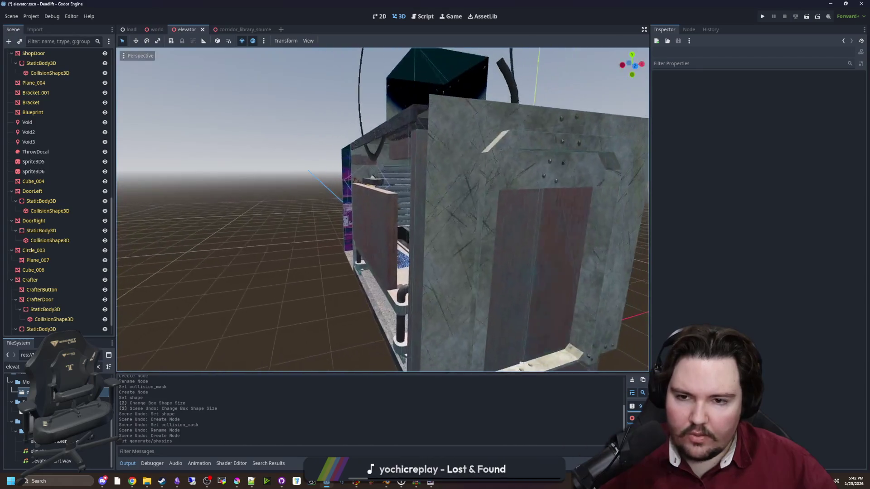
key("w")
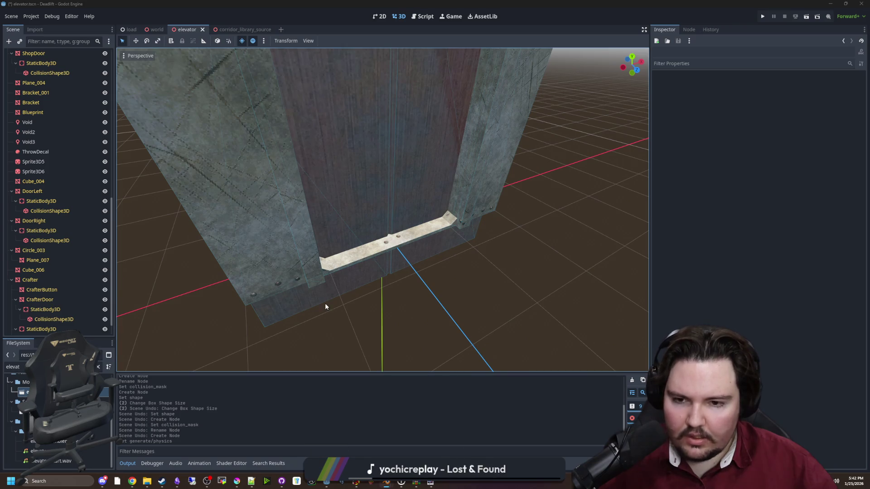
key("alt+Tab")
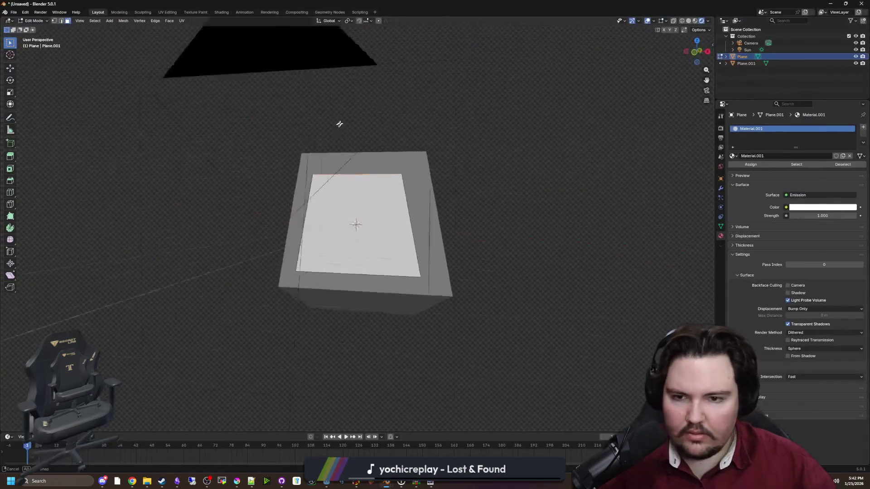
Open elevator.blend from the recent files, discarding unsaved changes.
mouse_move(206, 80)
left_mouse_down()
mouse_move(223, 121)
mouse_move(258, 101)
mouse_move(356, 171)
left_mouse_up()
left_click(14, 12)
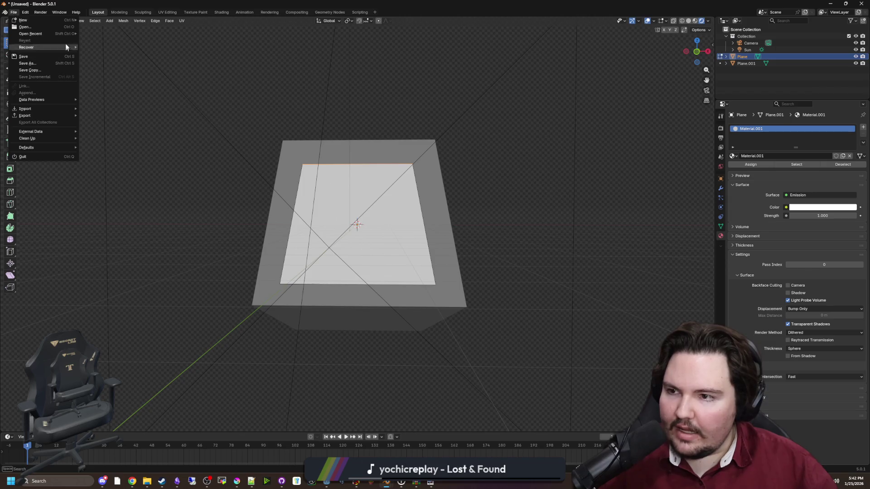
mouse_move(64, 35)
left_click(96, 36)
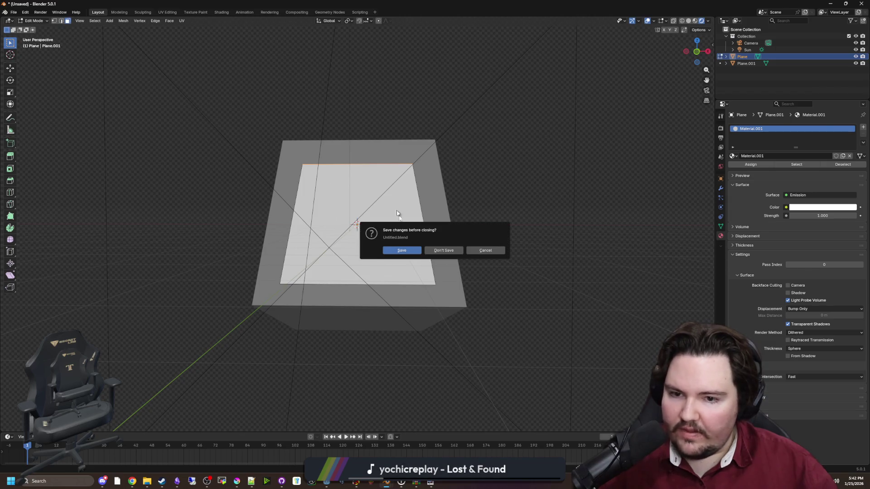
left_click(439, 250)
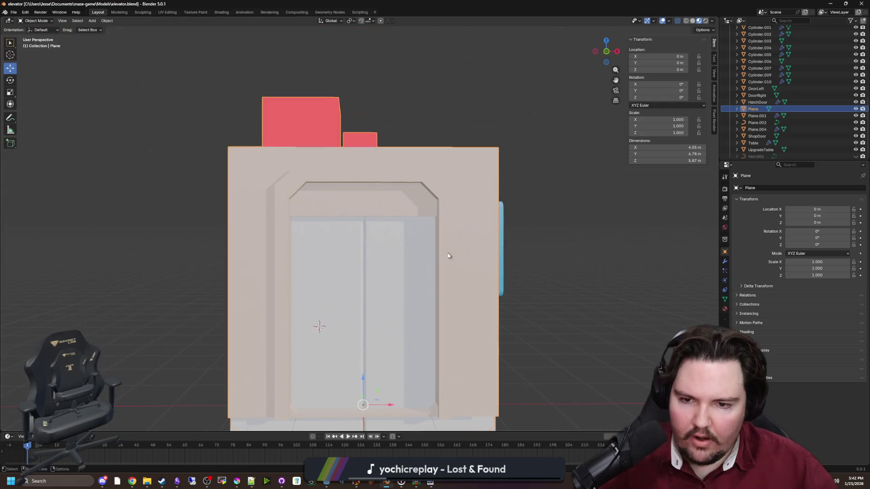
right_click(423, 247)
Edit the Plane walls mesh and box-select the edges of the doorway's bottom strip.
mouse_move(502, 228)
left_mouse_down()
mouse_move(573, 410)
mouse_move(378, 305)
mouse_move(410, 311)
mouse_move(403, 285)
left_mouse_up()
scroll(395, 254, "up", 5)
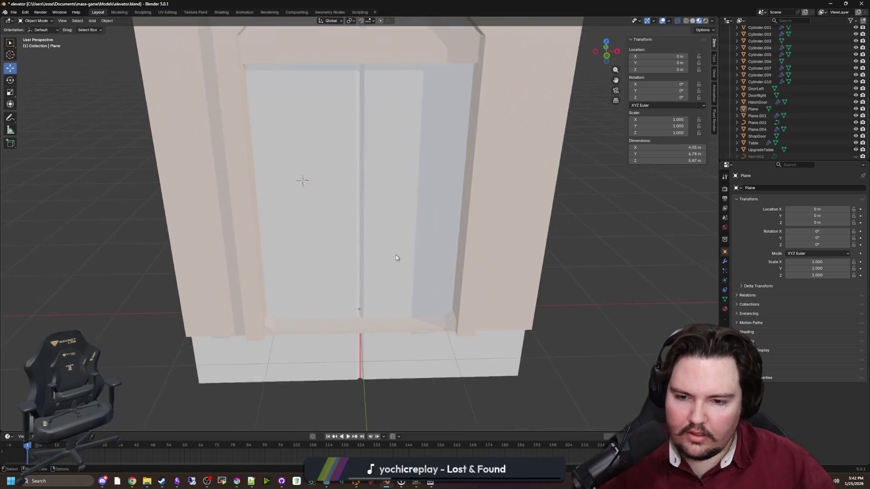
left_click(301, 355)
key("Tab")
scroll(316, 286, "up", 2)
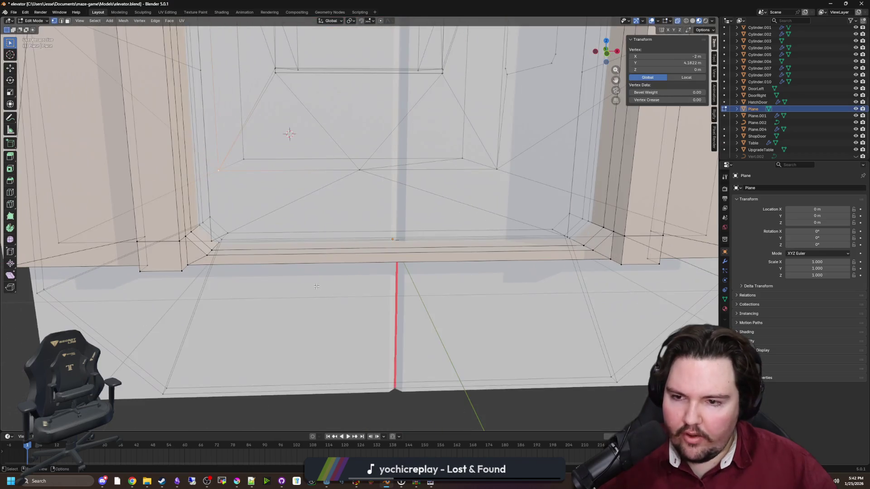
mouse_move(214, 222)
left_mouse_down()
mouse_move(404, 277)
mouse_move(353, 293)
mouse_move(336, 278)
mouse_move(328, 285)
left_mouse_up()
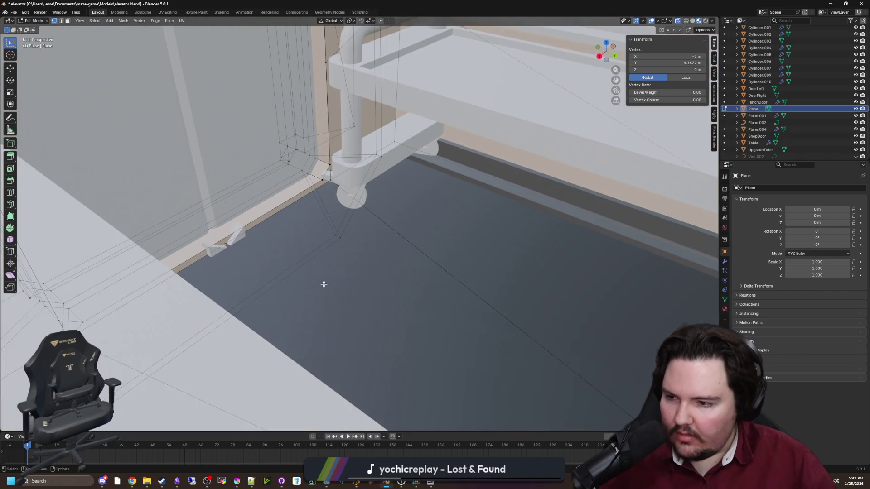
key("Escape")
mouse_move(171, 266)
left_mouse_down()
mouse_move(179, 292)
mouse_move(159, 277)
mouse_move(156, 285)
mouse_move(215, 222)
left_mouse_up()
mouse_move(319, 244)
left_mouse_down()
mouse_move(317, 276)
mouse_move(291, 253)
mouse_move(388, 214)
mouse_move(398, 225)
left_mouse_up()
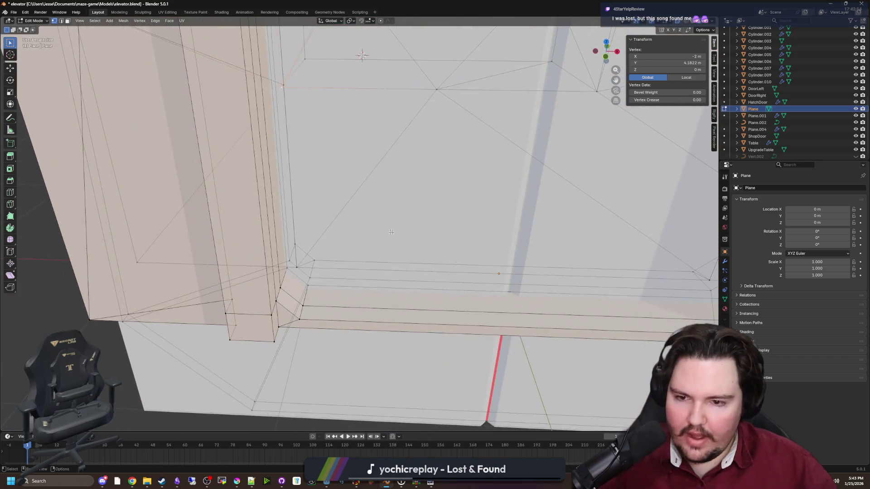
left_click_drag(310, 334, 329, 333)
left_click_drag(310, 253, 311, 254)
left_click_drag(311, 253, 436, 308)
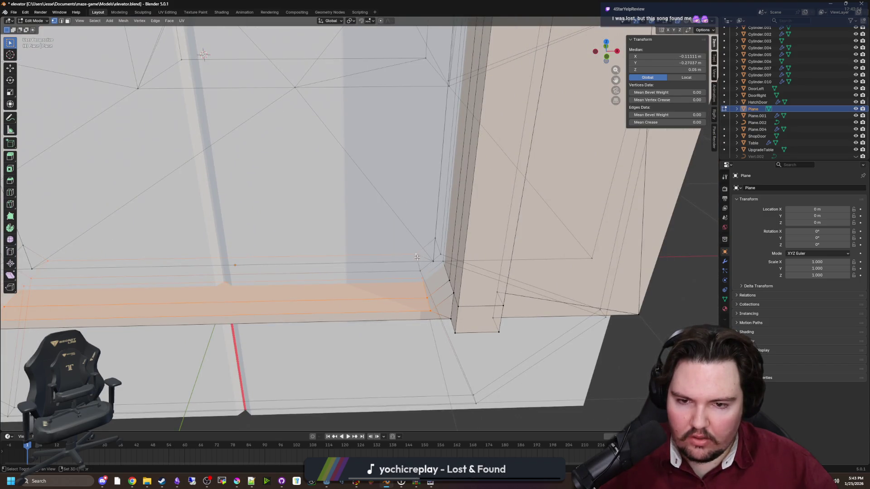
Separate the selected strip into its own object and return to Object Mode.
scroll(407, 310, "down", 3)
left_click_drag(407, 310, 408, 292)
scroll(408, 293, "up", 3)
key("p")
left_click(286, 256)
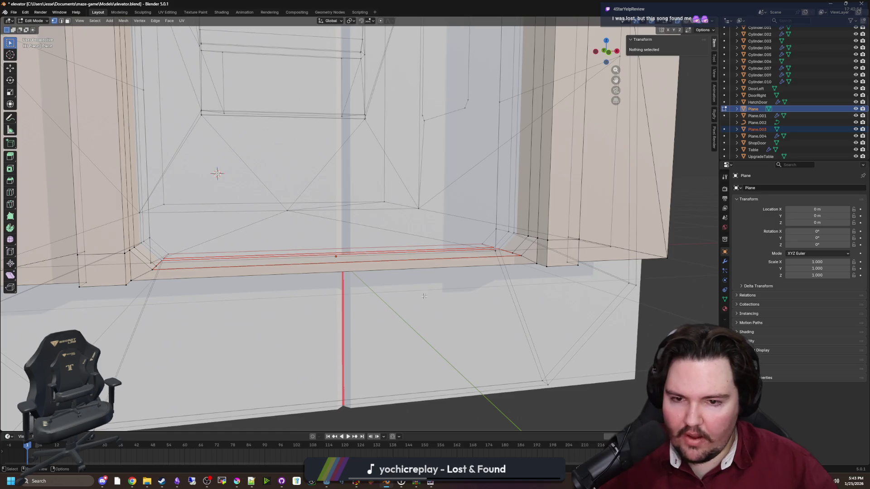
key("Tab")
Check Plane's doorway bottom edge in Edit Mode, then select the split-off Plane.003.
left_click(470, 304)
key("Tab")
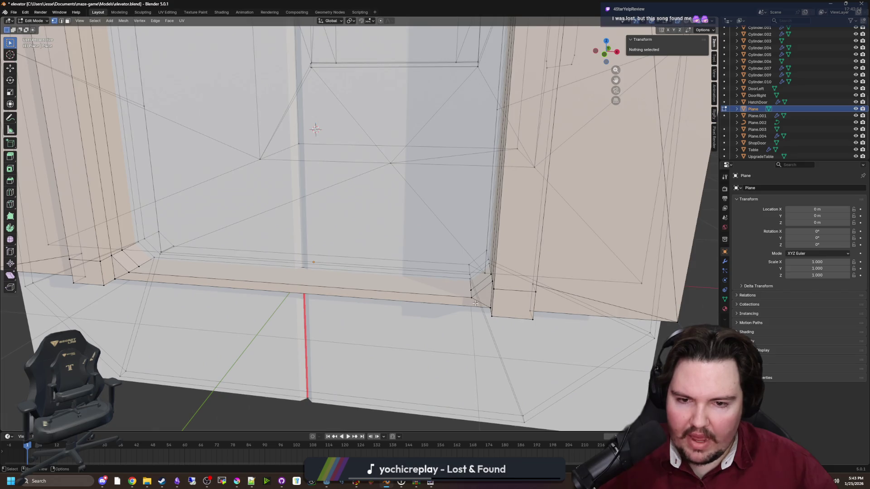
left_click_drag(452, 255, 453, 256)
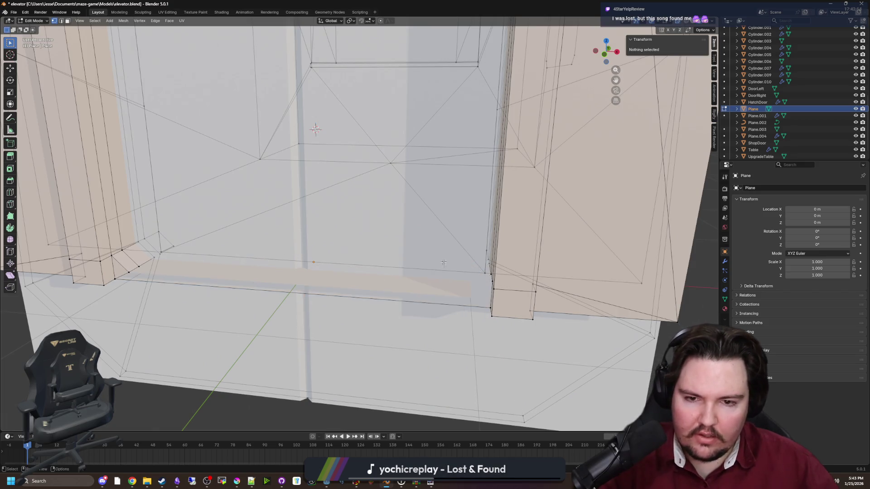
left_click_drag(138, 303, 193, 334)
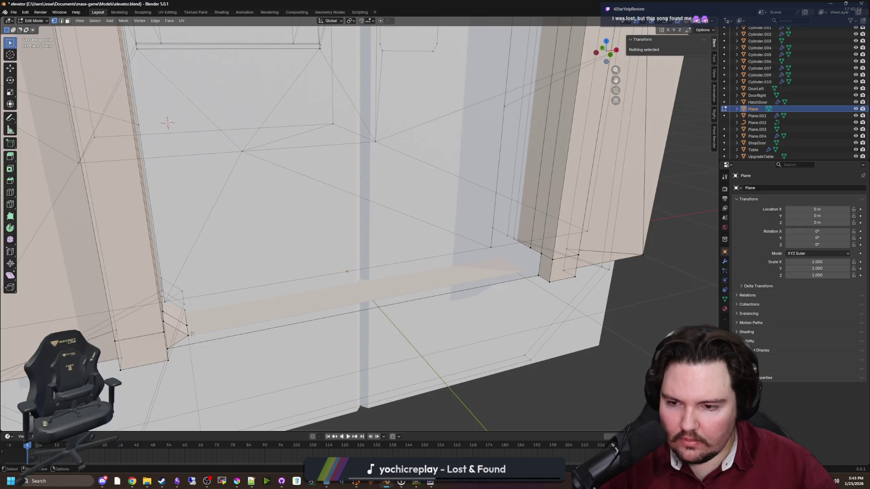
right_click(171, 275)
key("Escape")
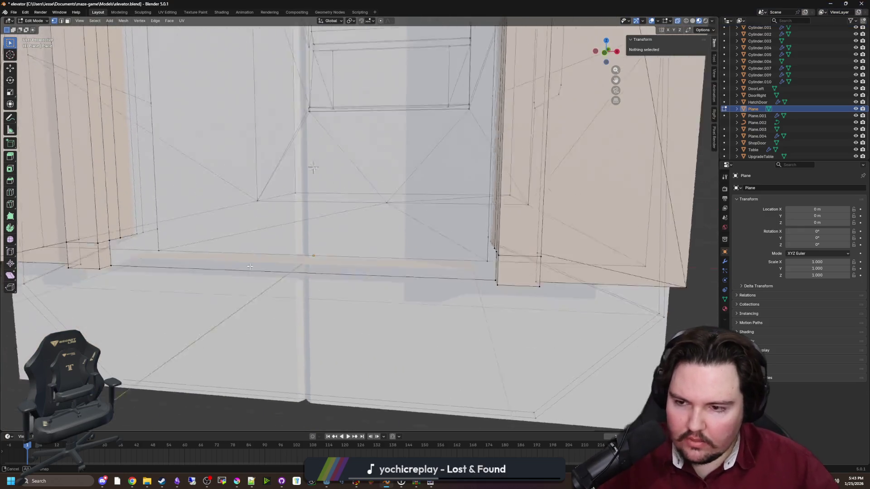
left_click(283, 259)
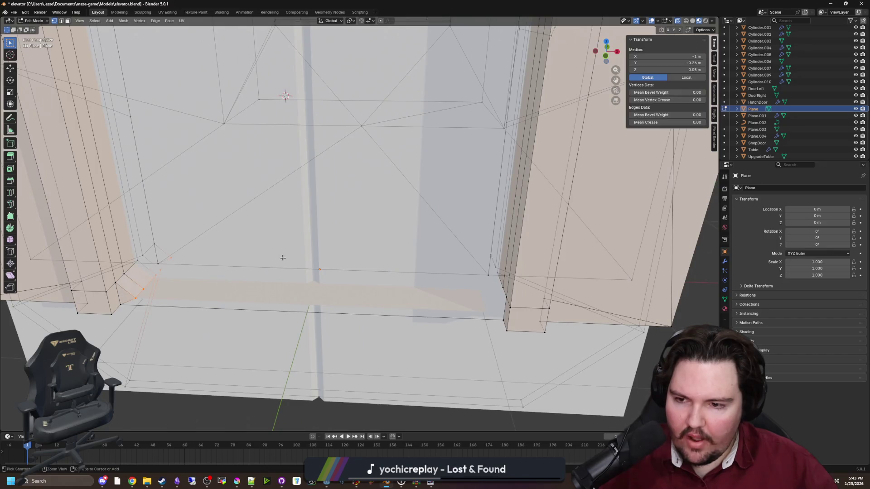
key("Tab")
left_click(287, 260, "shift")
Join Plane.003 back into Plane and select the whole floor strip as linked geometry.
key("ctrl+j")
key("Tab")
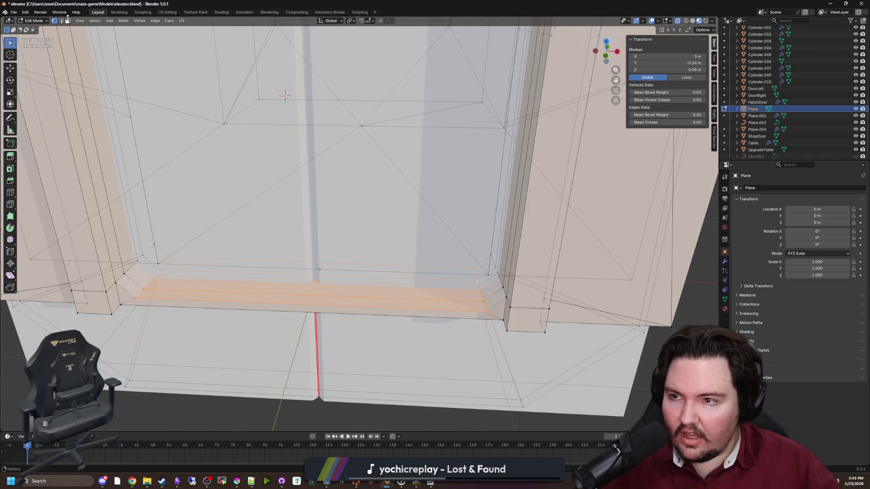
scroll(326, 328, "down", 2)
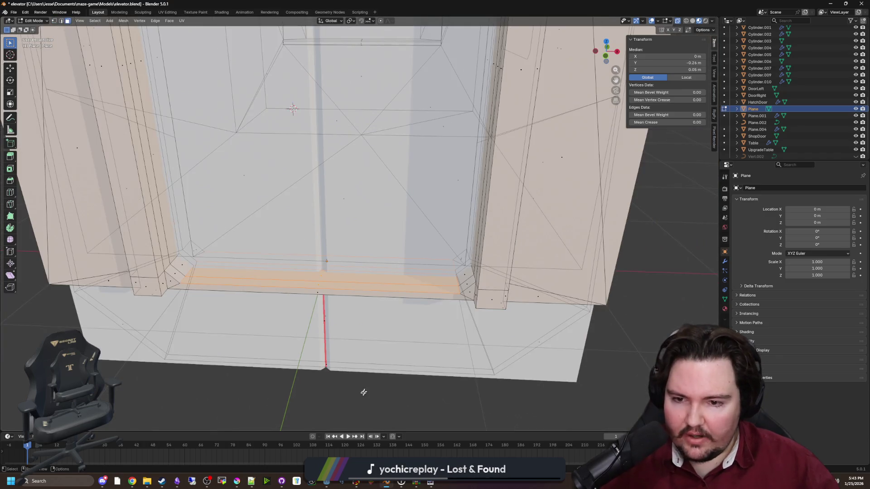
key("alt+a")
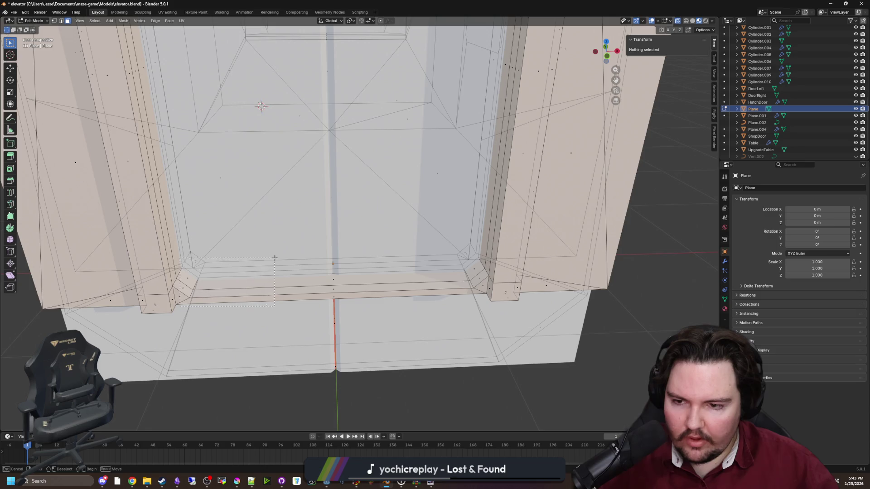
left_click_drag(300, 277, 301, 277)
key("ctrl+l")
Refine the strip selection at its corners and separate it into its own object again.
scroll(525, 307, "up", 1)
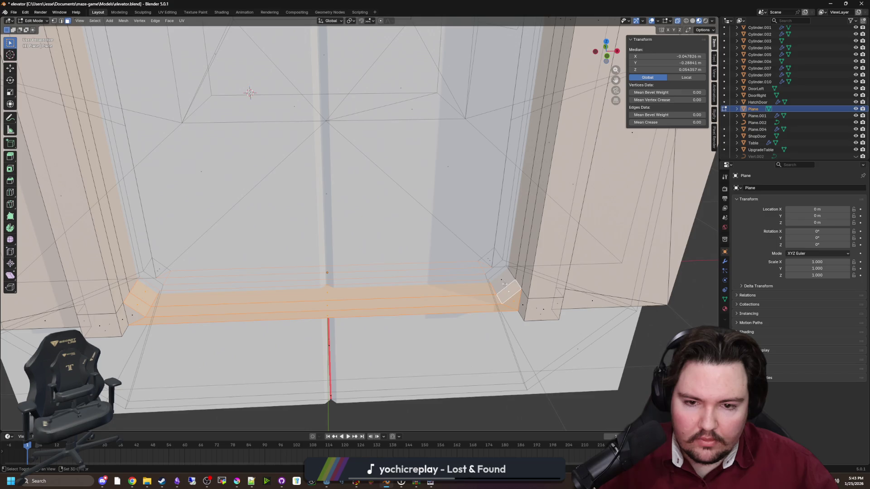
key("KP_Decimal")
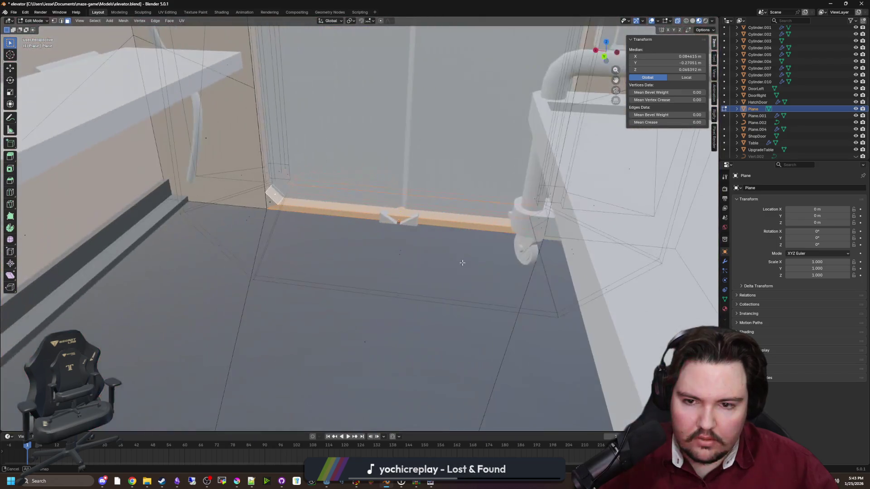
left_click_drag(469, 221, 324, 279)
left_click(309, 273, "shift")
key("KP_Decimal")
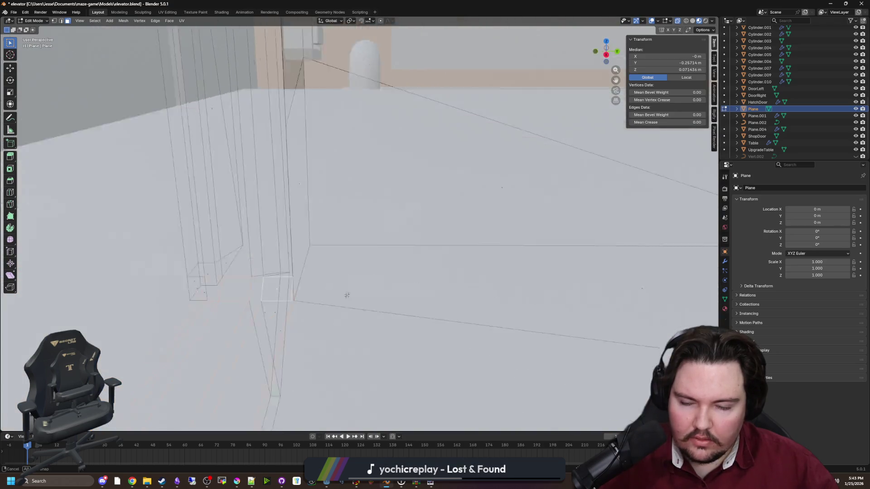
mouse_move(455, 300)
left_mouse_down()
mouse_move(489, 254)
mouse_move(475, 277)
mouse_move(451, 244)
mouse_move(359, 311)
mouse_move(402, 326)
left_mouse_up()
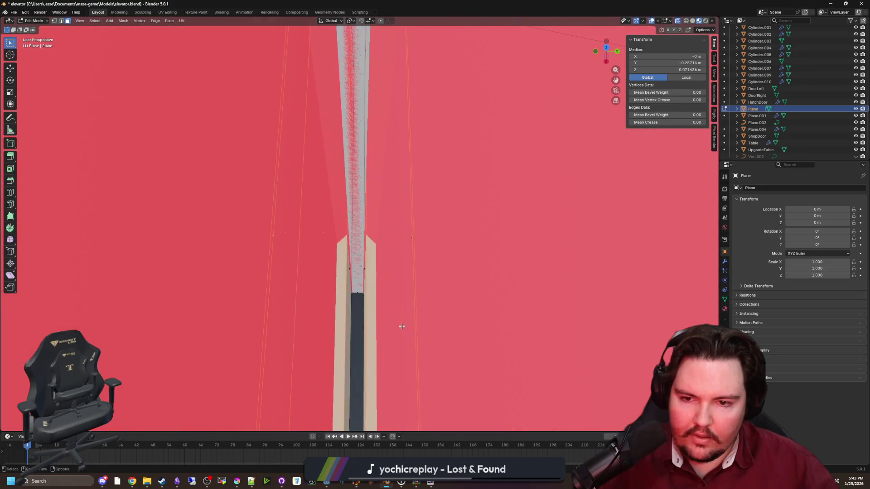
mouse_move(344, 336)
left_mouse_down()
mouse_move(342, 274)
mouse_move(352, 289)
mouse_move(436, 275)
mouse_move(382, 295)
mouse_move(390, 304)
mouse_move(386, 294)
left_mouse_up()
mouse_move(375, 376)
left_mouse_down()
mouse_move(454, 282)
mouse_move(316, 255)
left_mouse_up()
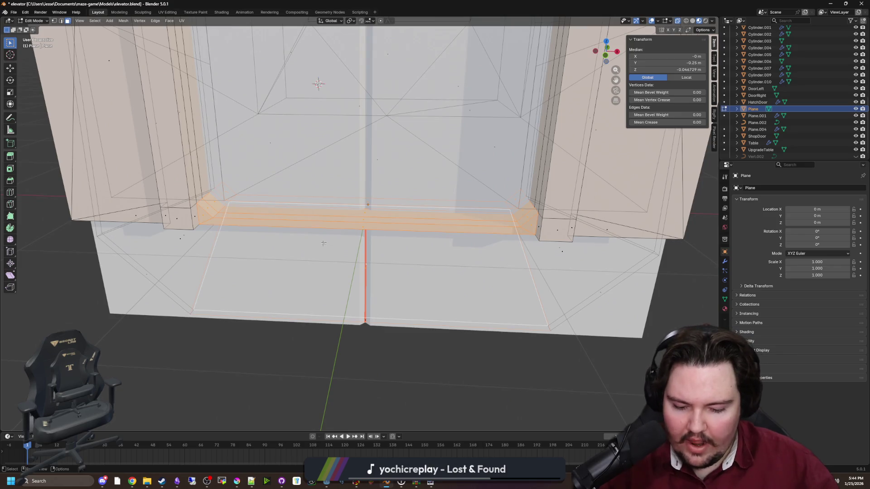
left_click(324, 244)
Rename the separated floor strip Plane.003 to 'Lip'.
left_click(856, 109)
left_click(855, 109)
key("Tab")
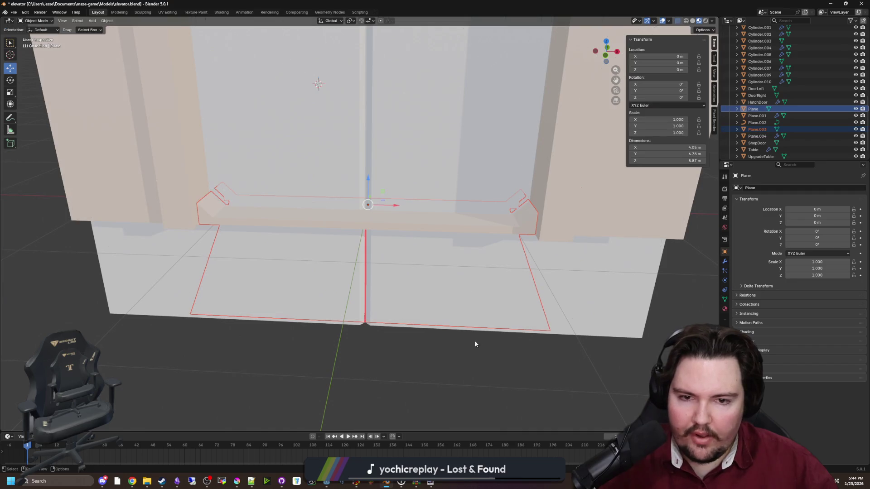
double_click(764, 129)
type("ip")
key("Return")
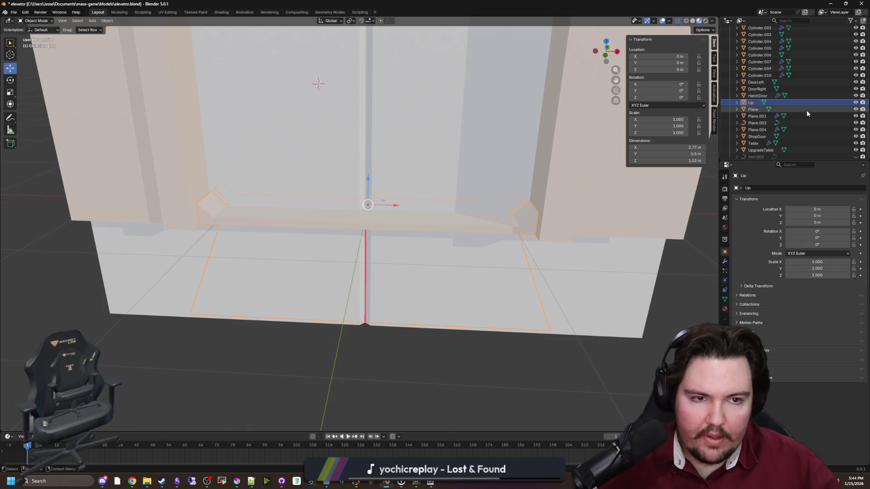
Hide the Lip and ArrowButton objects, then select the elevator floor plane in Edit Mode.
left_click(856, 103)
scroll(469, 192, "up", 10)
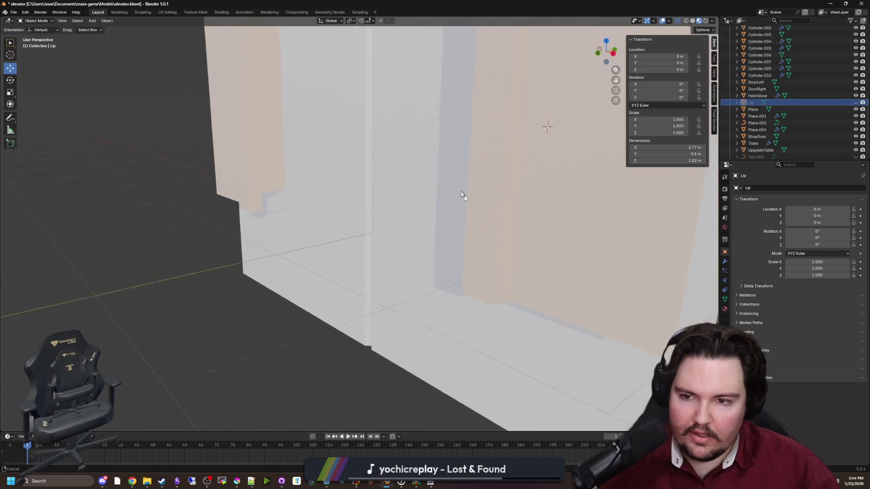
scroll(379, 186, "up", 3)
scroll(379, 186, "down", 3)
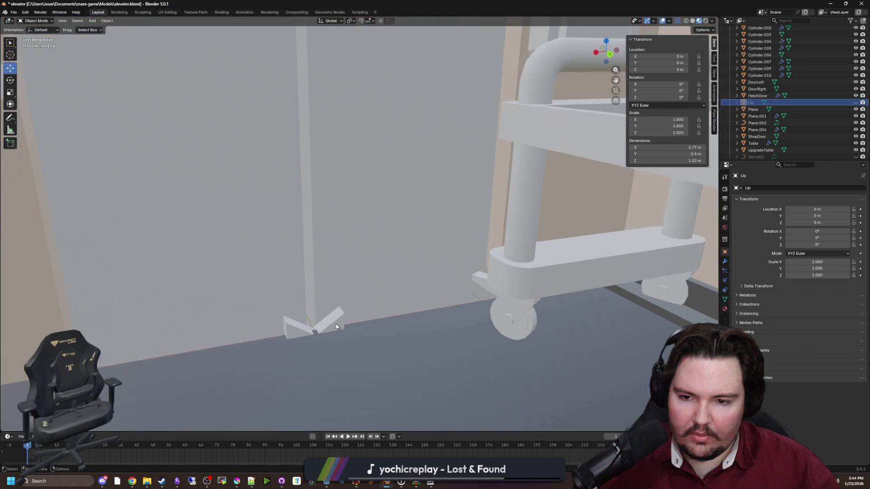
scroll(817, 139, "up", 10)
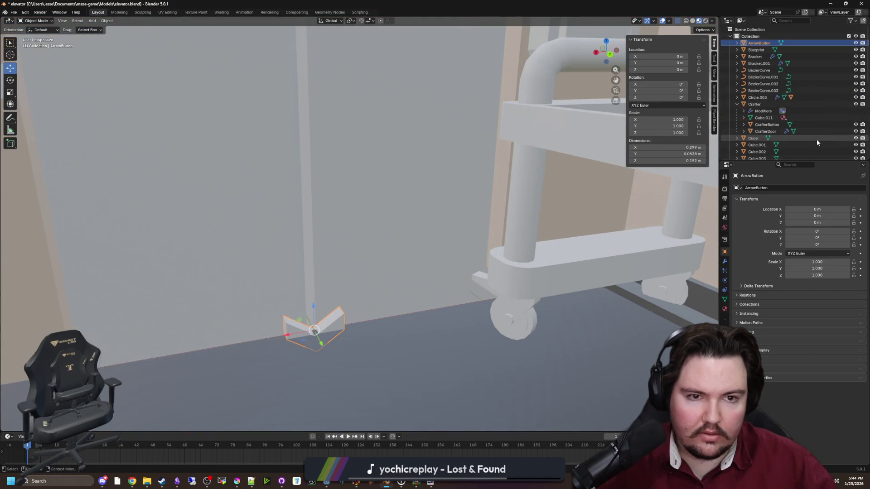
left_click(856, 44)
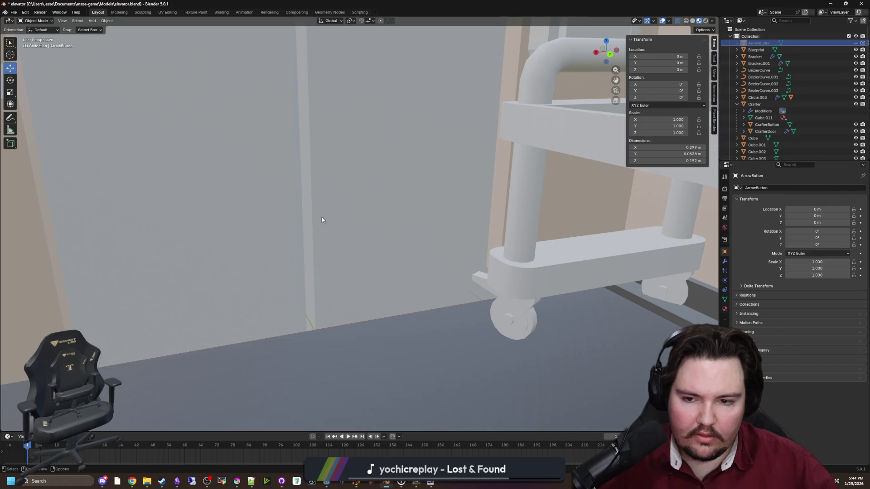
scroll(320, 215, "down", 3)
scroll(358, 234, "up", 3)
left_click(382, 246)
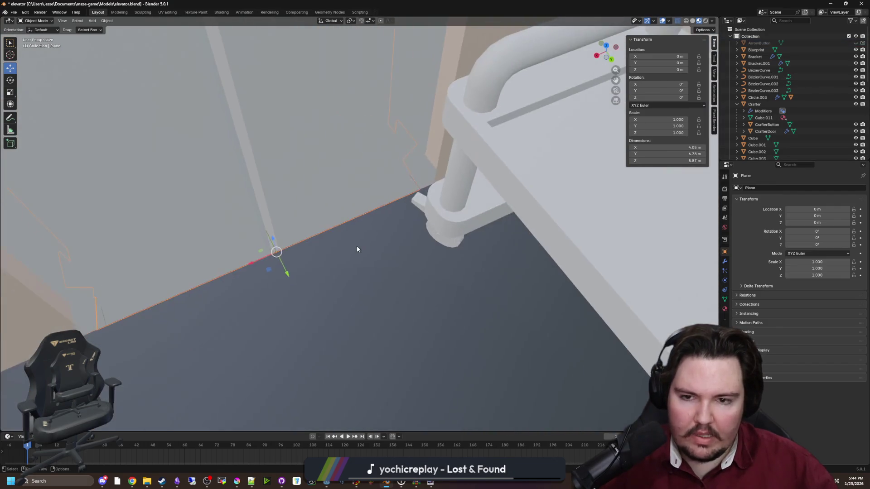
key("Tab")
Move the floor's corner vertex geometry -0.5979 m along the Y axis.
left_click_drag(381, 246, 146, 37)
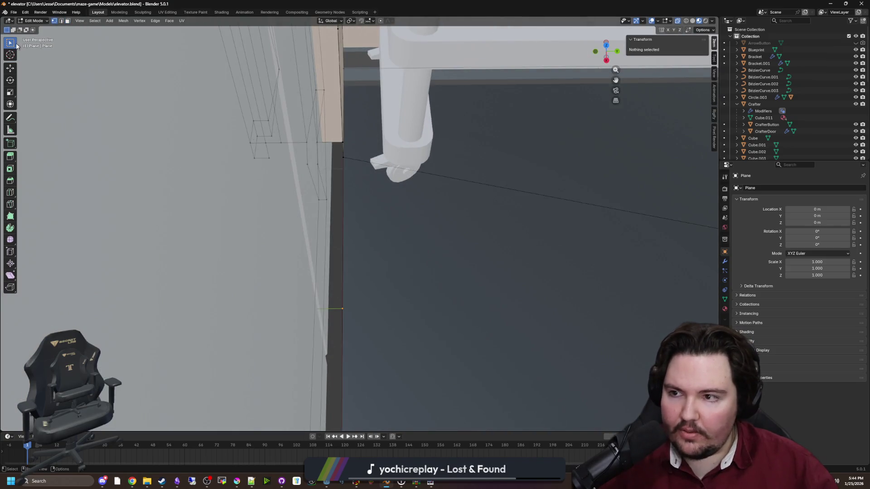
scroll(358, 193, "down", 3)
scroll(372, 195, "up", 3)
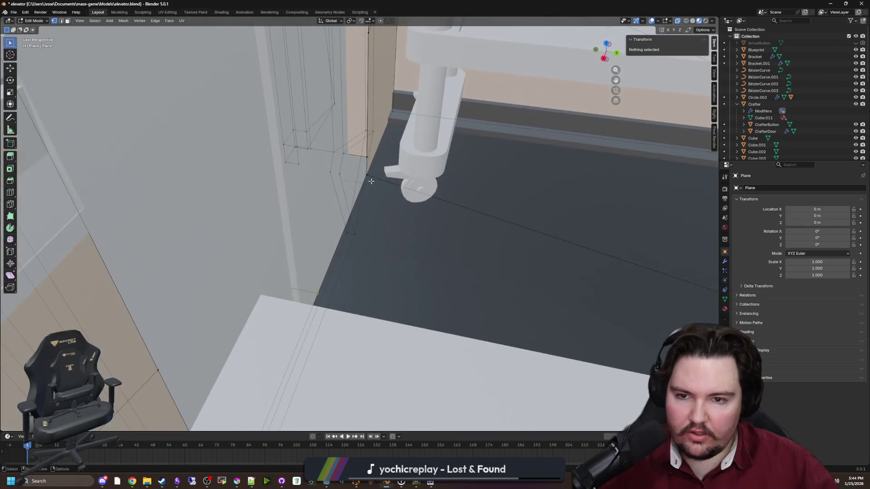
left_click(368, 176)
mouse_move(386, 203)
left_mouse_down()
mouse_move(340, 237)
mouse_move(375, 194)
mouse_move(306, 231)
mouse_move(392, 235)
mouse_move(403, 213)
mouse_move(396, 258)
mouse_move(419, 277)
left_mouse_up()
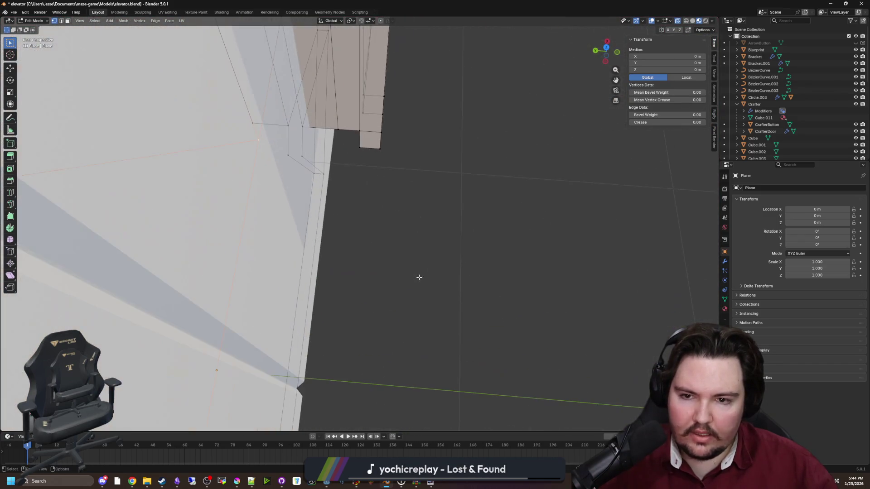
key("g")
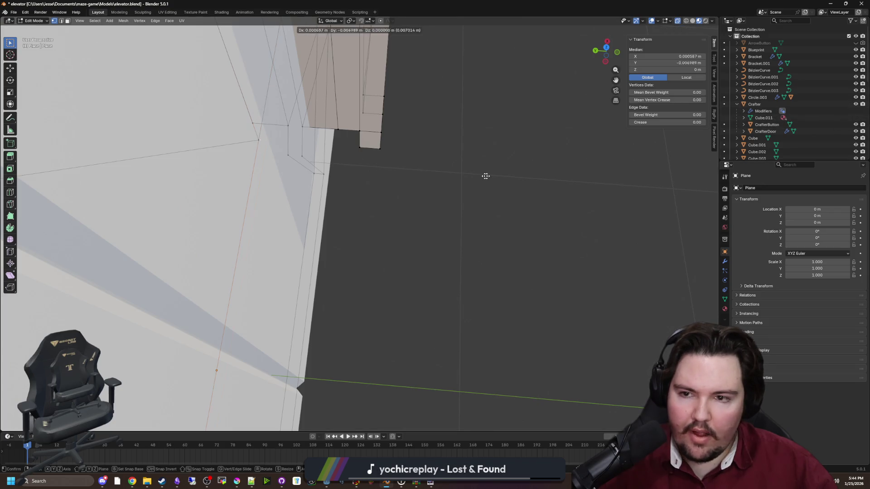
key("y")
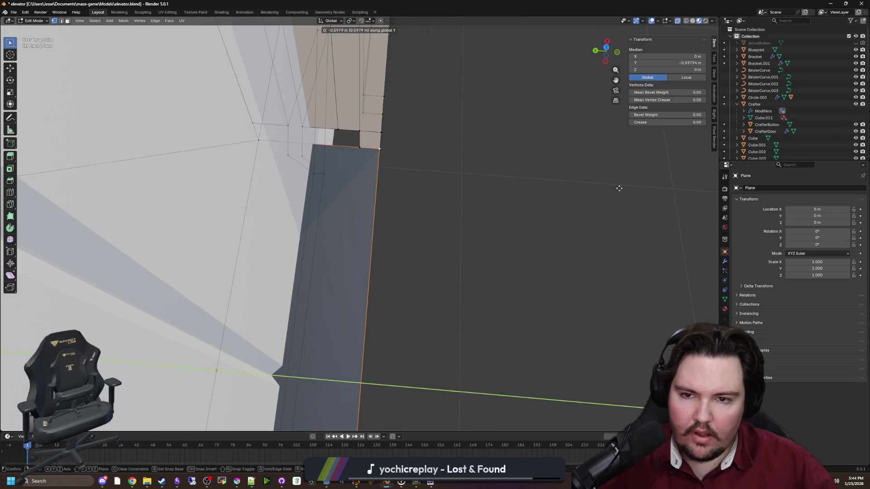
left_click(620, 188)
left_click_drag(597, 207, 639, 179)
scroll(477, 162, "down", 3)
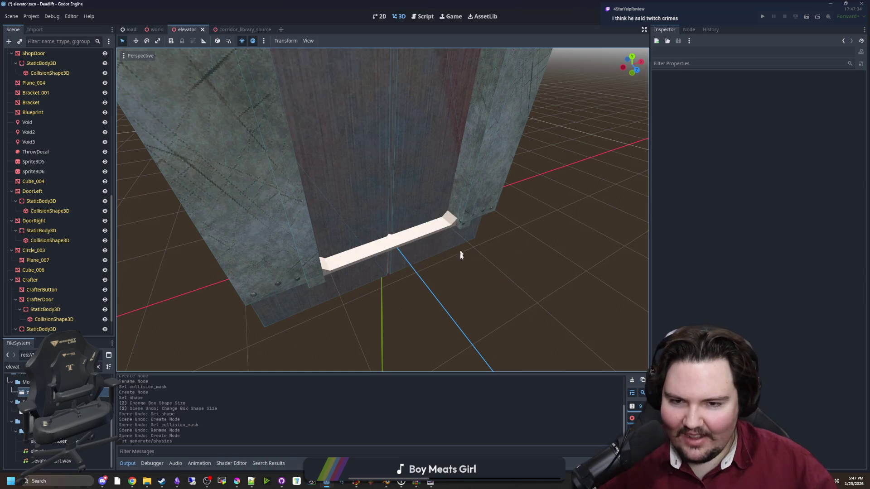
Select and frame the Lip ledge mesh and expand its surface material override slots.
key("w")
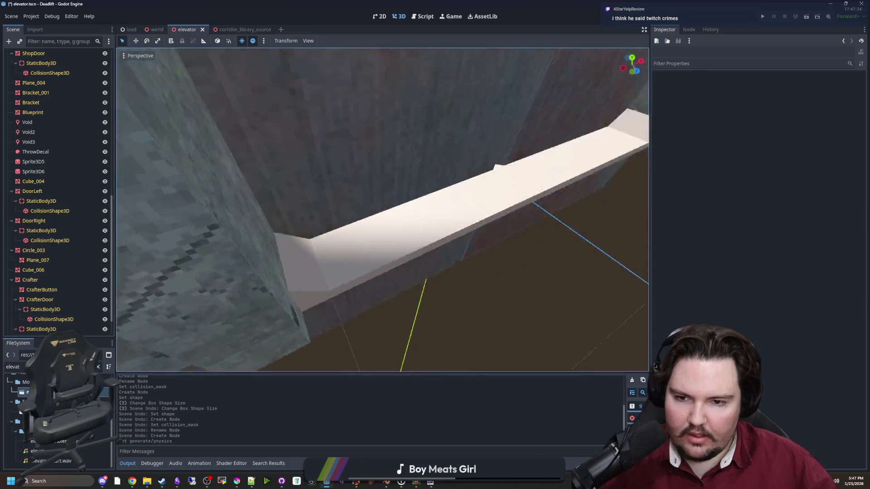
left_click(326, 230)
key("f")
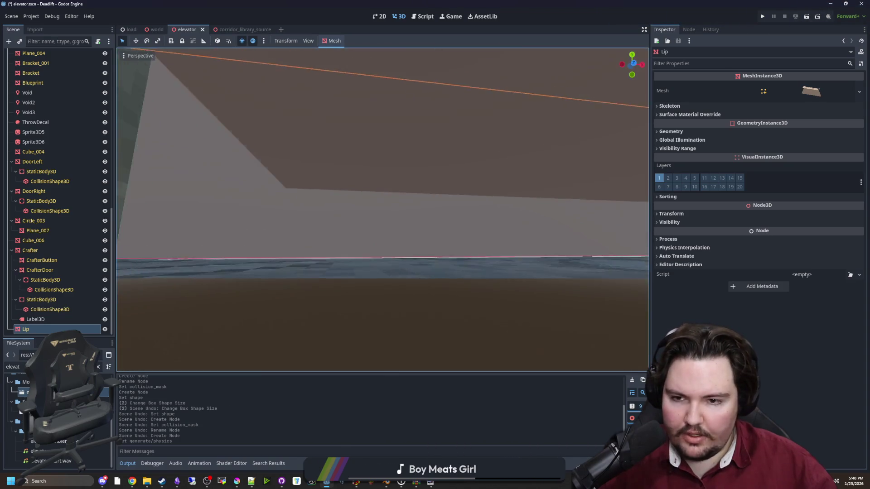
key("f")
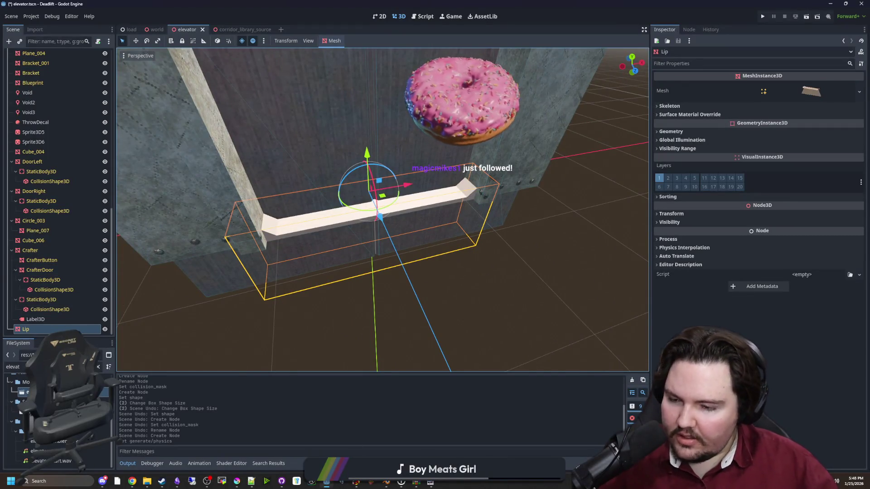
left_click(98, 367)
Filter project files for 'meta', preview the metal materials, and assign one to slot 0.
left_click(690, 114)
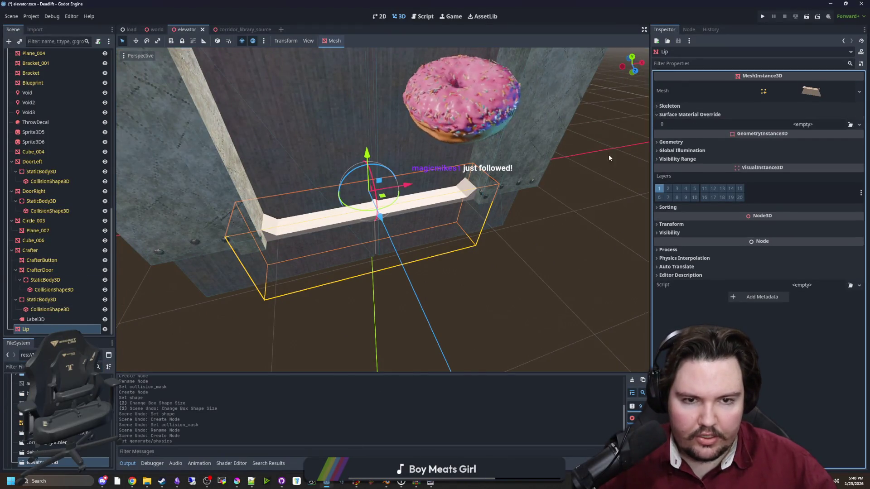
left_click(13, 367)
type("meta")
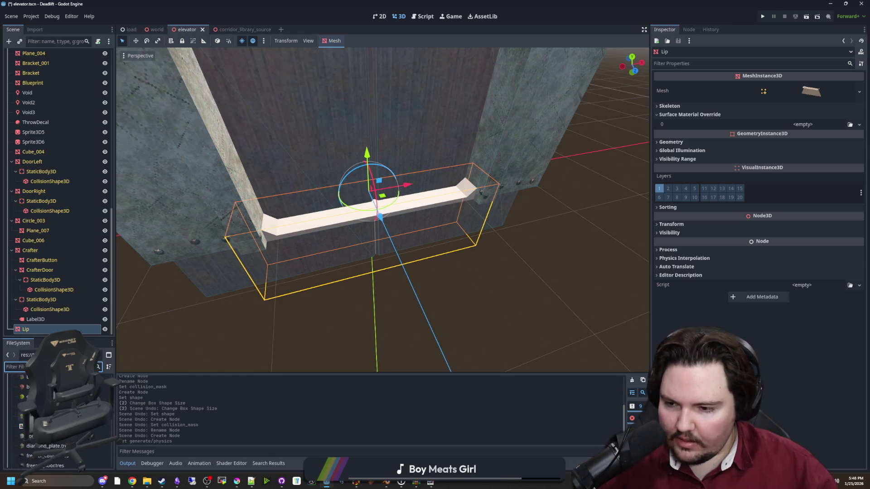
type("eta")
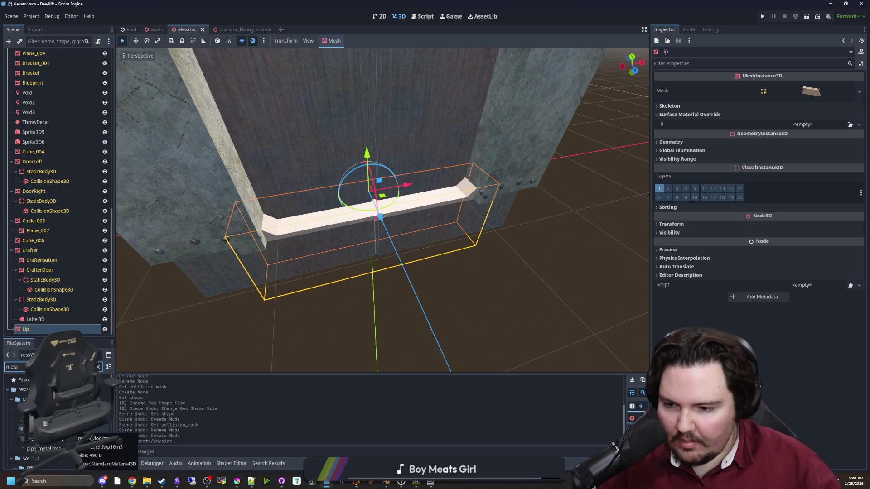
left_click(64, 429)
key("Return")
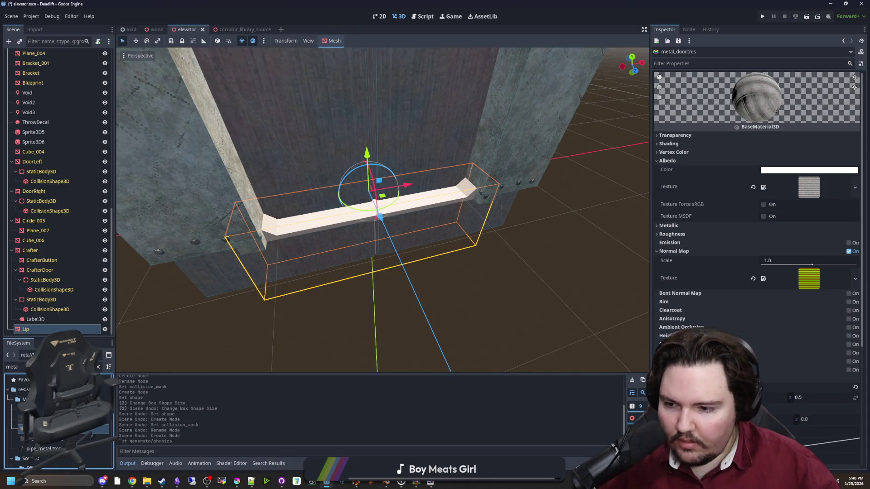
key("Up")
key("Return")
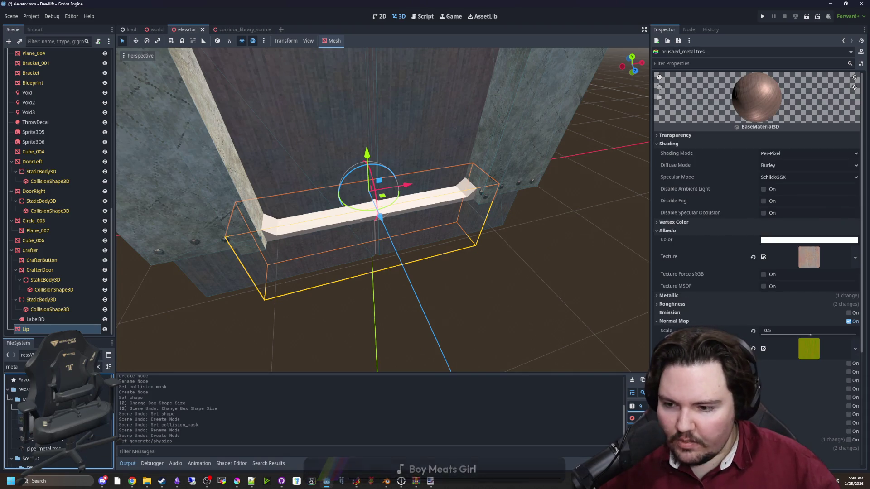
left_click(316, 250)
left_click(316, 252)
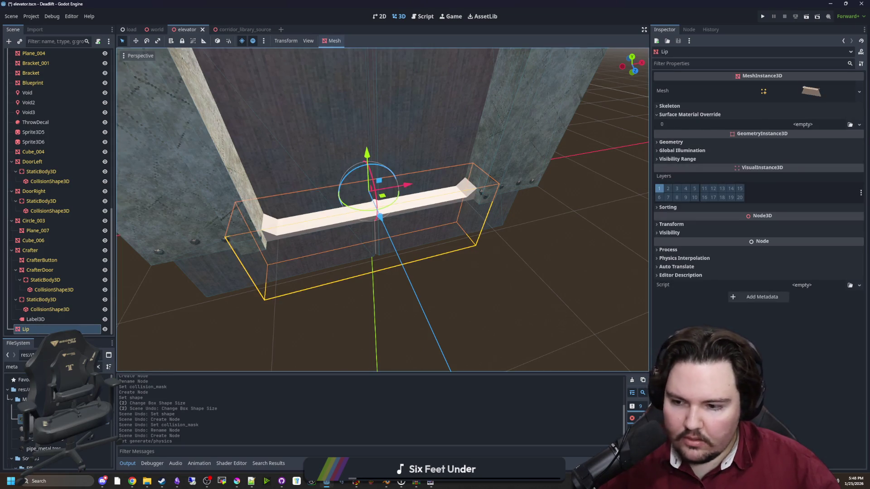
left_click(485, 311)
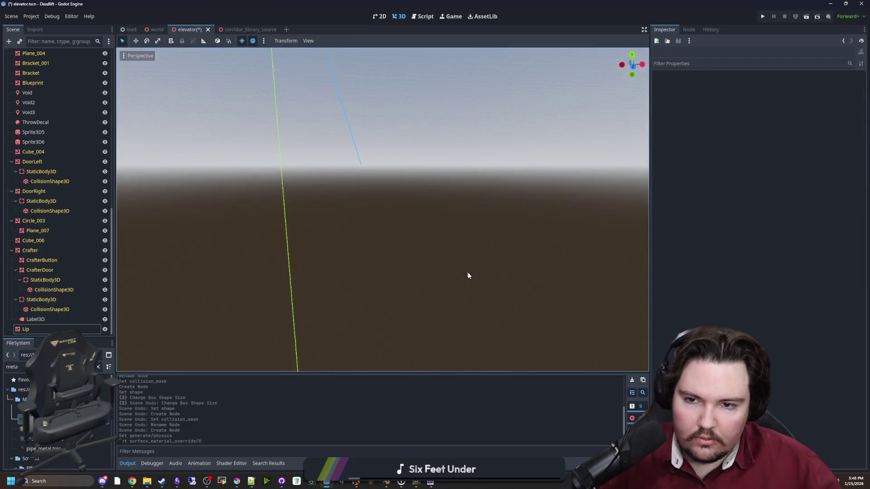
Save the elevator scene and launch the game past its main menu.
scroll(480, 254, "down", 5)
key("ctrl+s")
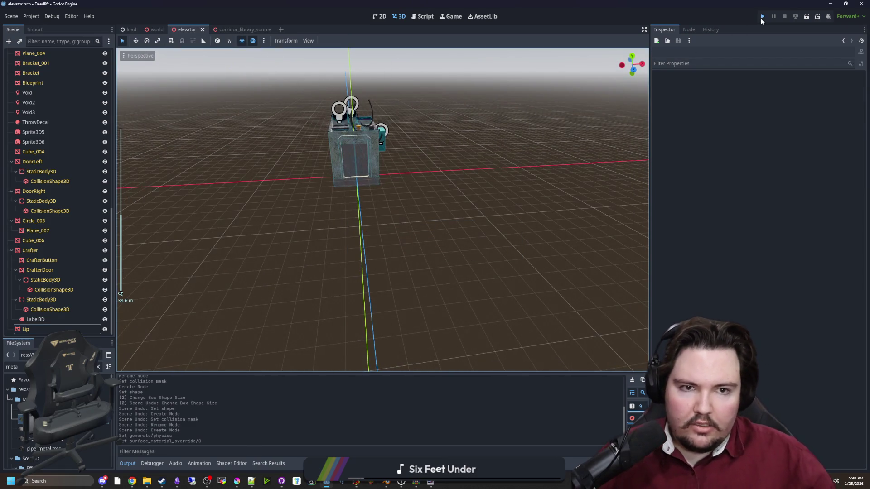
left_click(761, 18)
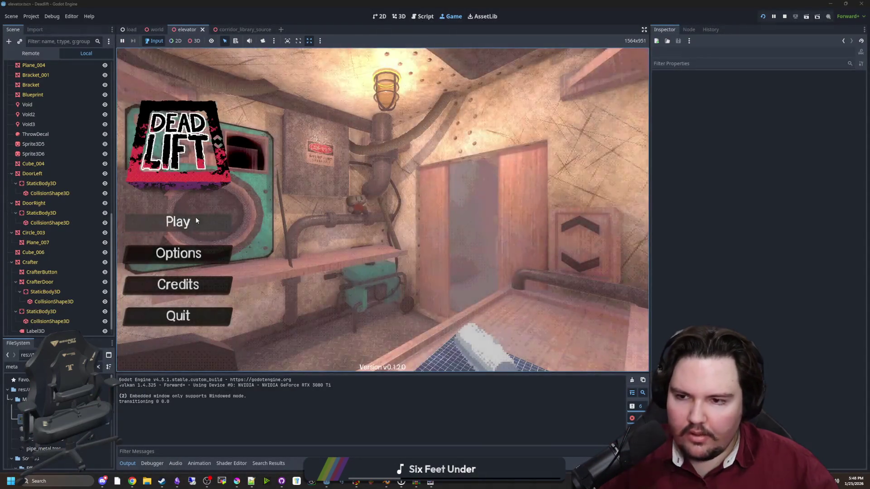
left_click(195, 219)
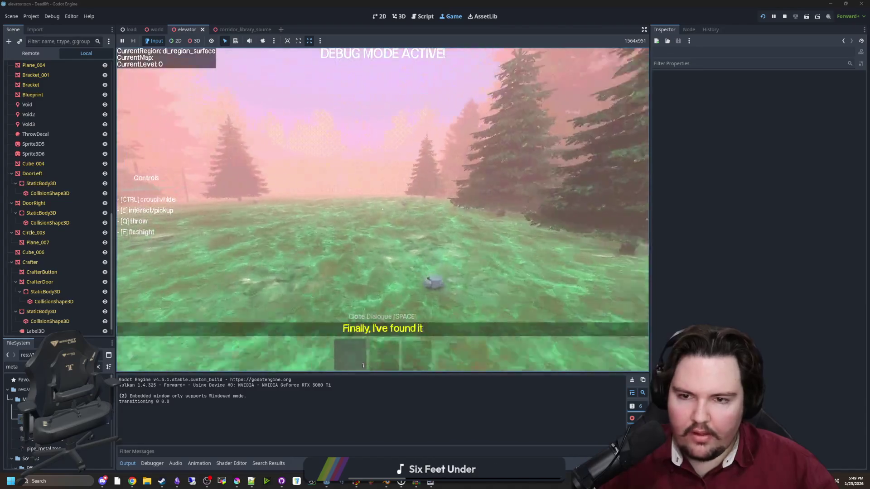
Pick up the pebble, walk into the elevator and throw it onto the floor.
key("e")
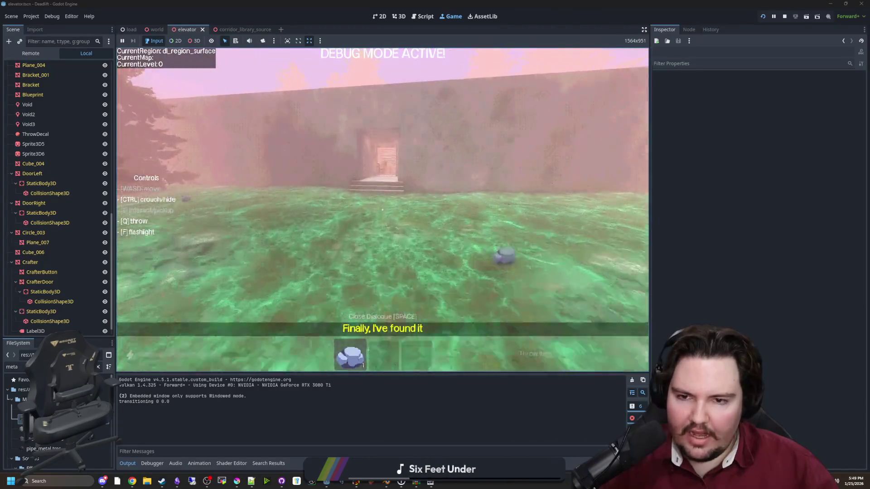
key("w")
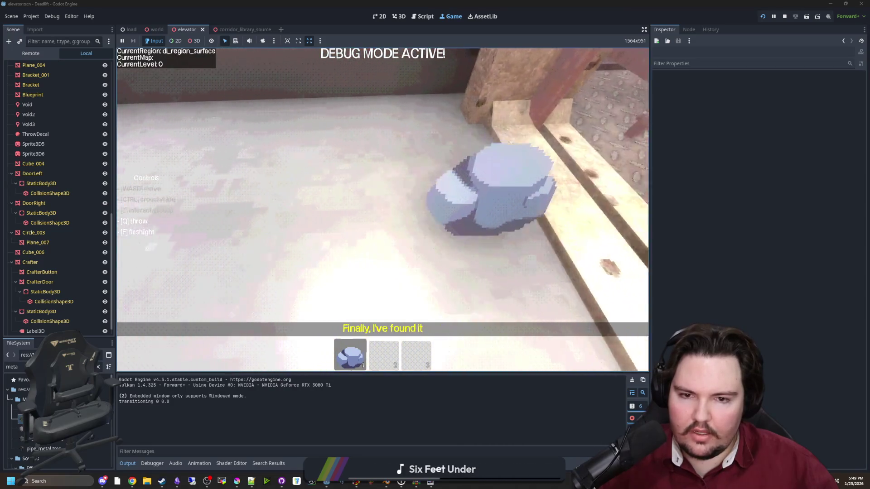
key("q")
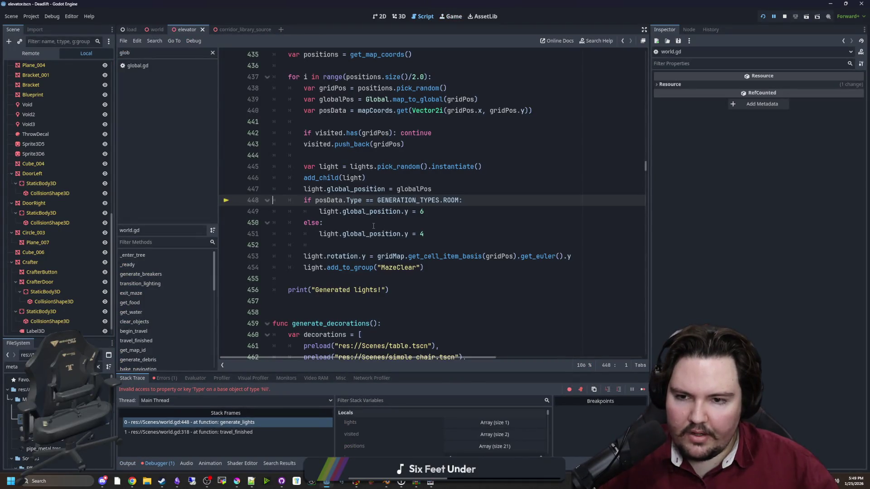
scroll(390, 232, "up", 1)
key("Up")
key("End")
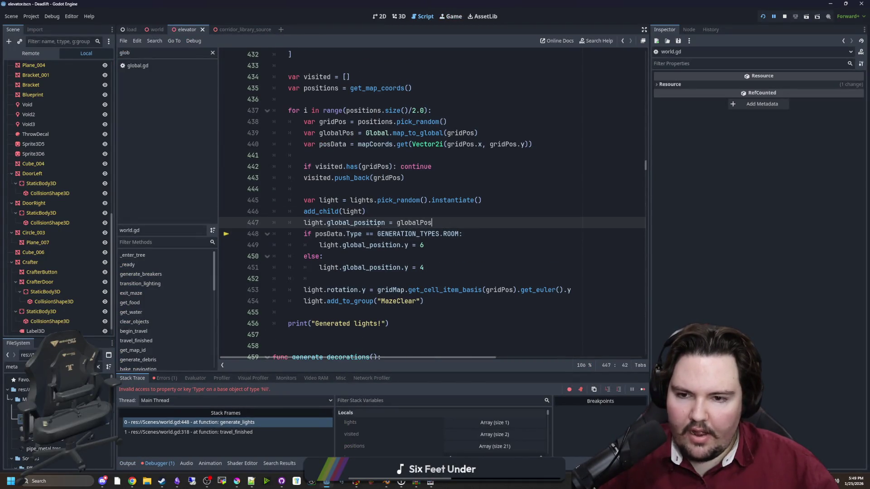
scroll(357, 224, "up", 2)
scroll(380, 284, "down", 1)
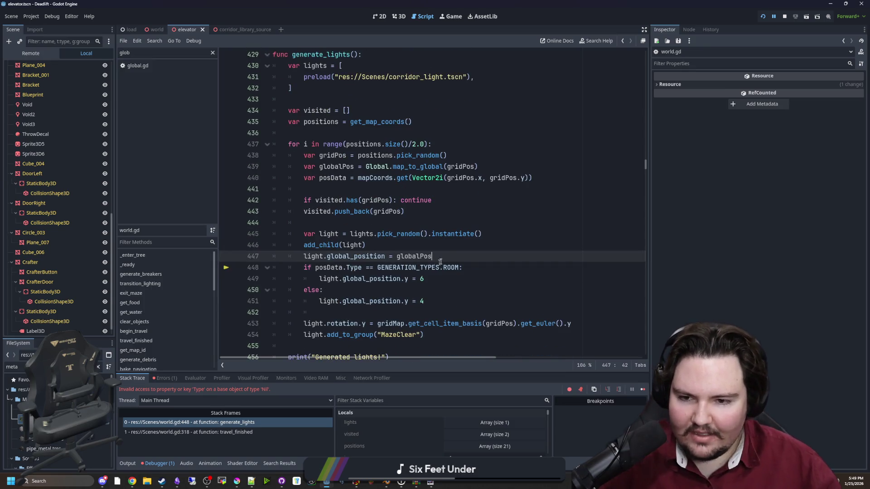
key("Return")
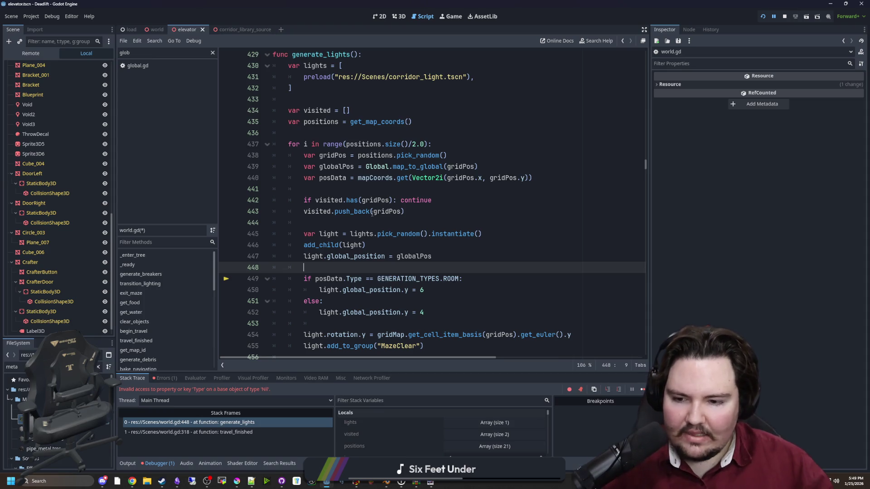
left_click(365, 188)
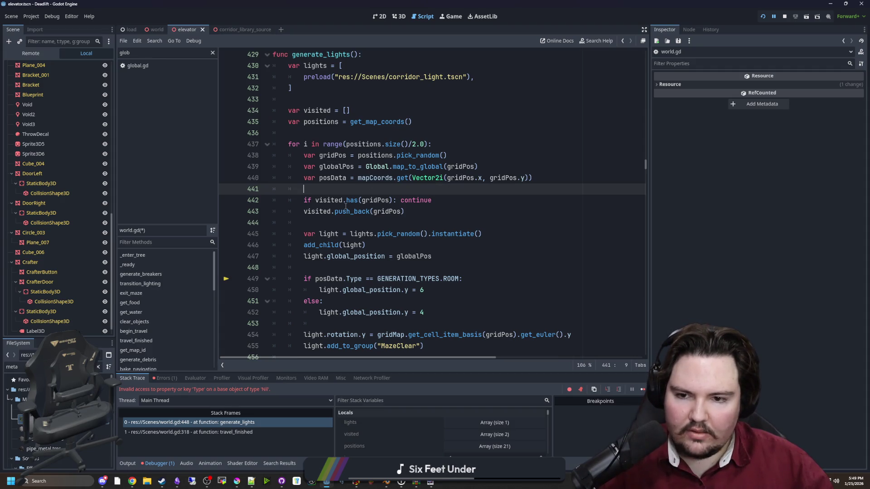
left_click(392, 268)
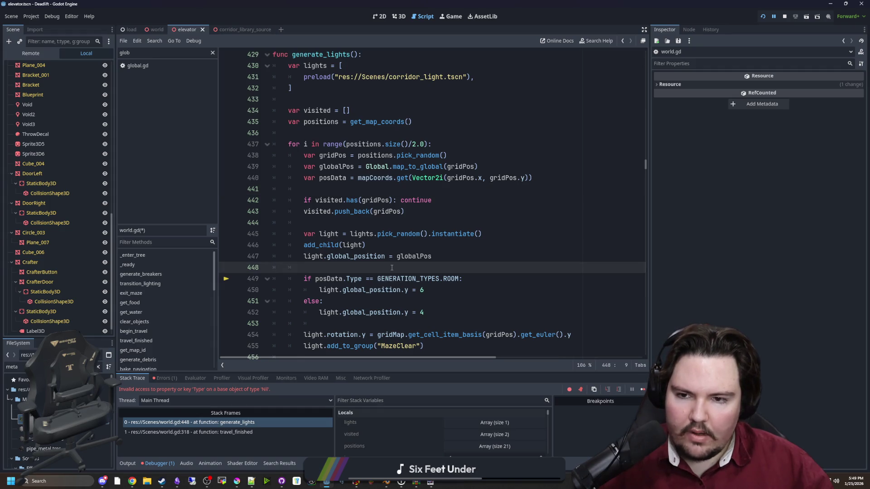
scroll(392, 268, "down", 1)
scroll(381, 245, "up", 1)
left_click(372, 220)
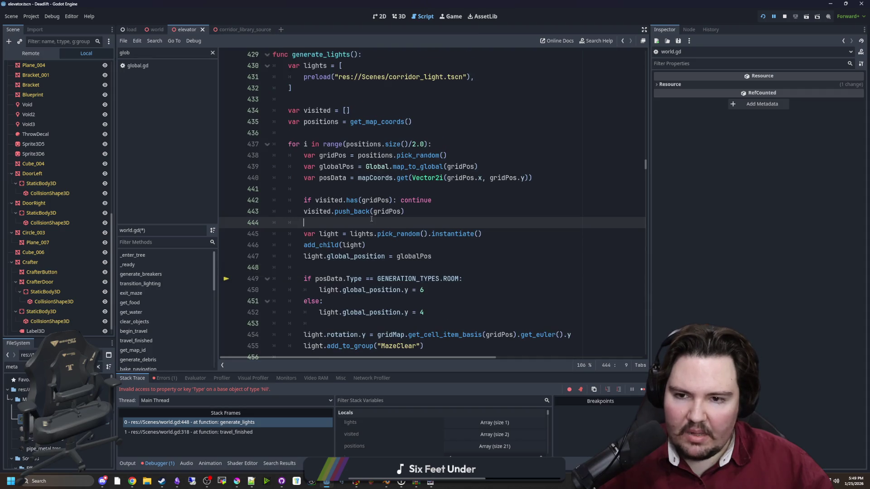
left_click(344, 188)
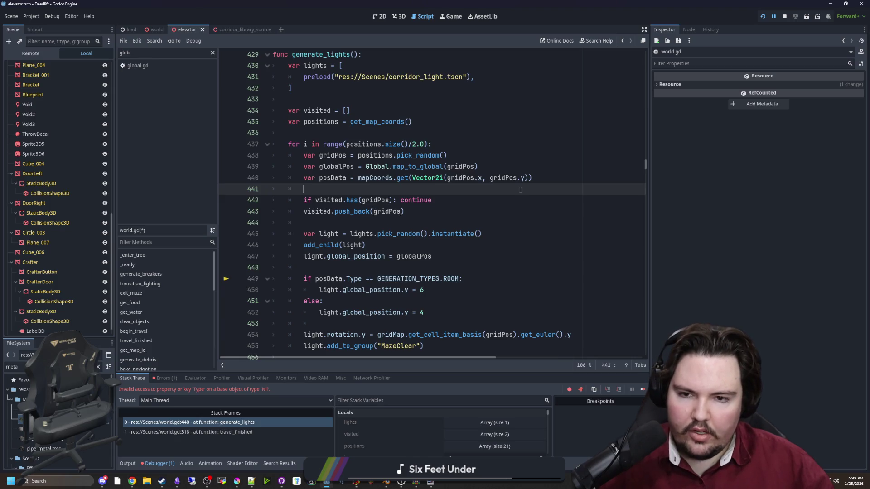
left_click_drag(528, 178, 412, 178)
Try replacing the line 440 lookup argument with a Global.global_to_map call.
key("BackSpace")
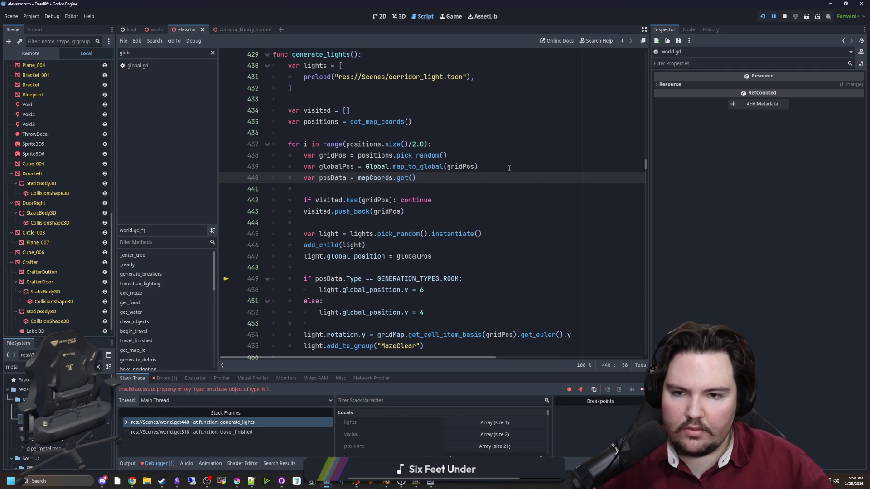
type("Global")
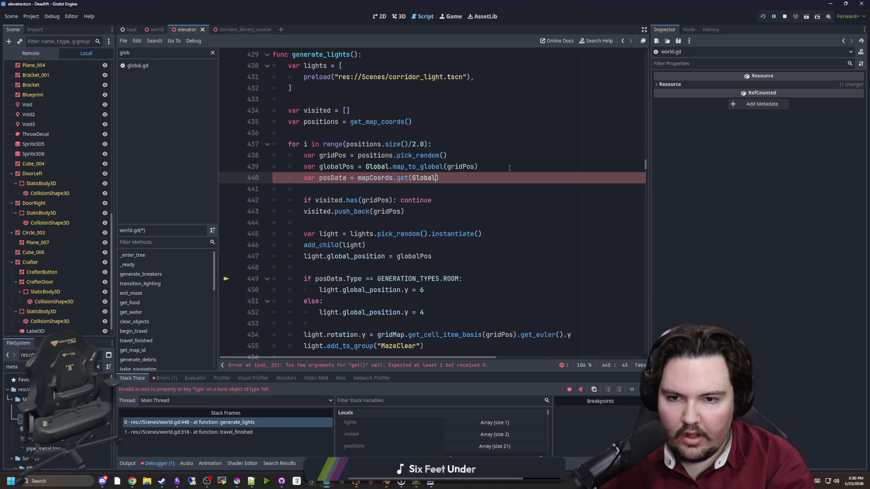
type(".glo")
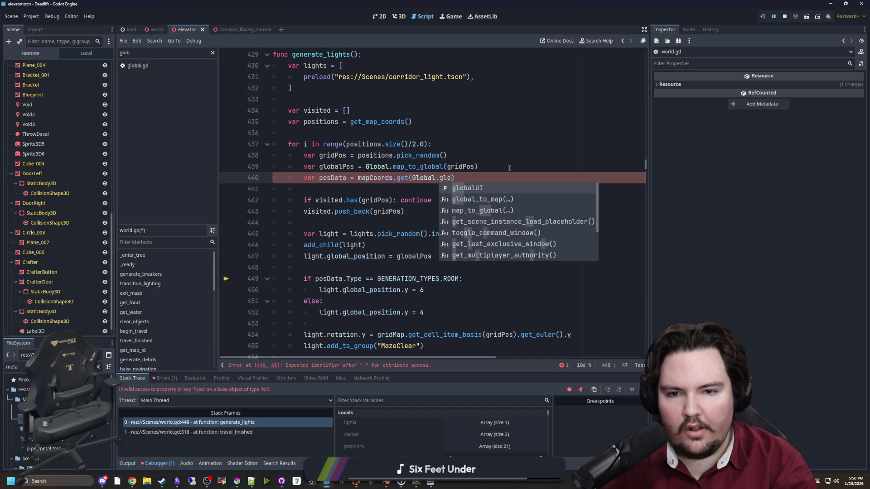
type("b")
key("BackSpace")
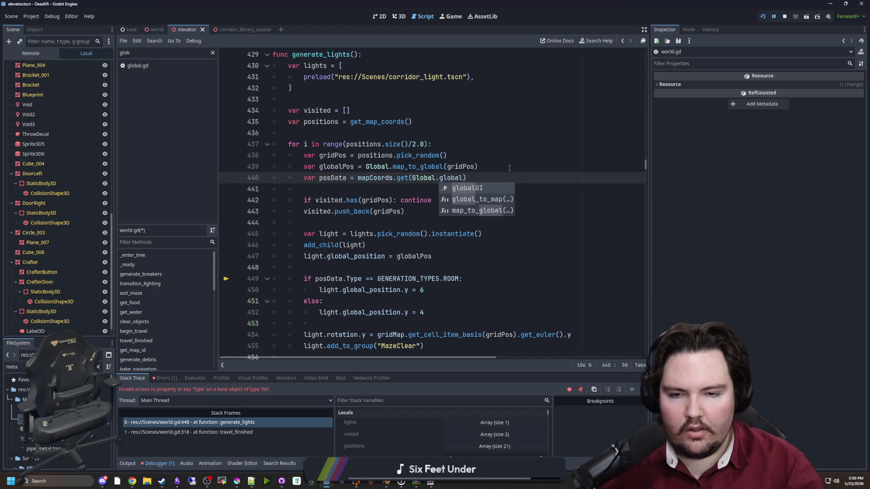
key("Down")
key("Return")
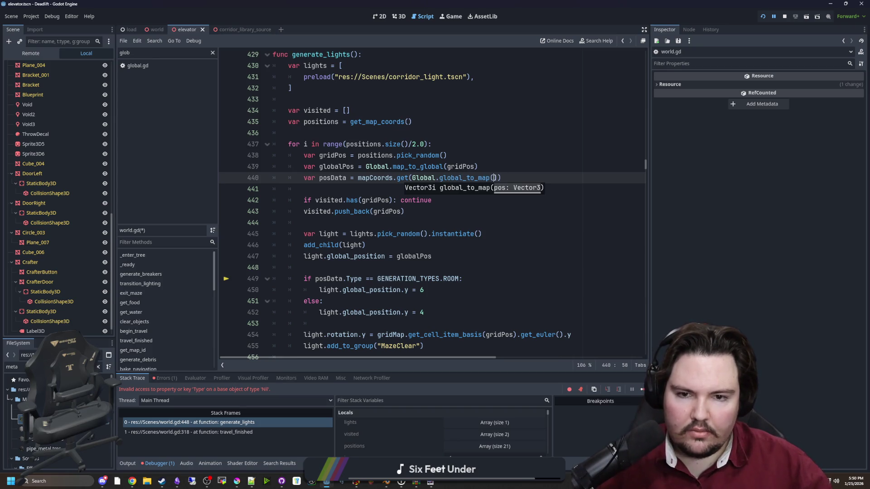
left_click(468, 201)
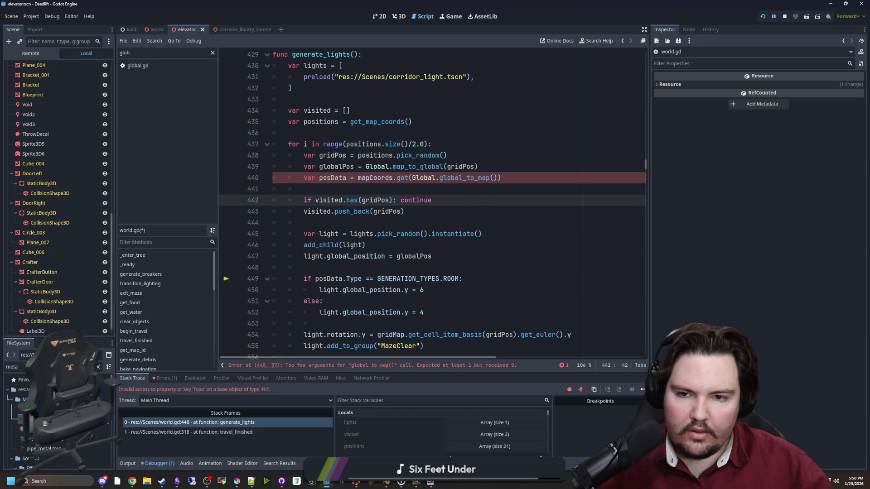
left_click(370, 212)
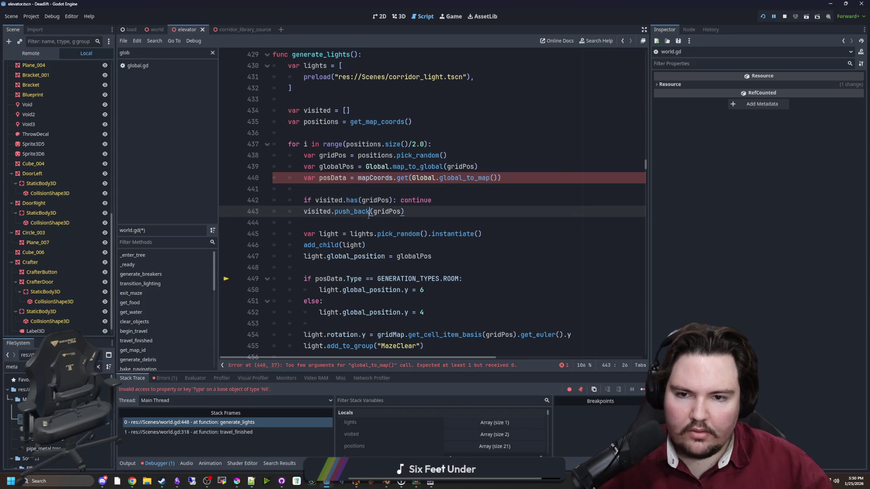
left_click(413, 198)
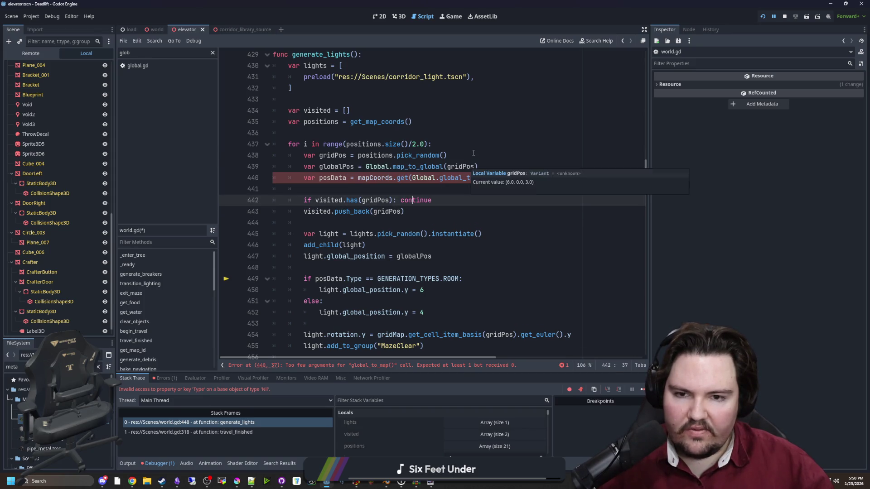
Change the lookup to mapCoords.get(Vector2i(gridPos.x, gridPos.y)) and save the script.
left_click(476, 155)
left_click_drag(497, 178, 412, 178)
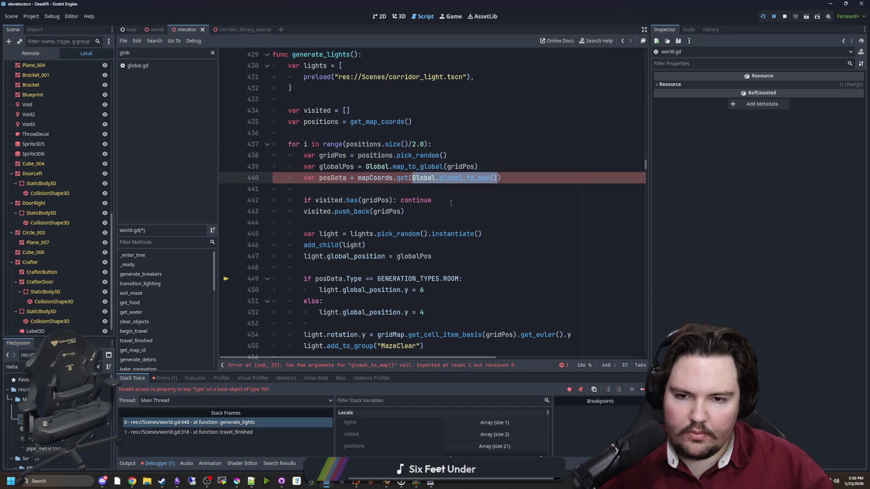
type("Vector2(")
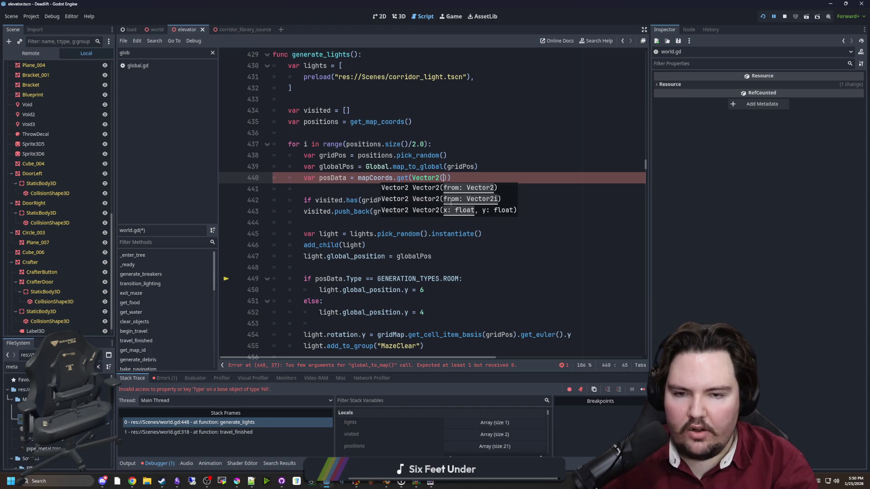
type("gridPos.x, ")
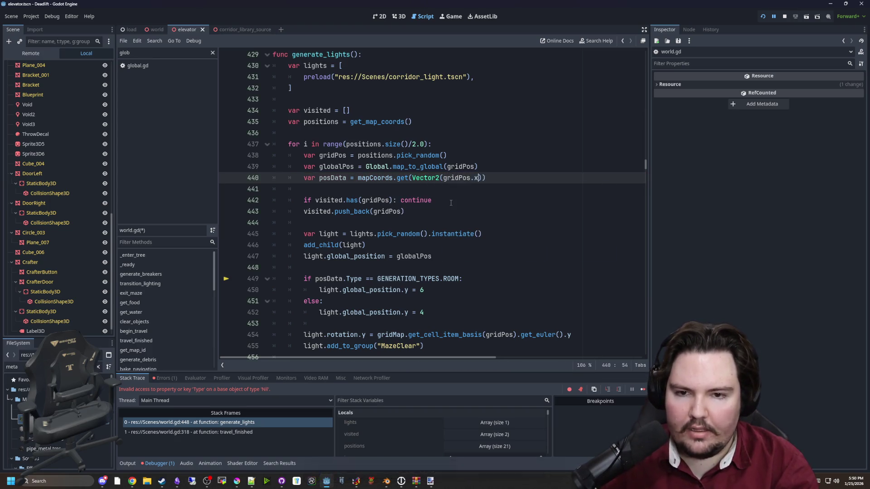
type("gridPos.y)")
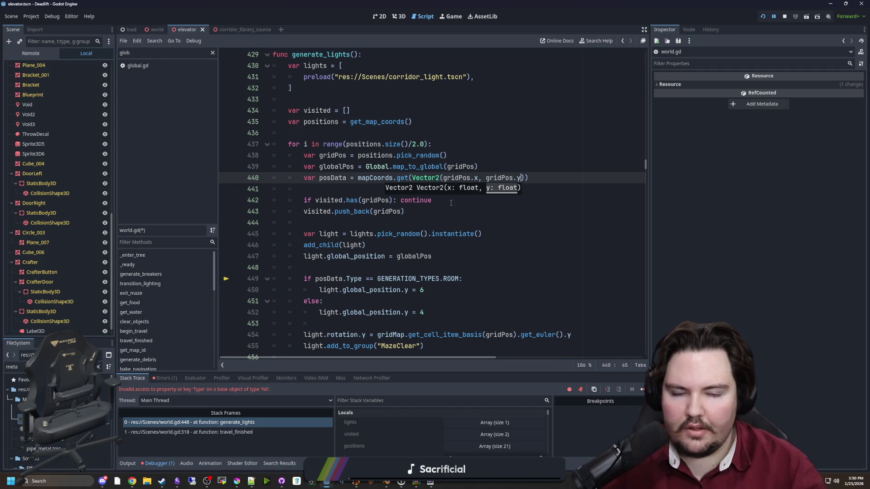
left_click(407, 222)
left_click(384, 179)
left_click(384, 179, "ctrl")
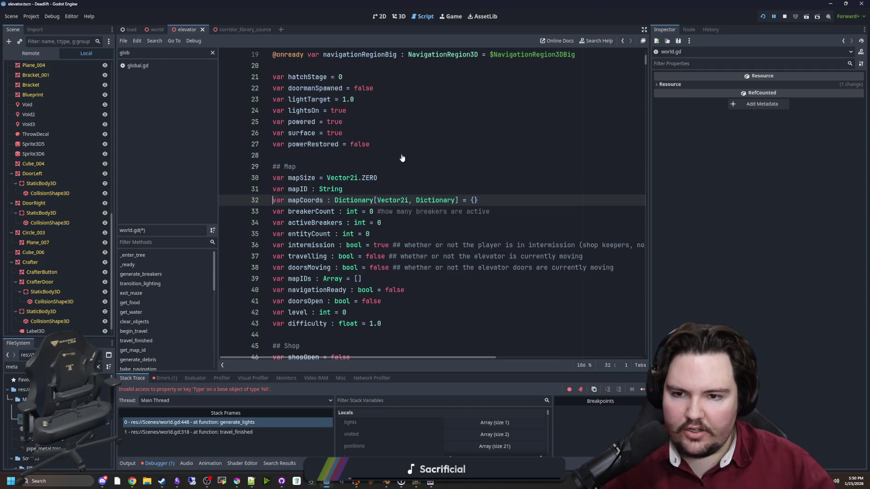
key("alt+Left")
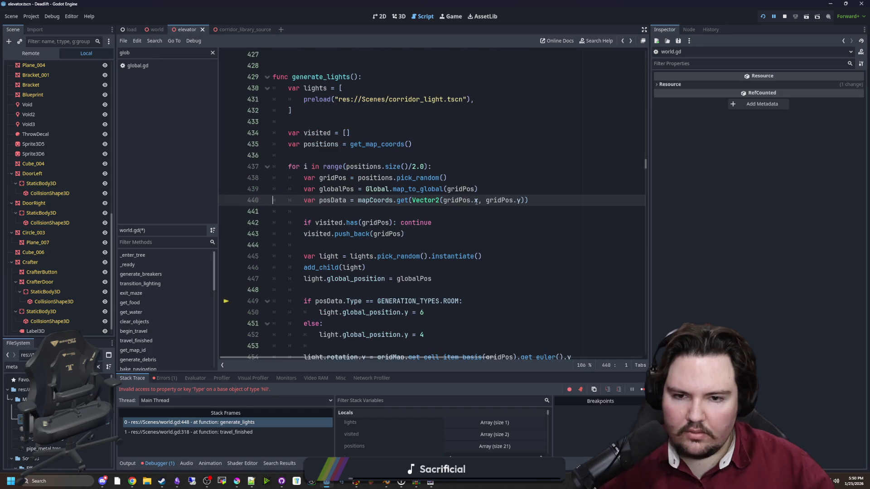
type("i")
left_click(481, 222)
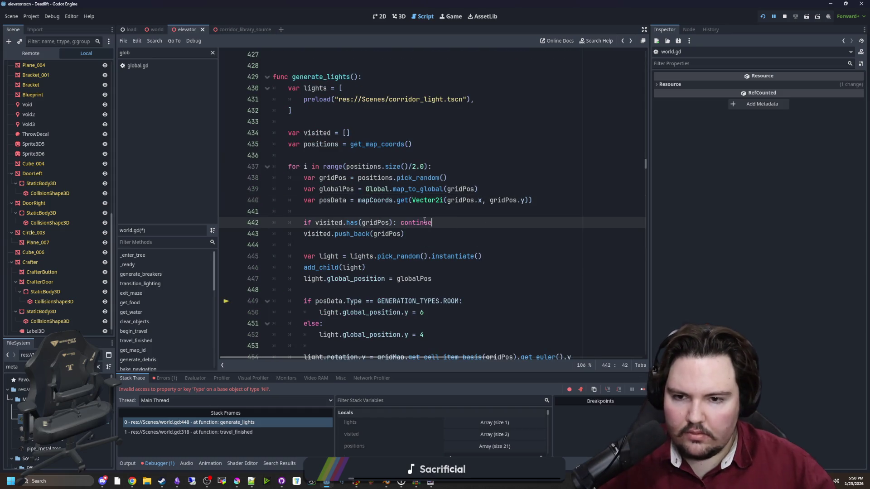
key("Up")
key("ctrl+s")
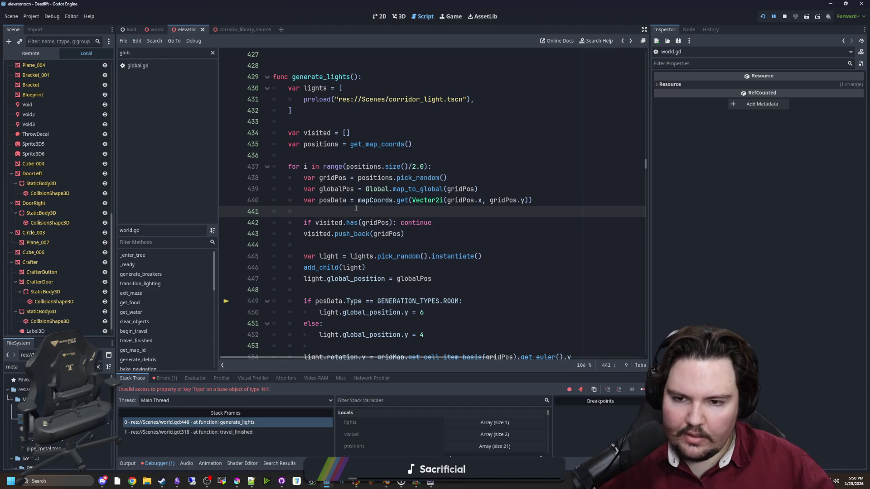
Add print(posData) below the lookup, save, and run the game.
key("Return")
key("Return")
key("Up")
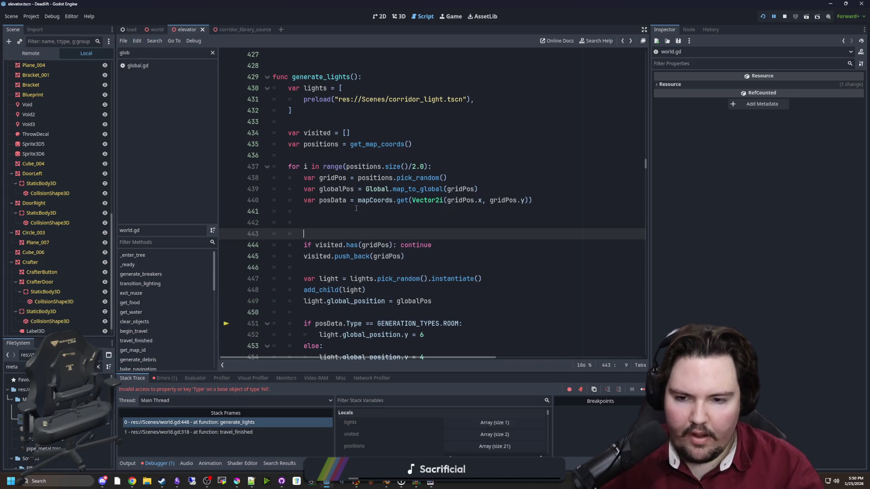
type("print(posData")
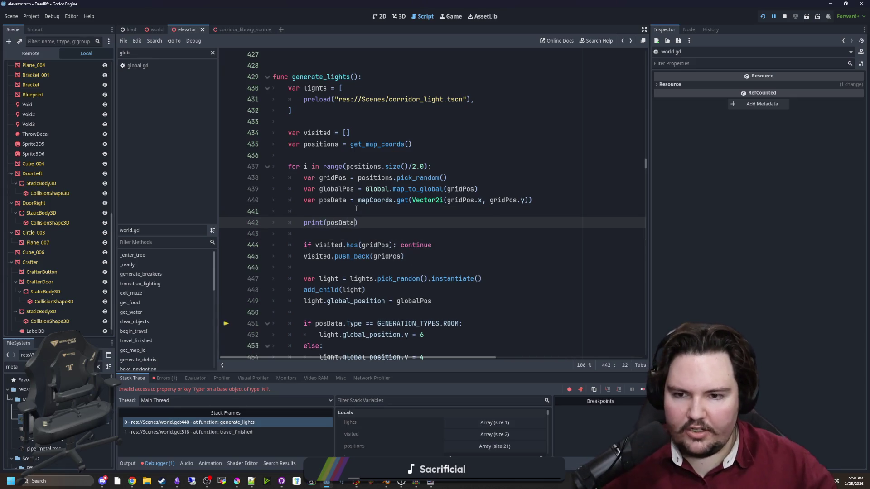
key("Up")
key("ctrl+s")
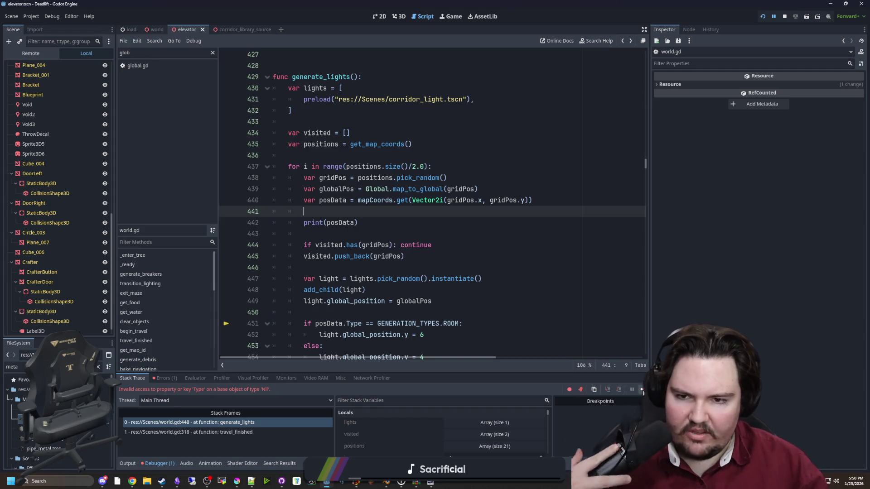
key("F12")
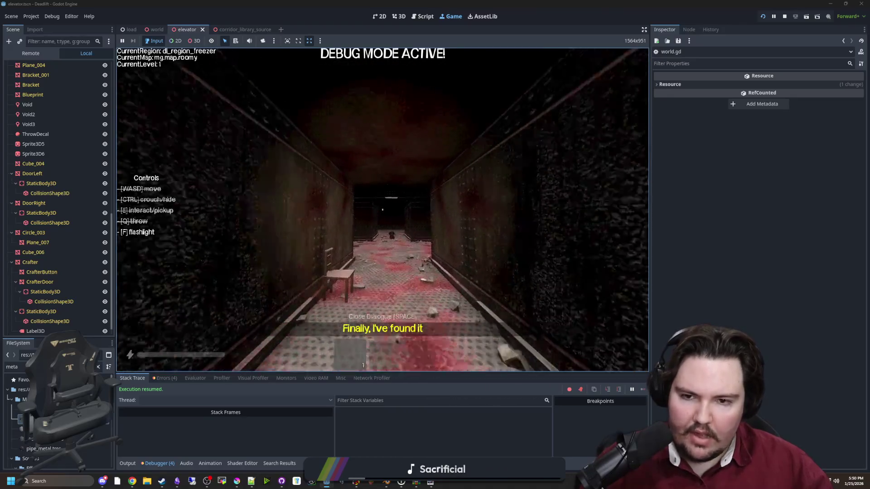
Return the game to its main menu and view the output log and breakpoint line 451.
key("Escape")
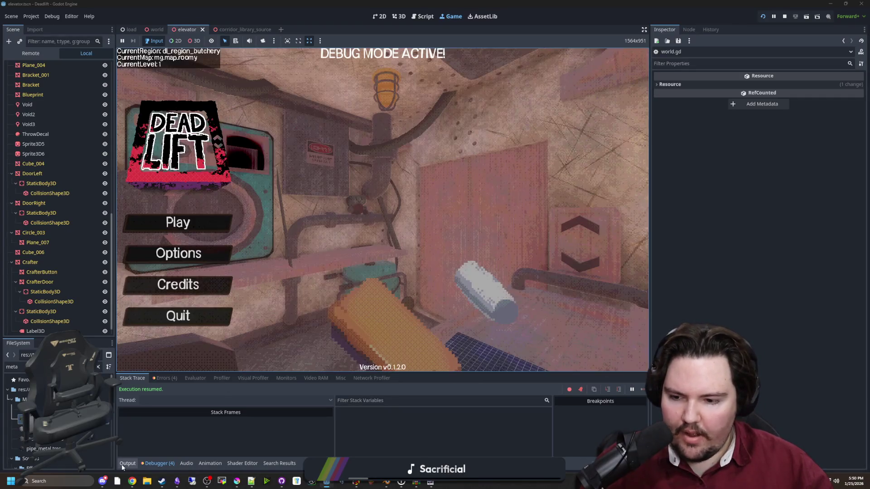
left_click(122, 464)
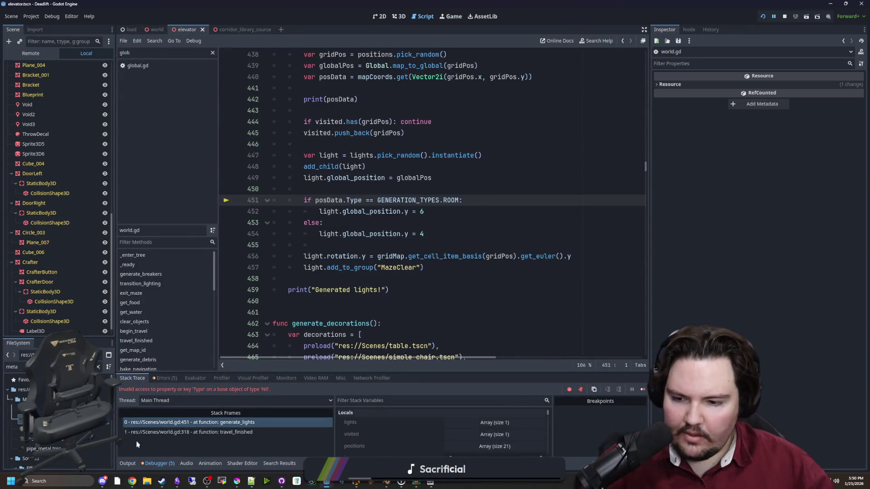
left_click(127, 464)
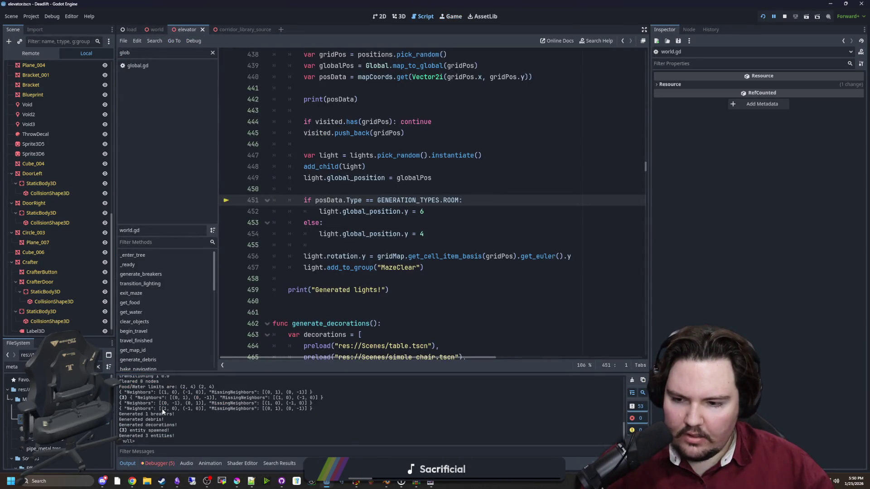
scroll(130, 441, "down", 2)
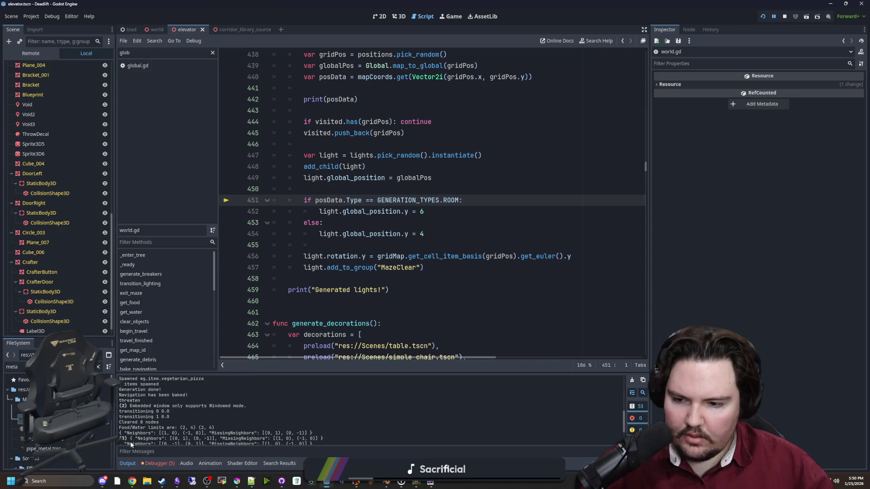
key("F12")
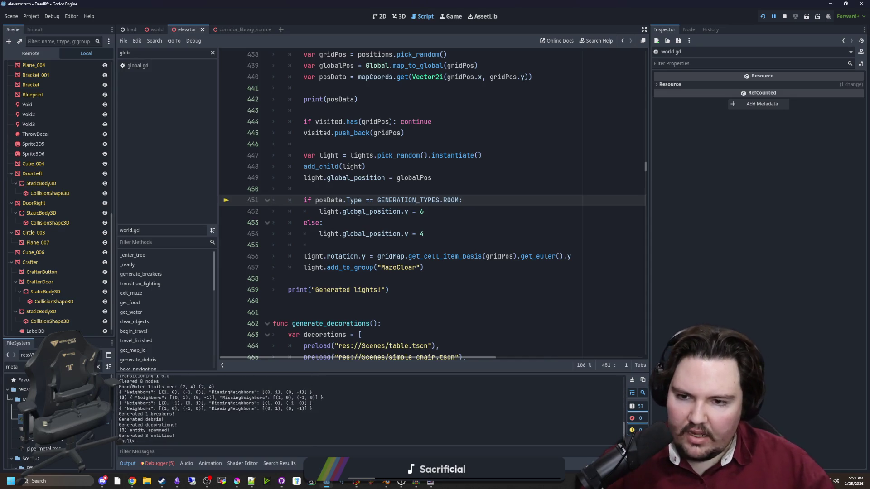
Change line 451 to 'if posData && posData.Type …', save, and restart the game.
left_click(313, 290)
left_click(312, 298)
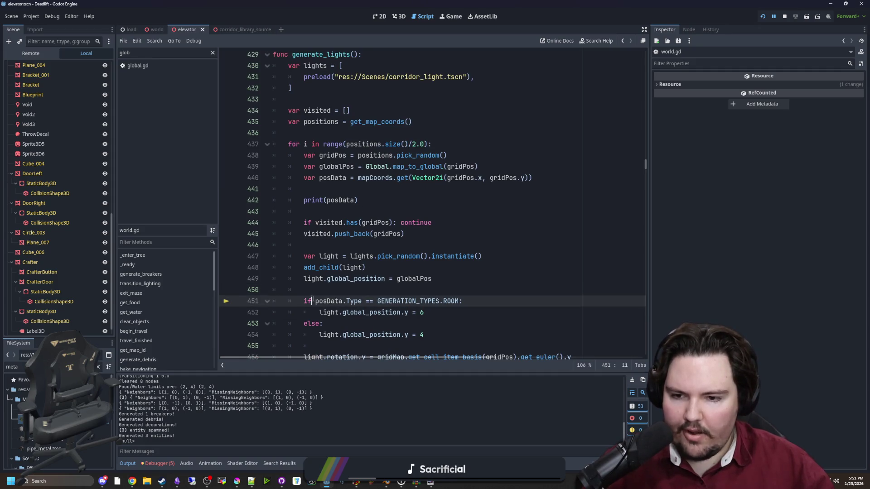
key("ctrl+Right")
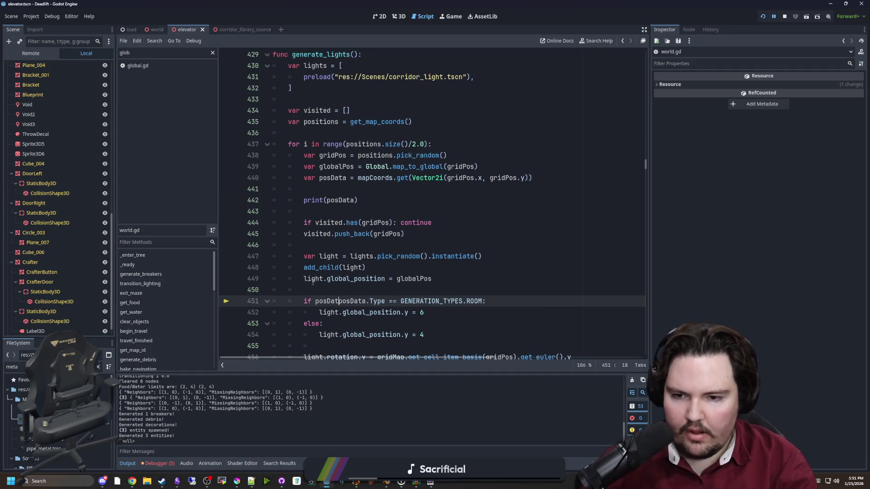
key("Up")
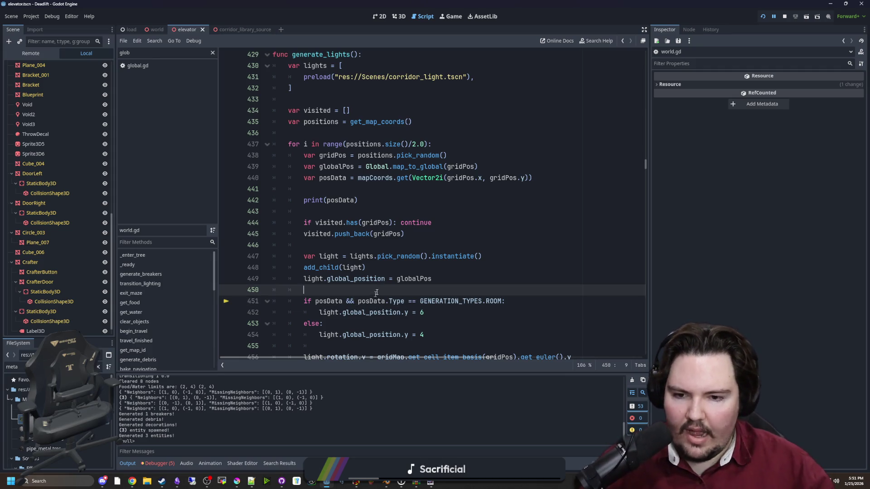
key("ctrl+s")
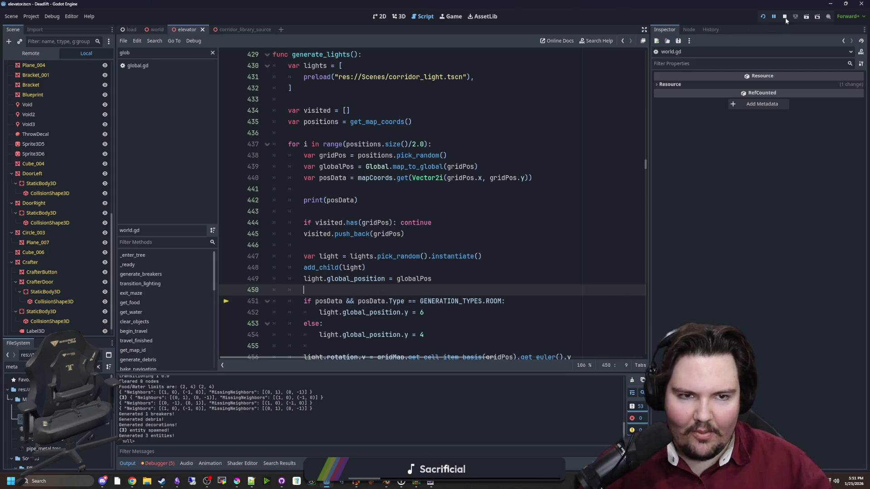
left_click(785, 16)
left_click(763, 18)
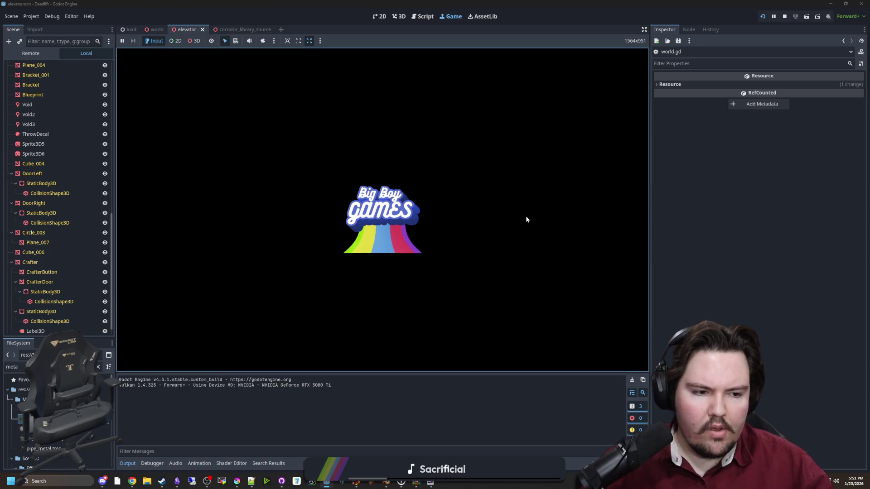
Switch to the world scene, start a new game, and walk through the door into the elevator.
scroll(75, 222, "up", 10)
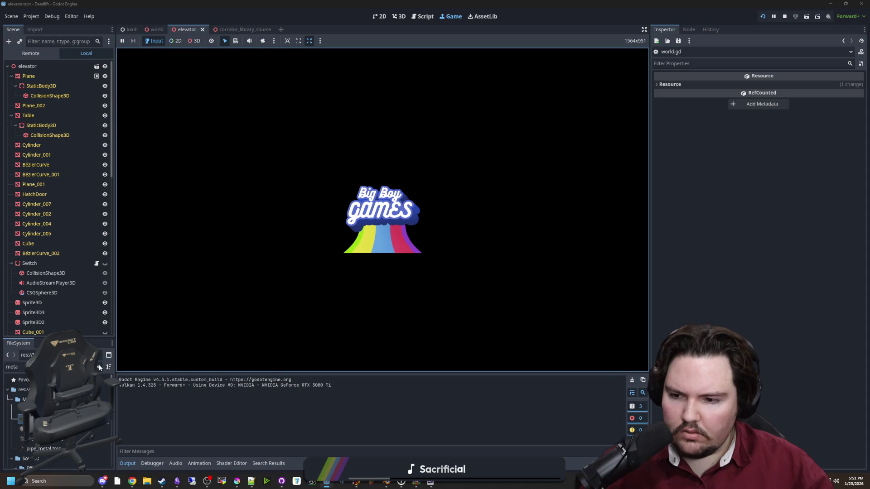
left_click(156, 30)
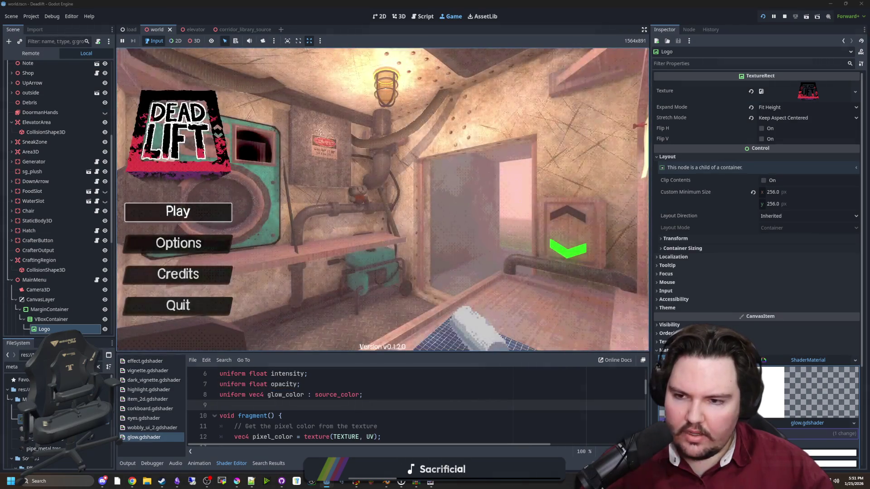
left_click(178, 212)
key("F3")
key("w")
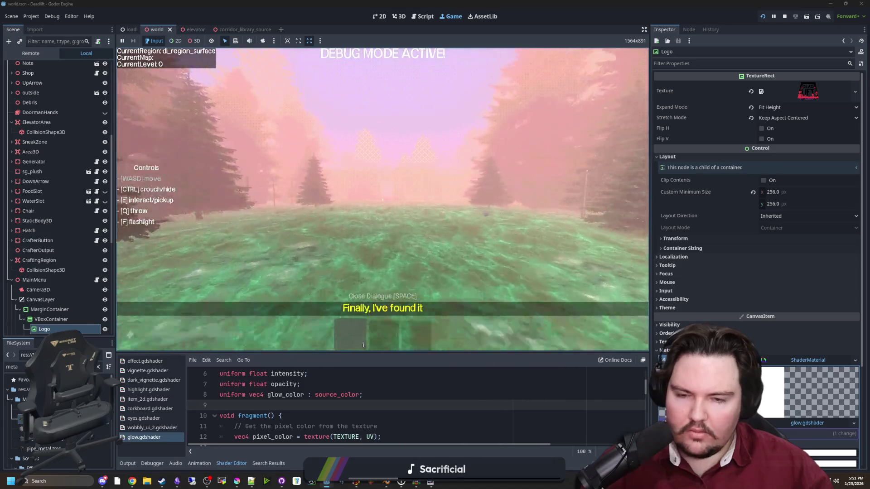
key("shift+w")
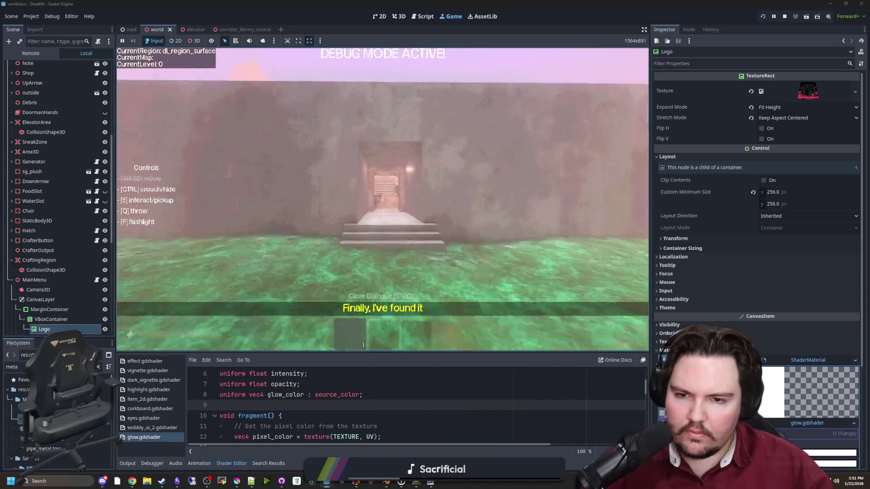
key("w")
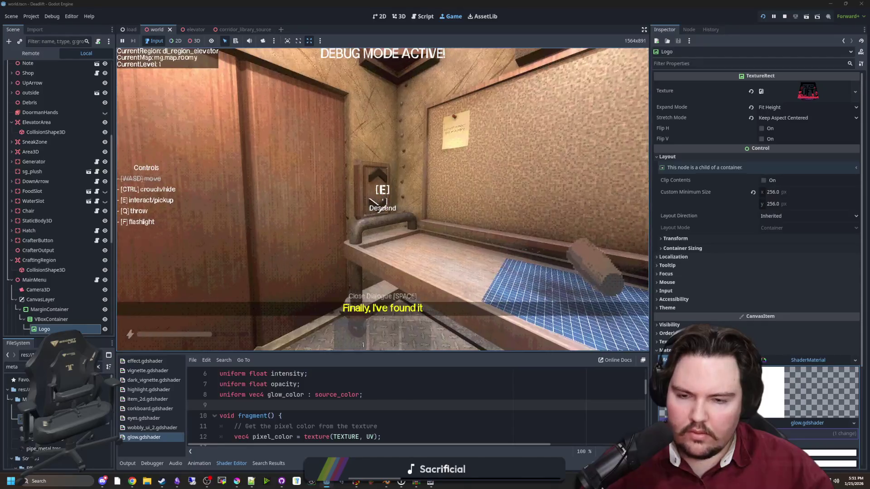
key("w")
Pause, resume and walk into the freezer region, then pause and return to the print(posData) line.
key("Escape")
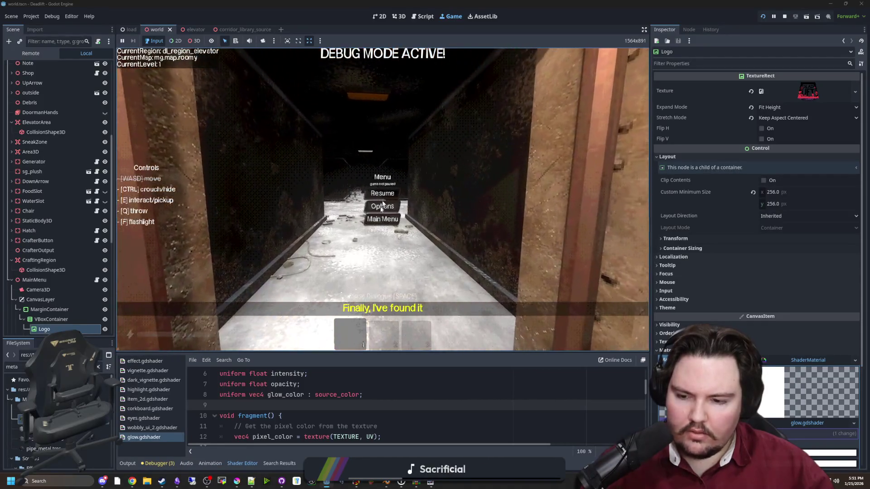
scroll(184, 427, "up", 2)
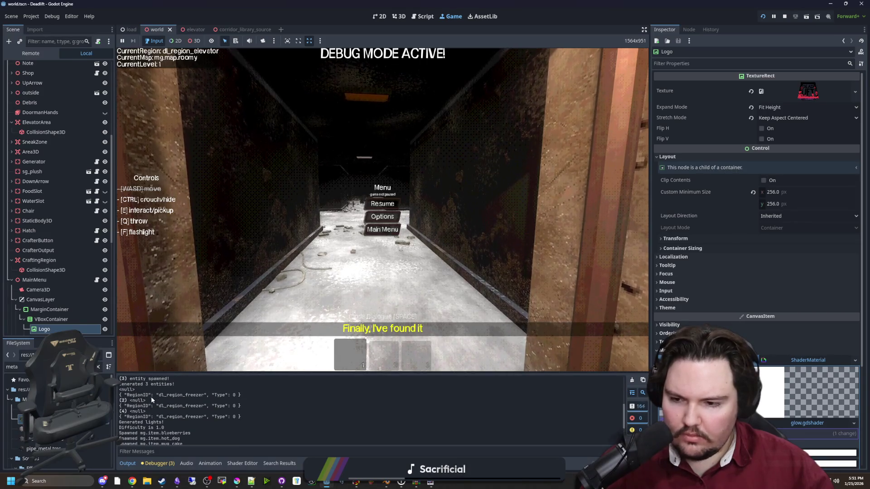
scroll(226, 398, "up", 1)
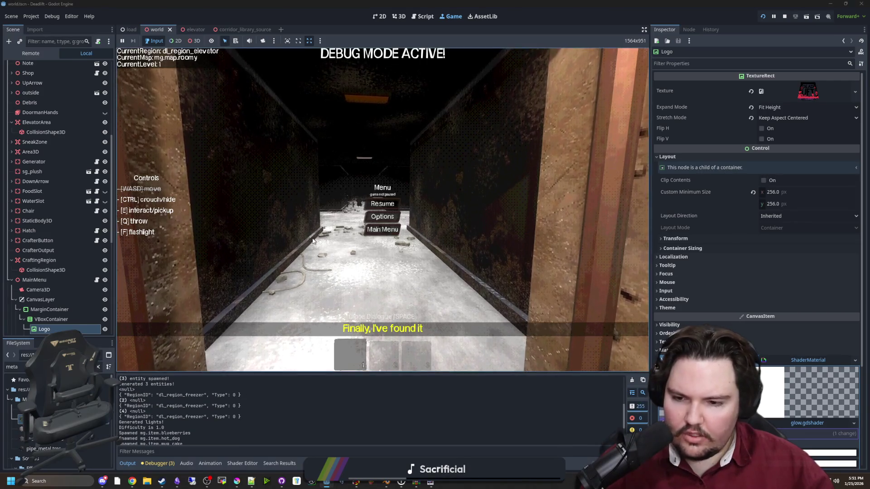
key("Escape")
key("w")
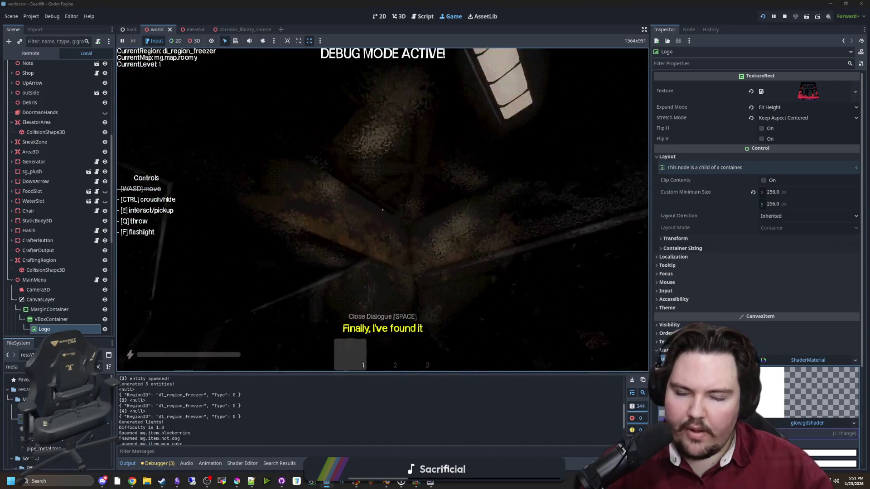
key("Escape")
left_click(376, 201)
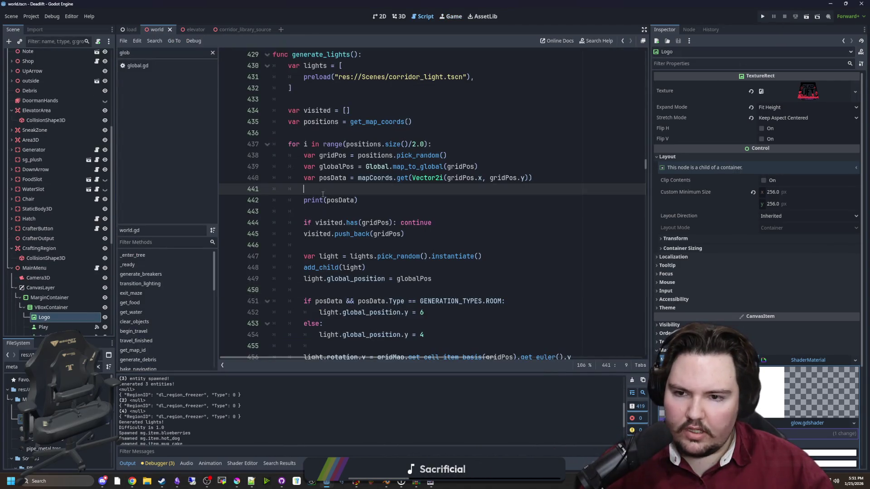
Delete the print(posData) line and inspect the Vector3 positions in get_map_coords.
triple_click(393, 201)
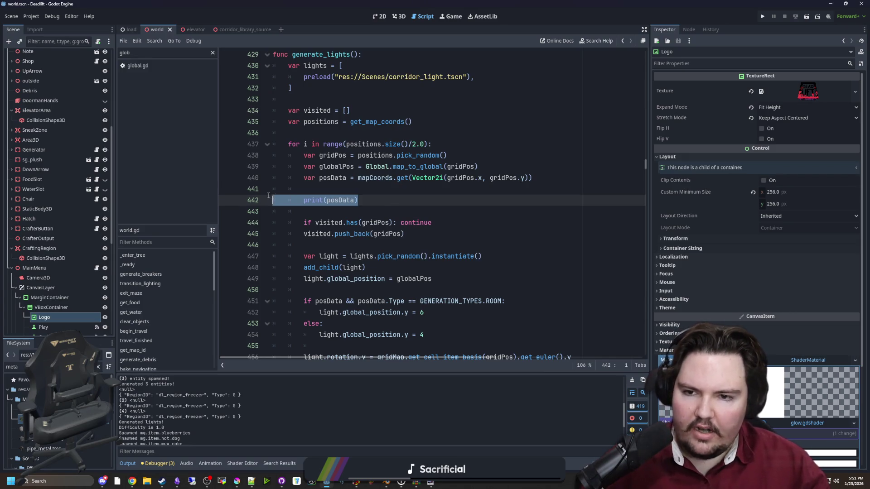
key("BackSpace")
key("BackSpace")
scroll(409, 191, "up", 2)
left_click(409, 191)
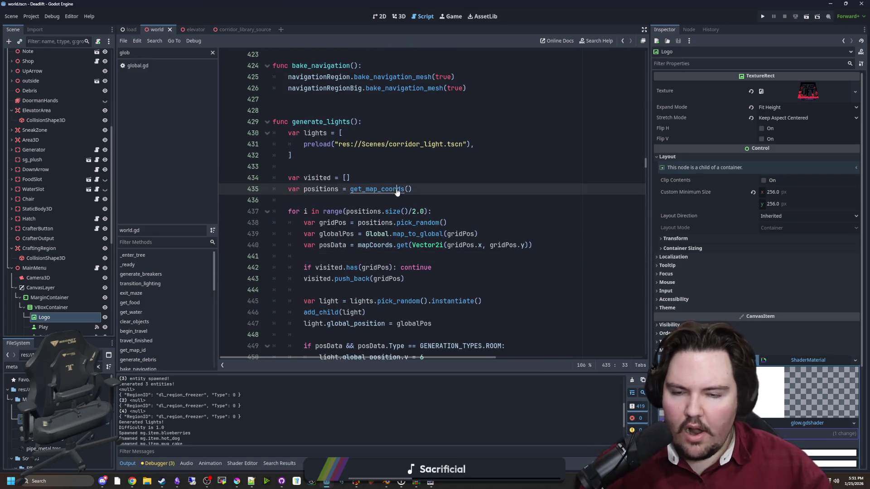
left_click(397, 191, "ctrl")
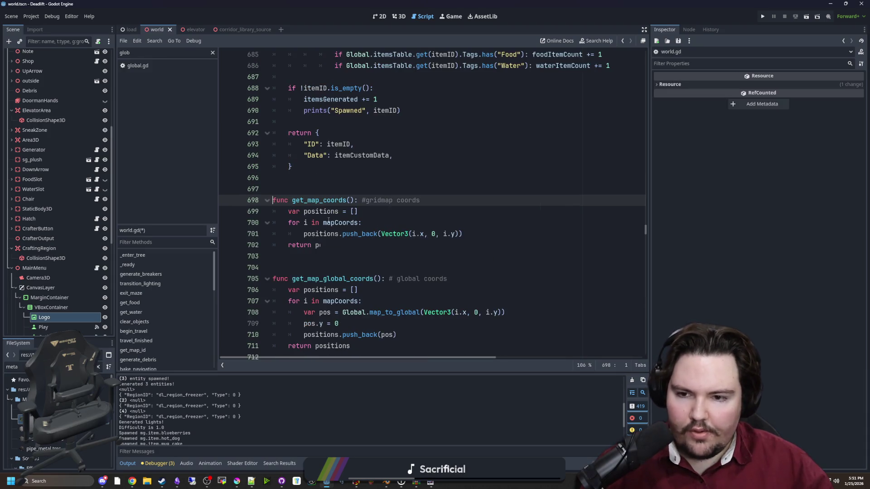
left_click_drag(323, 222, 462, 234)
left_click(379, 214)
left_click(469, 234)
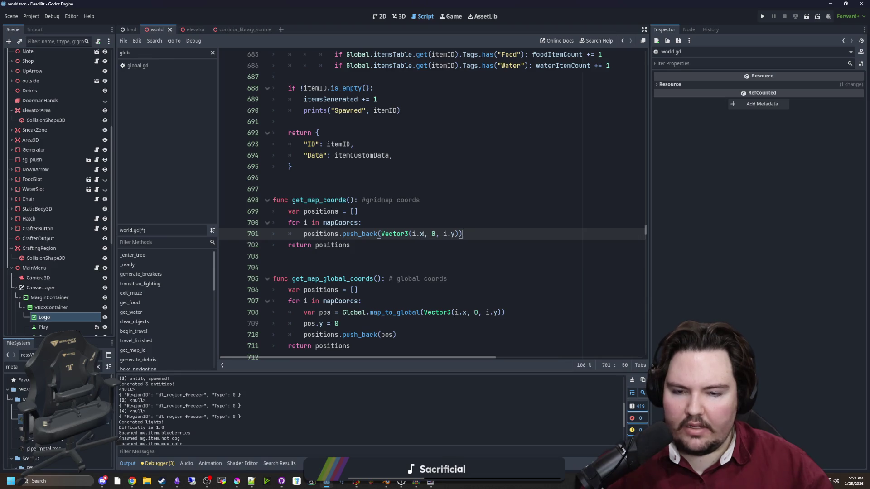
left_click(443, 226)
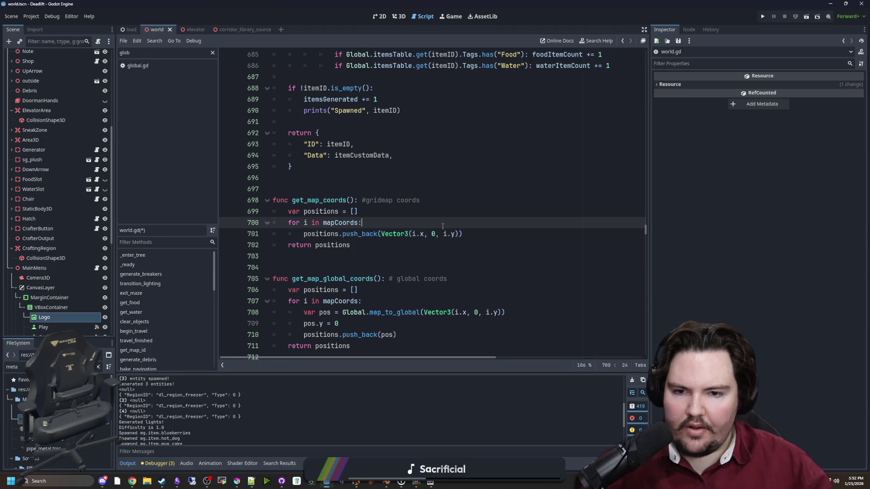
key("alt+Left")
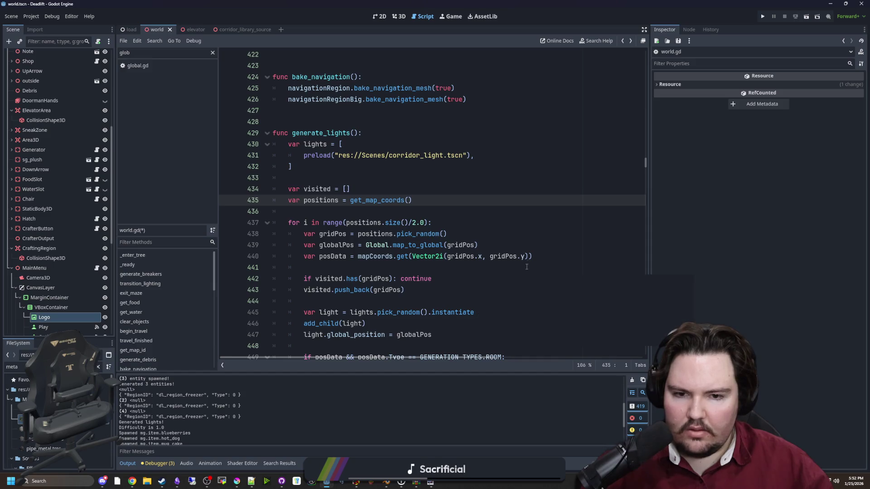
Change gridPos.y to gridPos.z, remove 'posData && ' from the room check, and save.
left_click(575, 257)
key("BackSpace")
type("z")
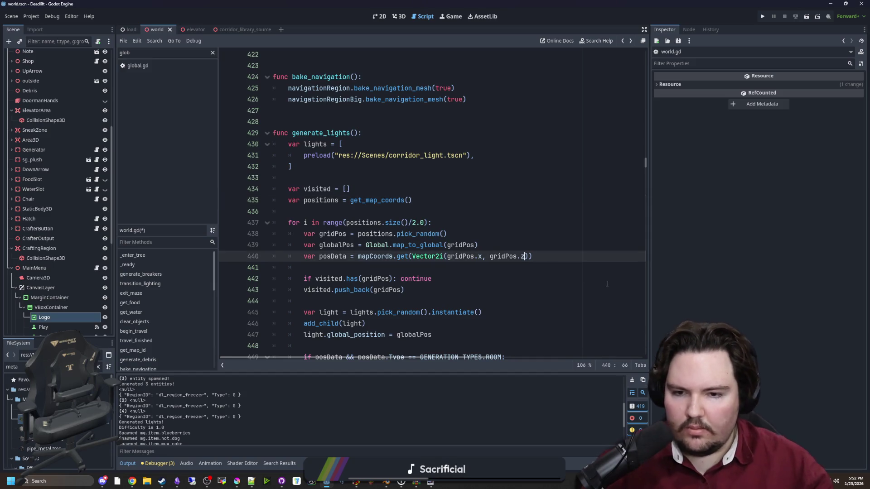
scroll(396, 236, "down", 1)
left_click(395, 236)
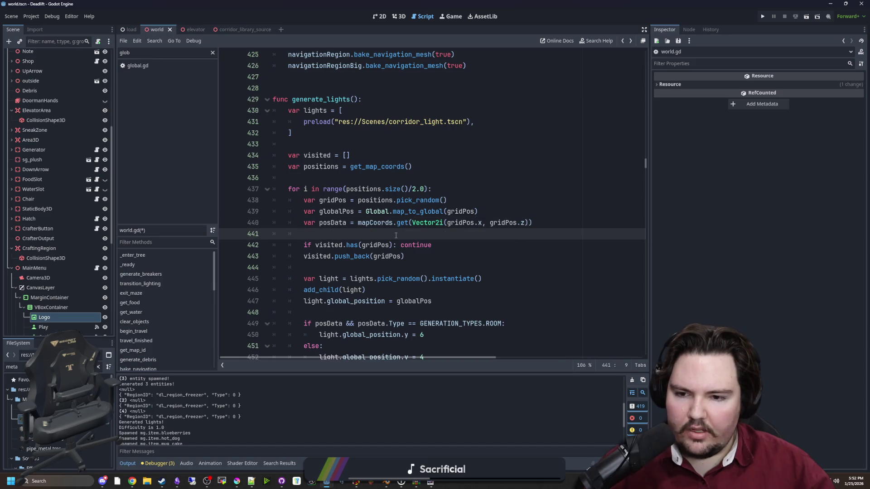
scroll(396, 235, "down", 4)
left_click_drag(361, 189, 316, 189)
key("BackSpace")
left_click(333, 177)
scroll(333, 177, "up", 1)
scroll(332, 176, "up", 1)
key("ctrl+s")
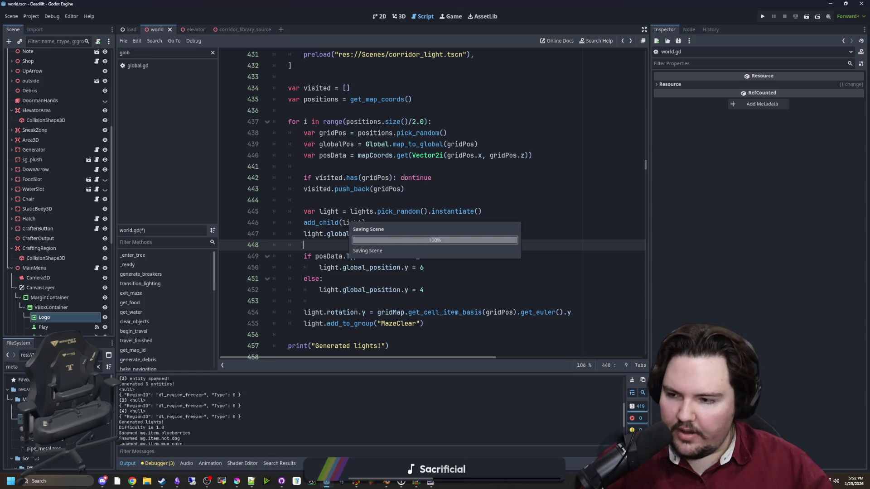
left_click(451, 18)
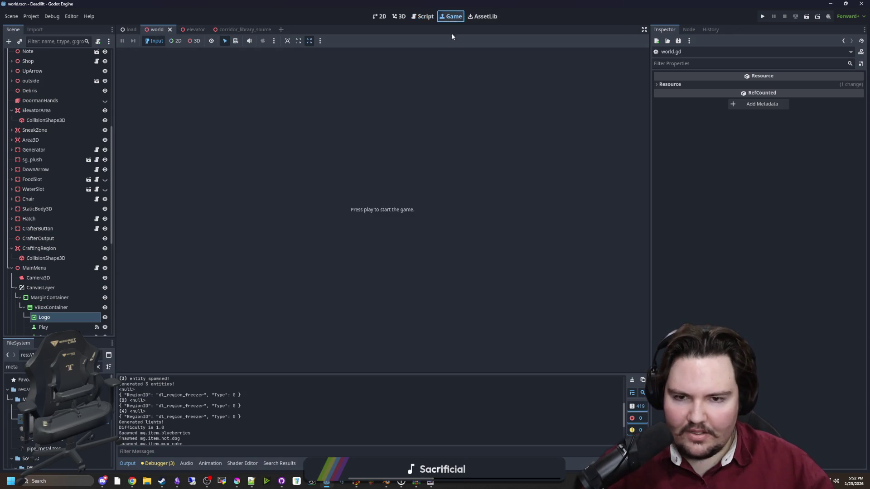
Launch the game and walk with the flashlight through freezer and butchery back to the elevator.
left_click(764, 17)
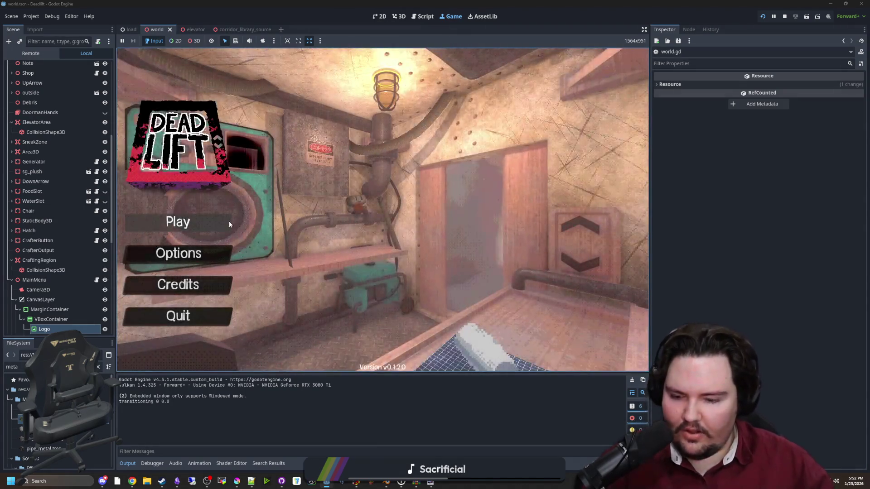
type("dwasdwa")
left_click(214, 221)
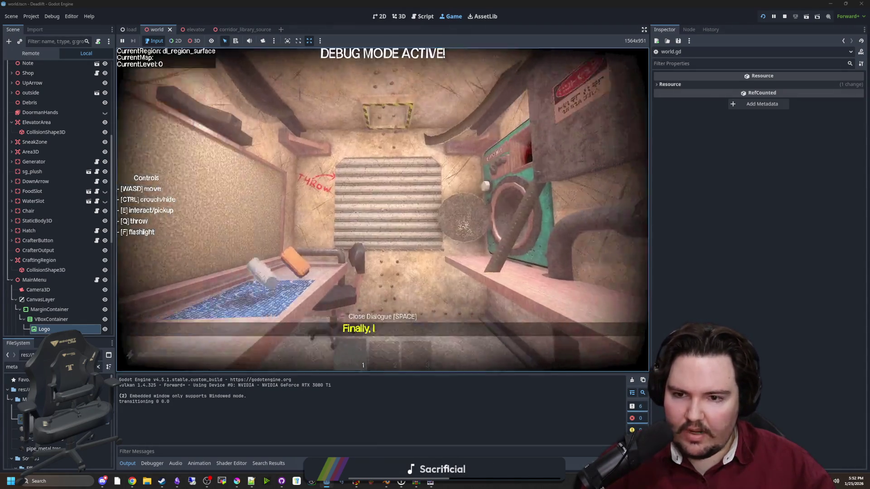
key("w")
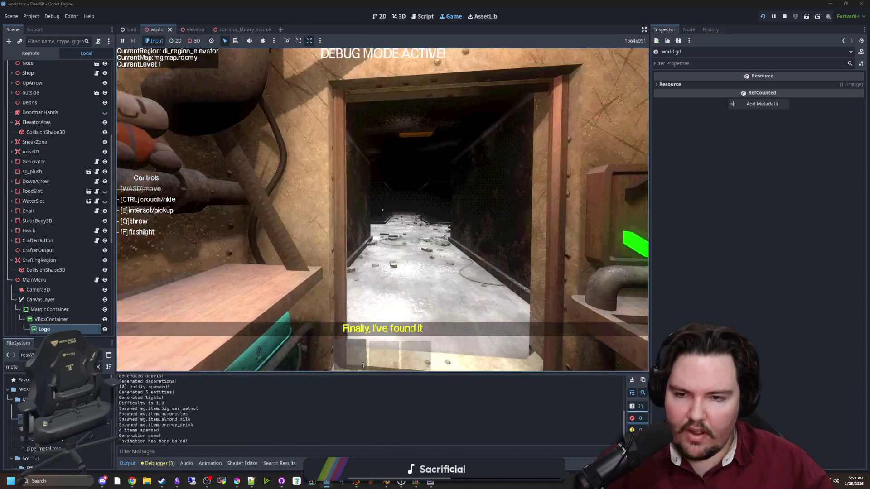
key("f")
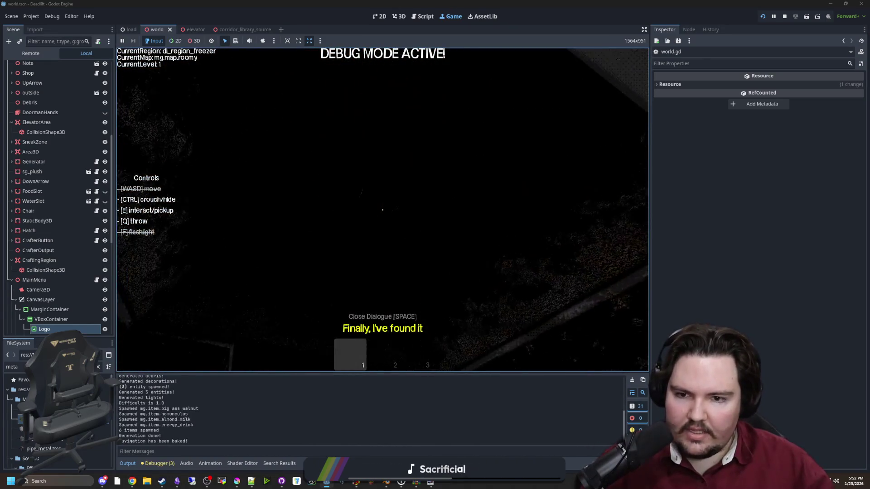
key("w")
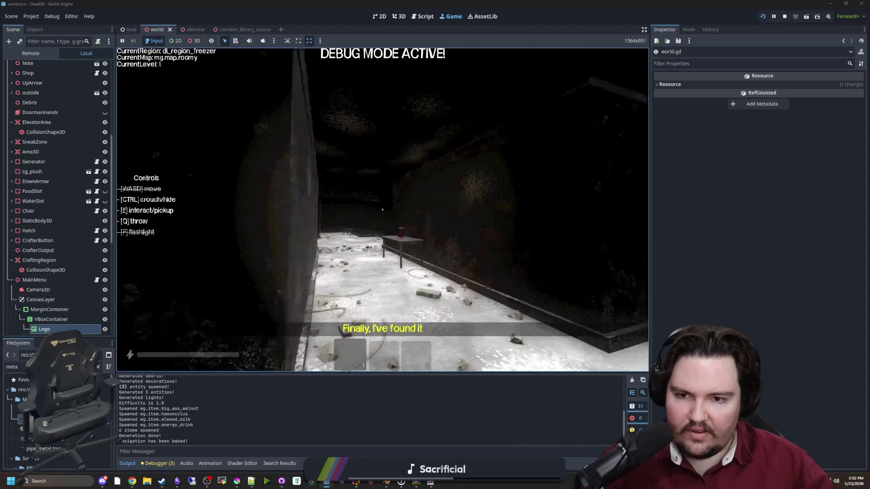
key("w")
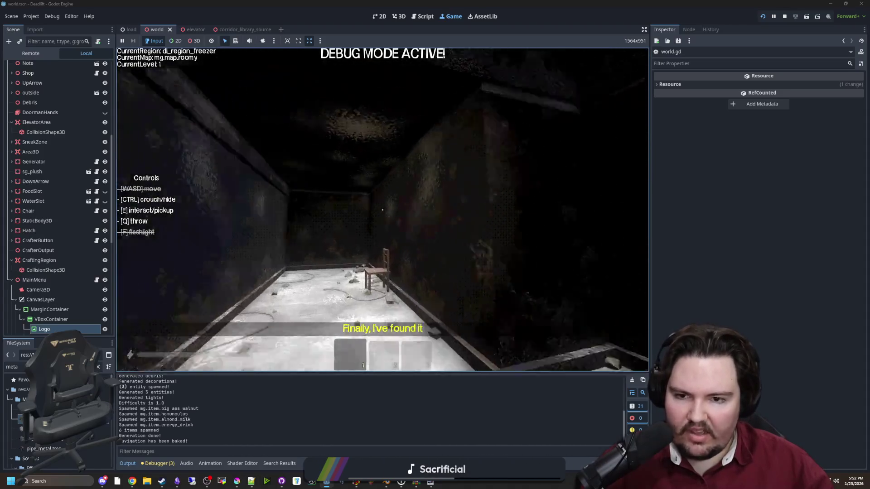
key("w")
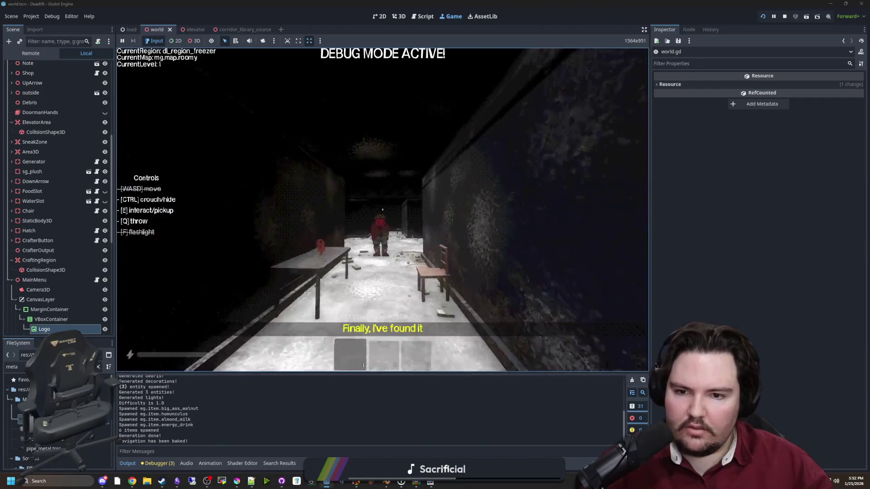
key("w")
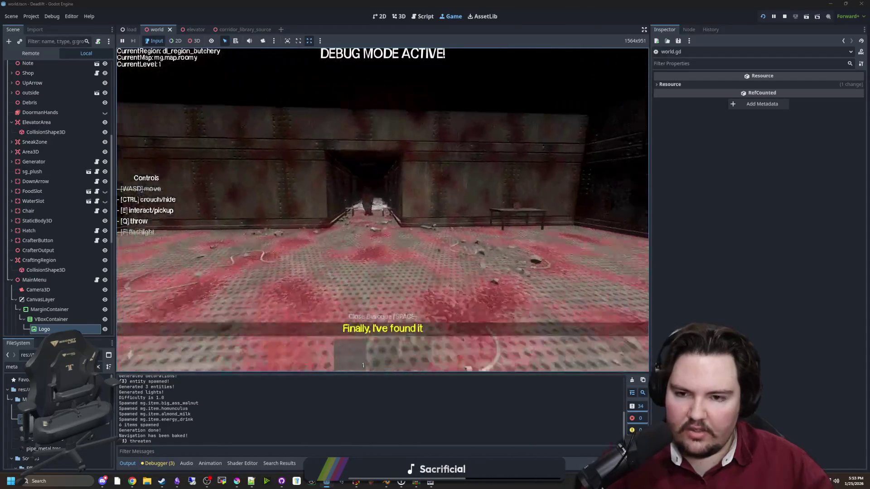
key("w")
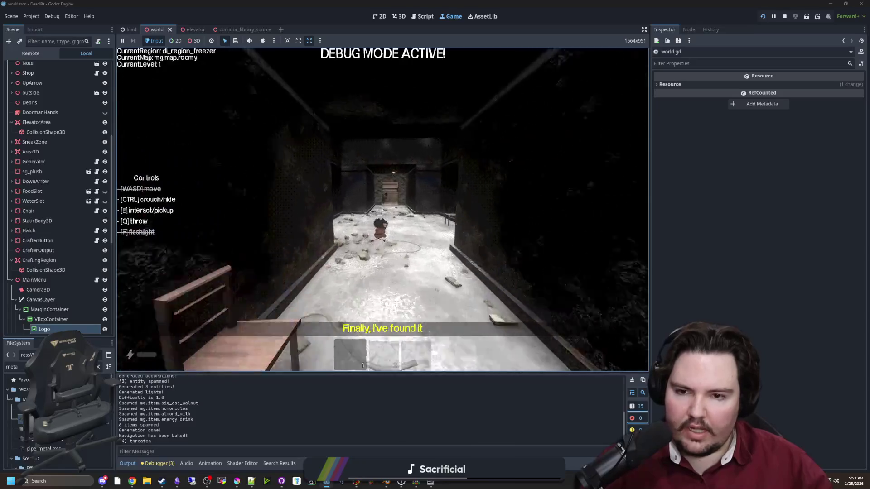
key("w")
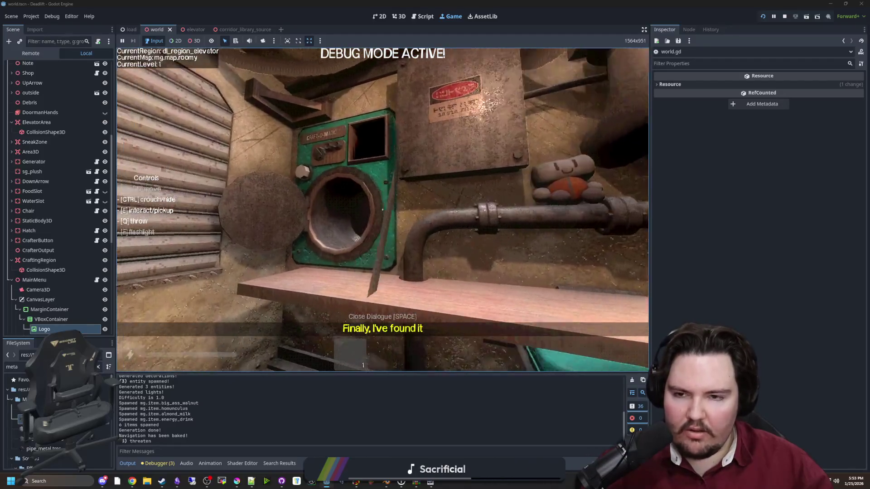
Walk down the freezer corridor, drop the pink item, then pause and open Options.
key("e")
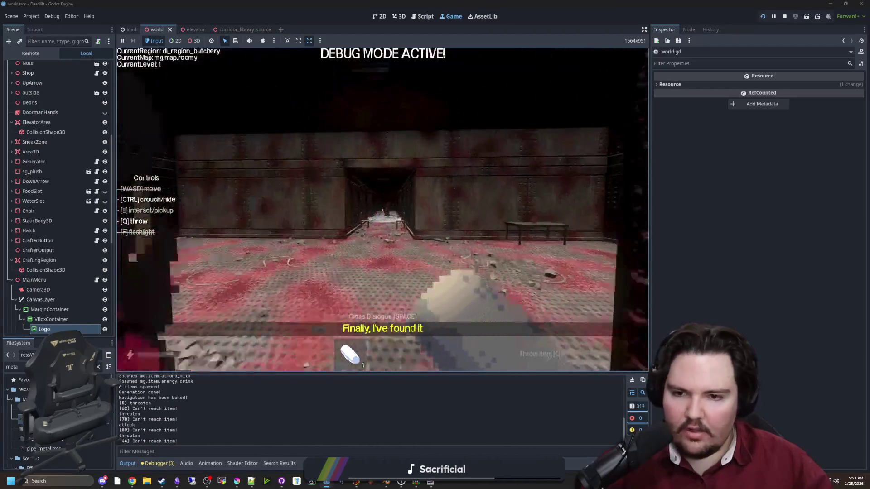
key("w")
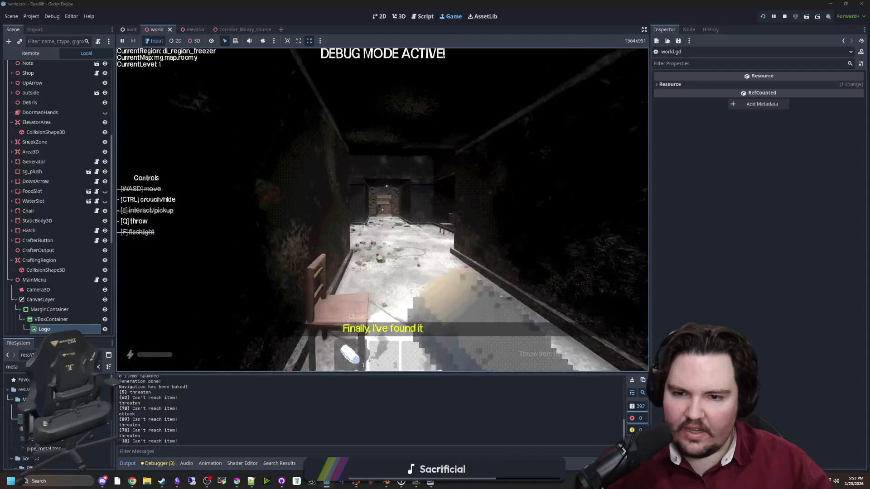
key("w")
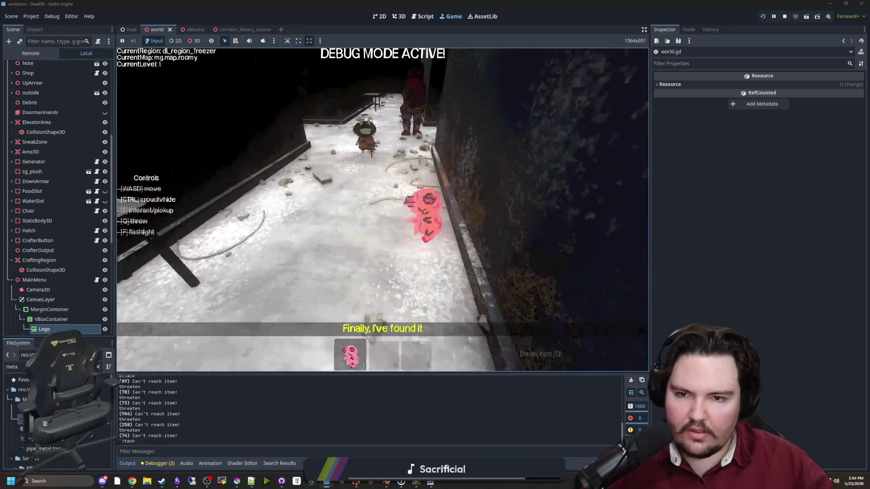
key("q")
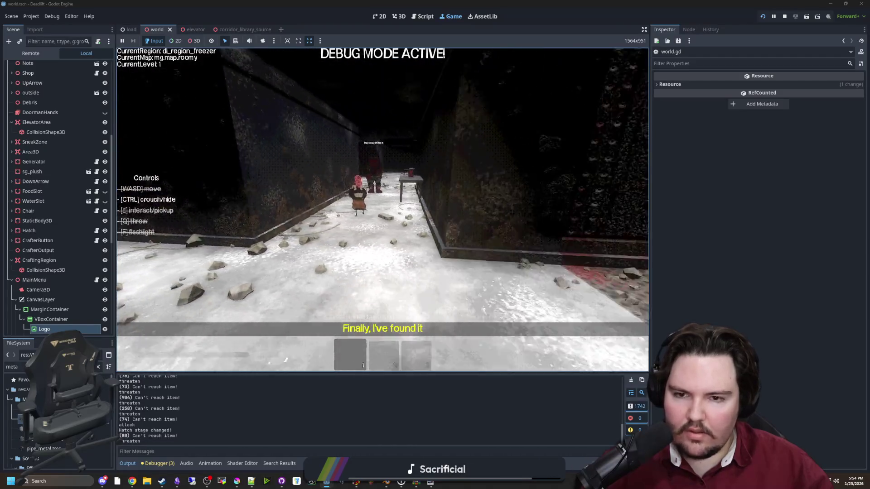
key("Escape")
left_click(374, 206)
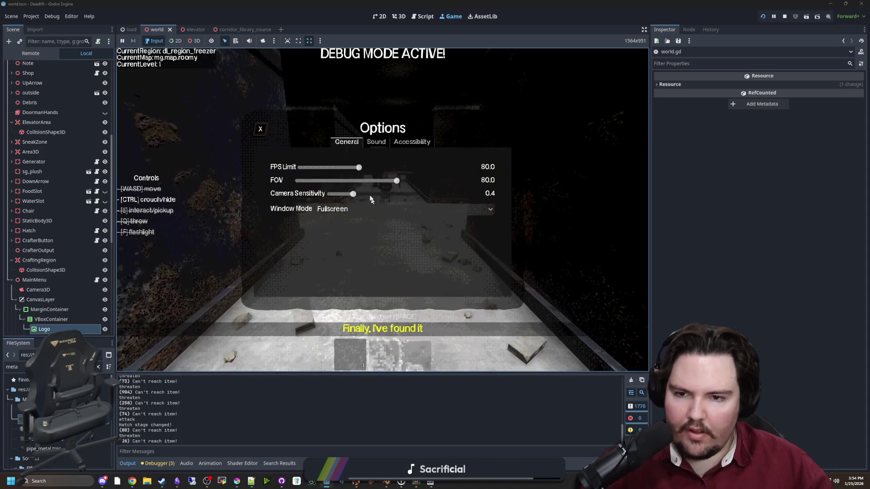
Turn the master volume down, then resume walking through the freezer and pause again.
left_click(376, 142)
left_click(301, 167)
key("Escape")
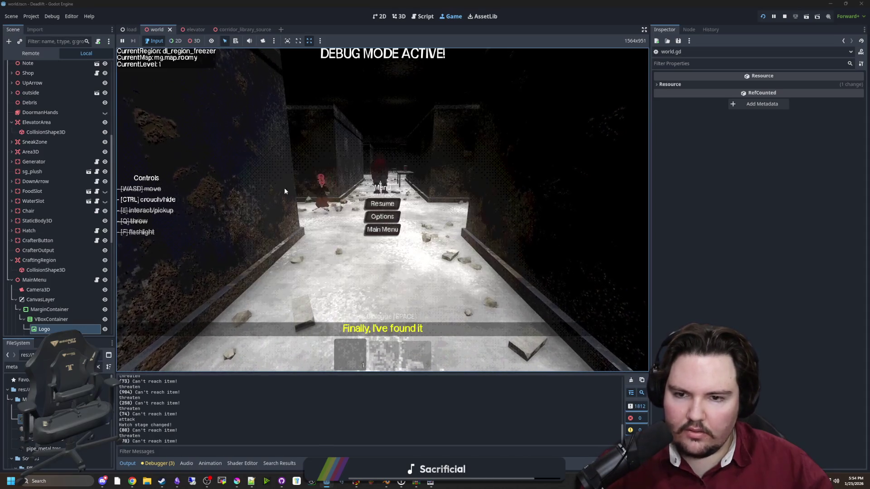
key("Escape")
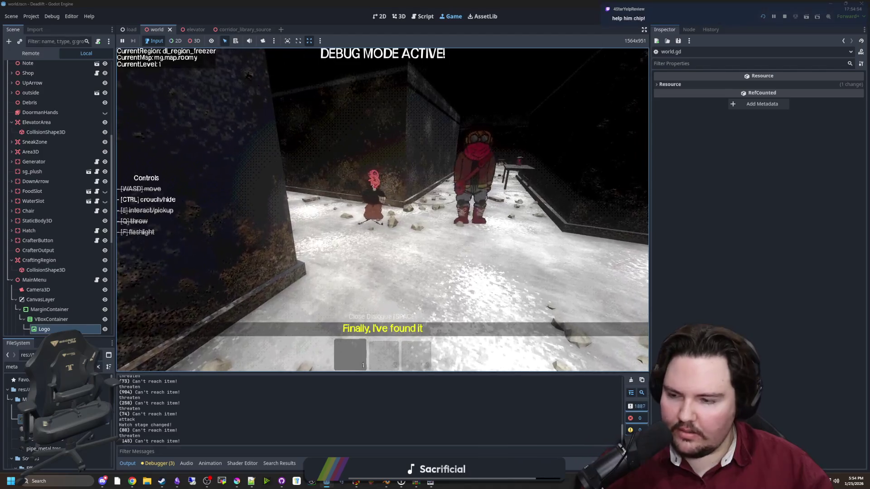
key("w")
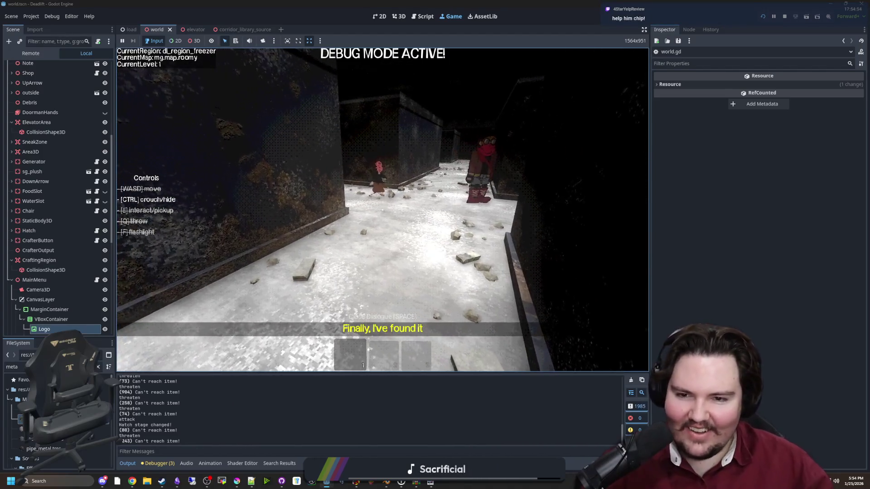
key("w")
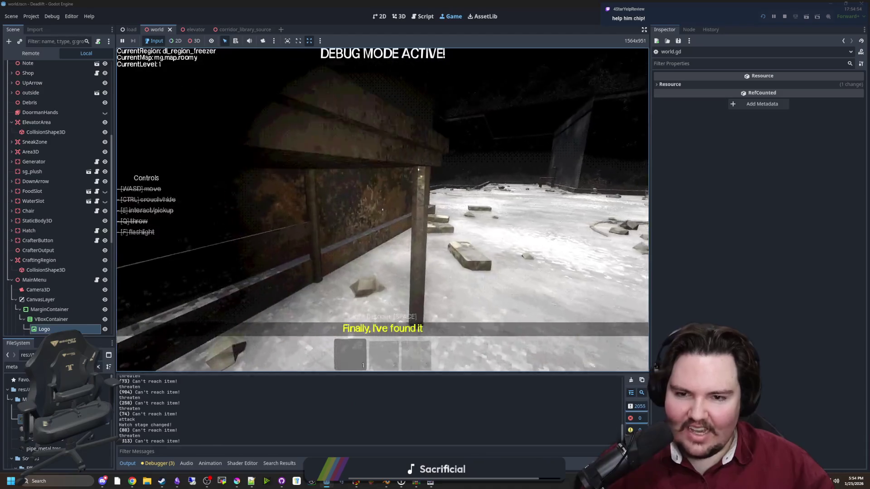
key("super")
key("Escape")
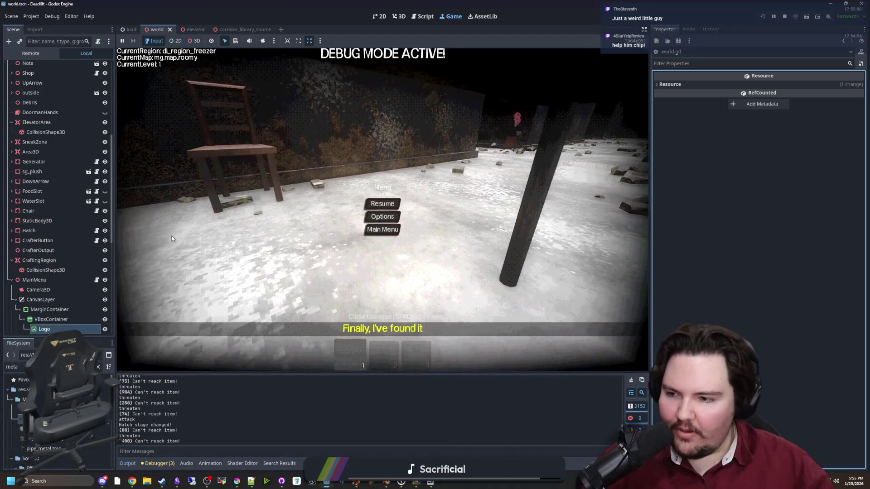
Filter the FileSystem for 'kobold' and open kobold.gd.
scroll(59, 121, "up", 7)
left_click(93, 367)
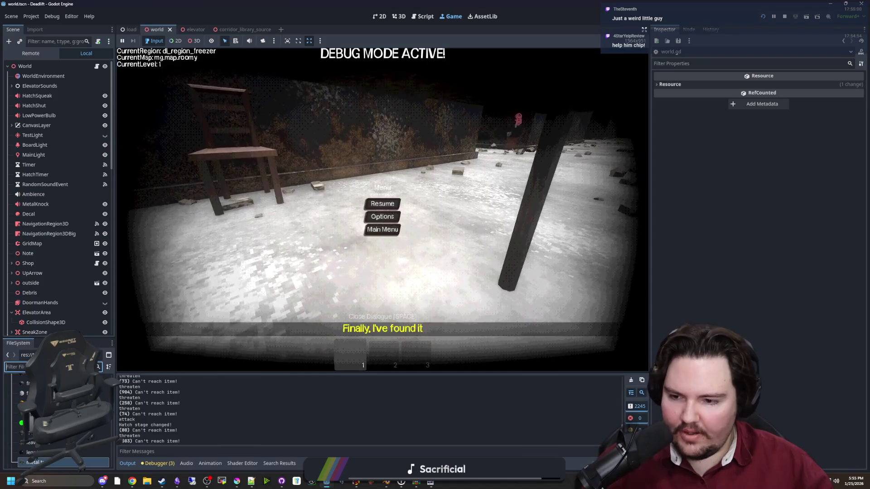
type("kobold")
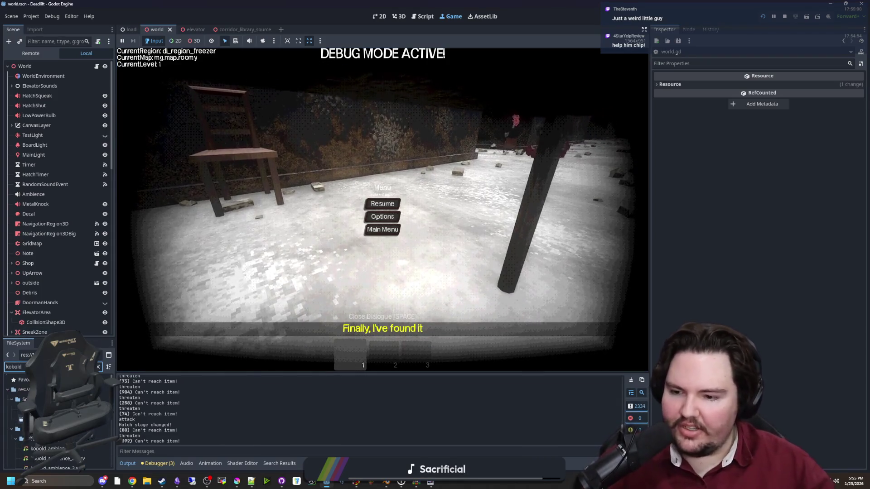
double_click(31, 394)
Review kobold.gd's item-fetching code and widen the code editing area.
left_click(312, 222)
scroll(312, 213, "down", 2)
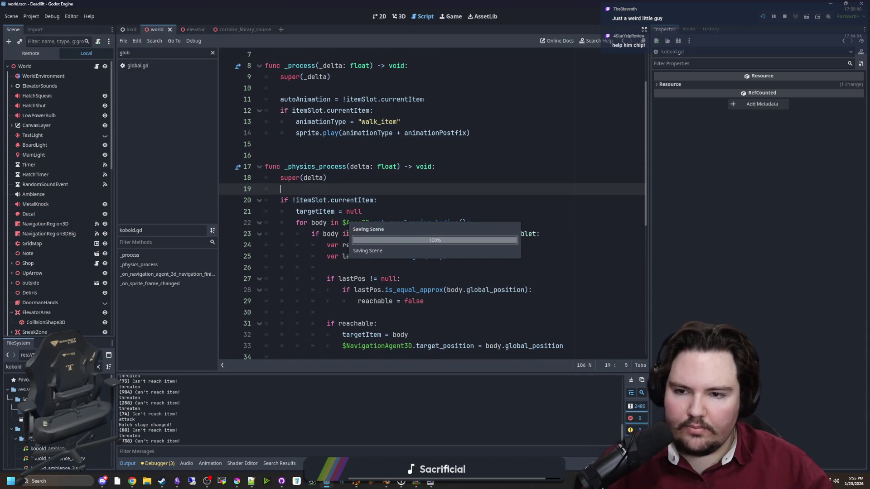
scroll(345, 219, "down", 1)
scroll(346, 203, "down", 1)
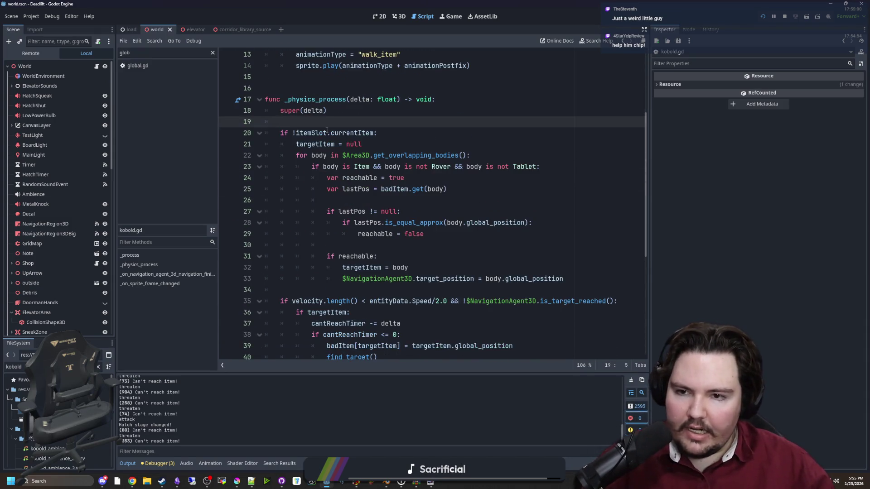
left_click_drag(300, 133, 377, 132)
scroll(361, 152, "up", 4)
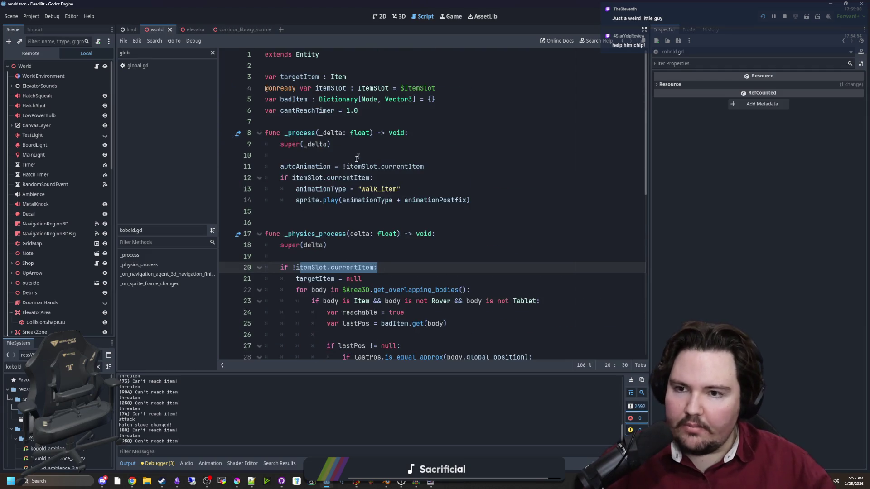
left_click(311, 218)
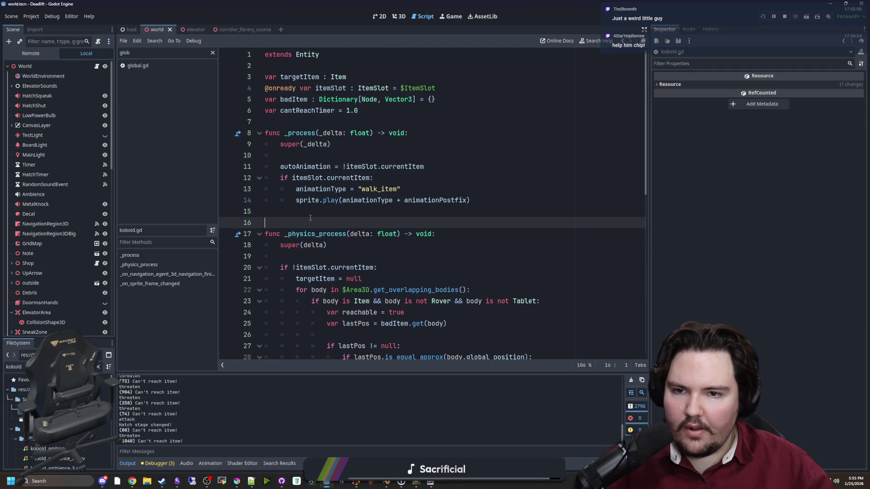
scroll(310, 218, "down", 2)
left_click_drag(297, 200, 369, 201)
left_click(367, 189)
scroll(368, 189, "down", 3)
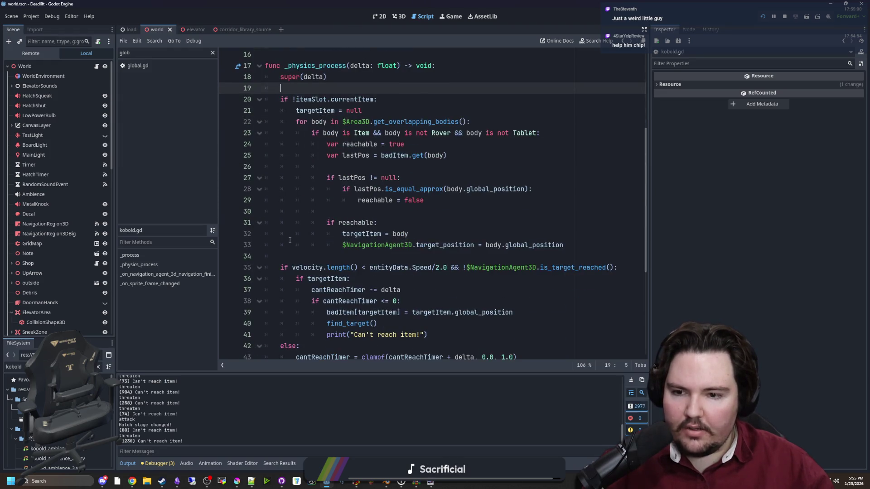
scroll(290, 240, "down", 2)
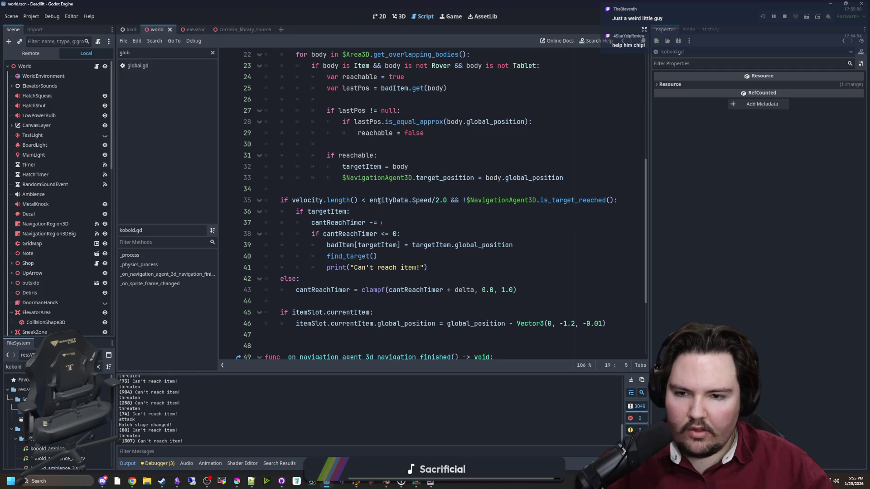
left_click(384, 185)
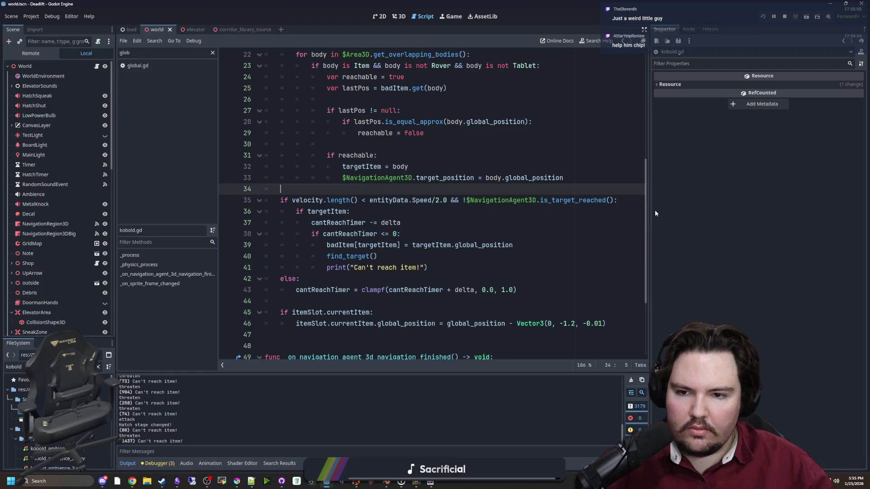
left_click_drag(650, 192, 750, 195)
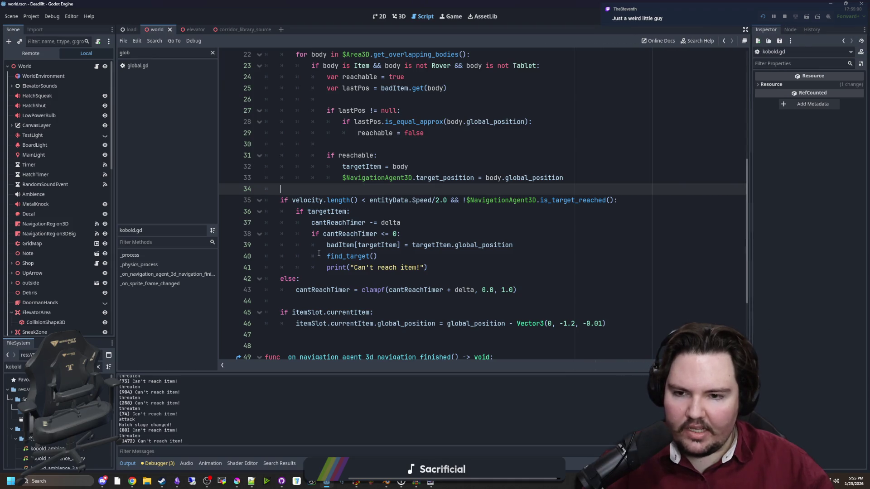
Move 'targetItem = null' above 'if !itemSlot.currentItem:', drop the blank line, save and rerun.
left_click(309, 212)
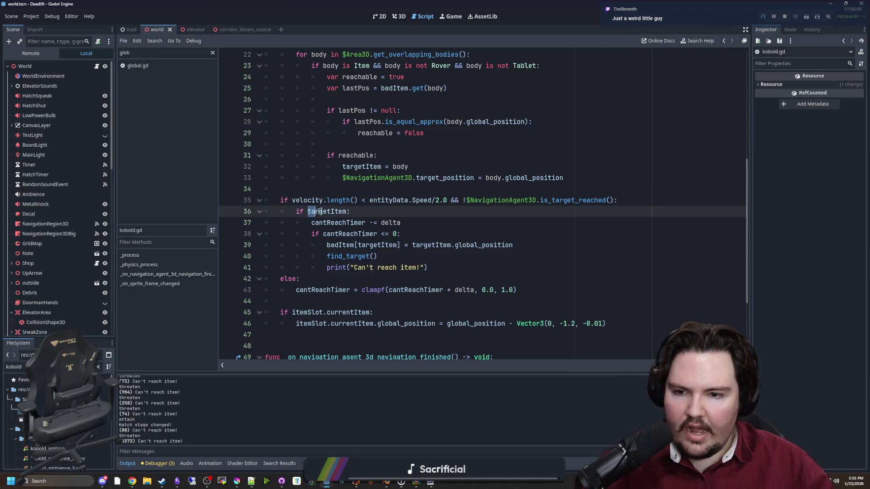
scroll(362, 180, "up", 4)
left_click_drag(362, 178, 335, 177)
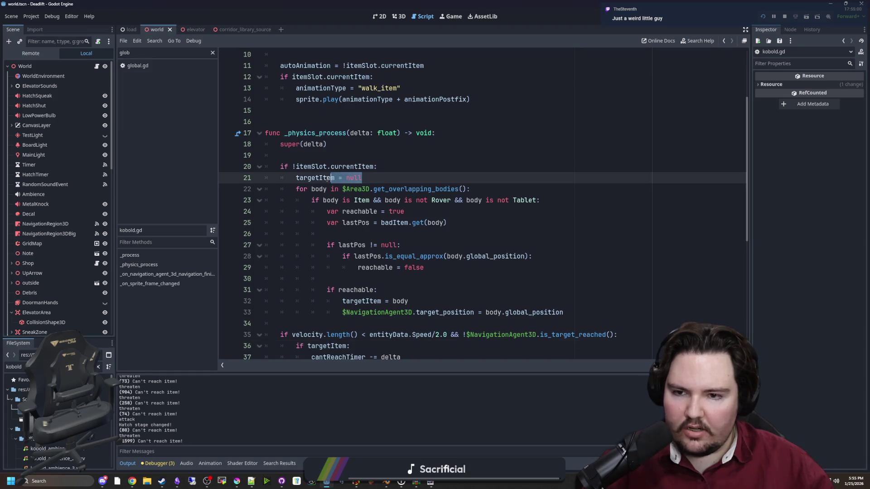
key("ctrl+x")
left_click(324, 154)
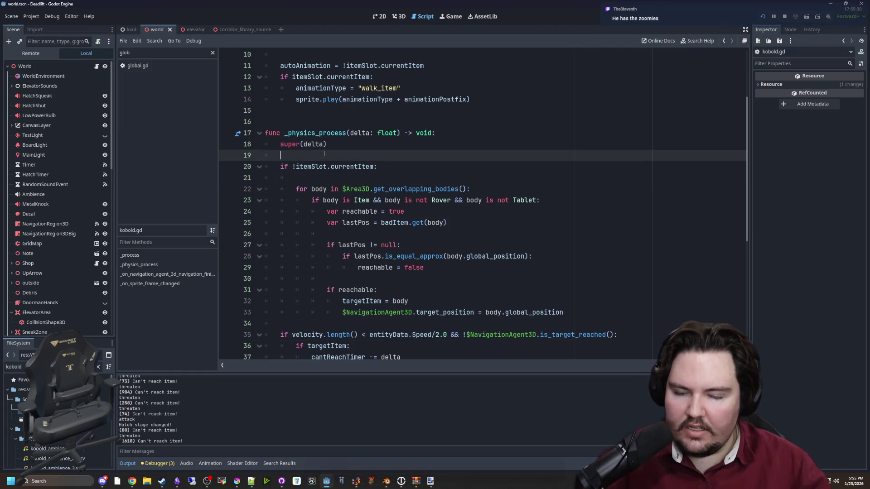
key("Return")
key("ctrl+v")
left_click(317, 185)
key("BackSpace")
key("BackSpace")
left_click(335, 156)
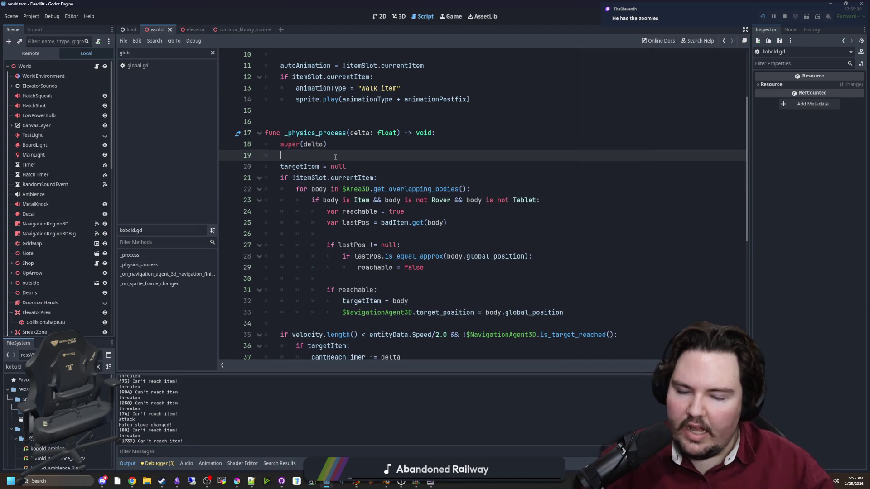
key("ctrl+s")
left_click(449, 15)
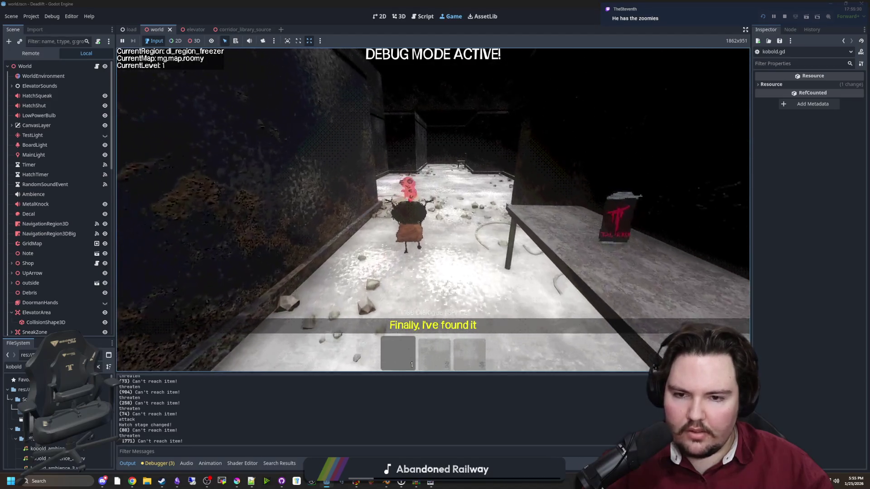
Pick up the pink item, pause in the butchery region, and return to kobold.gd.
key("e")
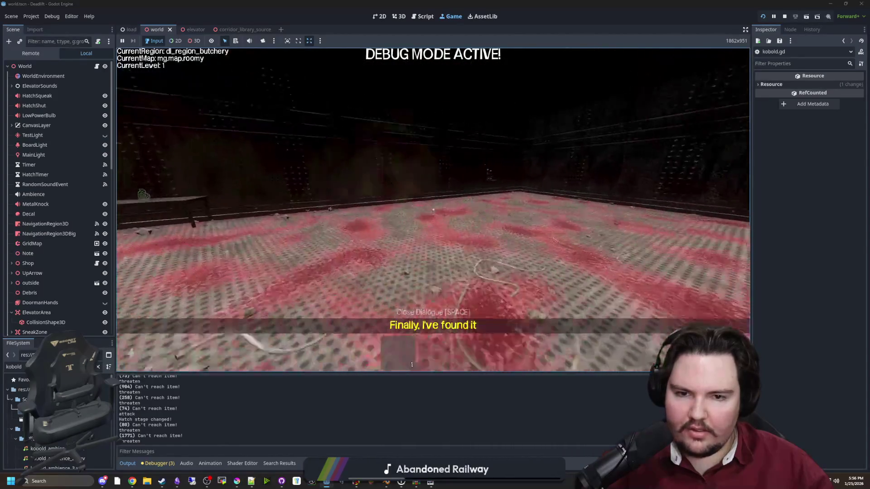
key("Escape")
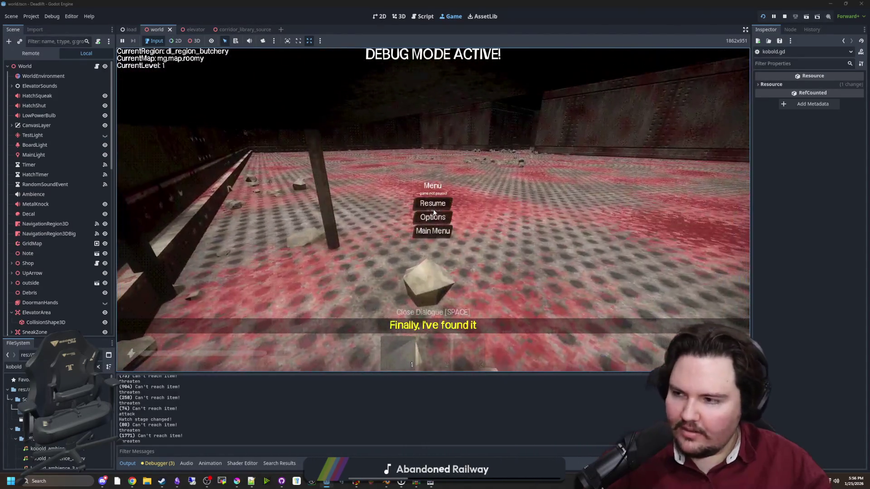
key("ctrl+F3")
Save kobold.gd and inspect the clampf reset of cantReachTimer on line 43.
scroll(381, 247, "down", 3)
left_click(394, 179)
key("ctrl+s")
left_click(366, 186)
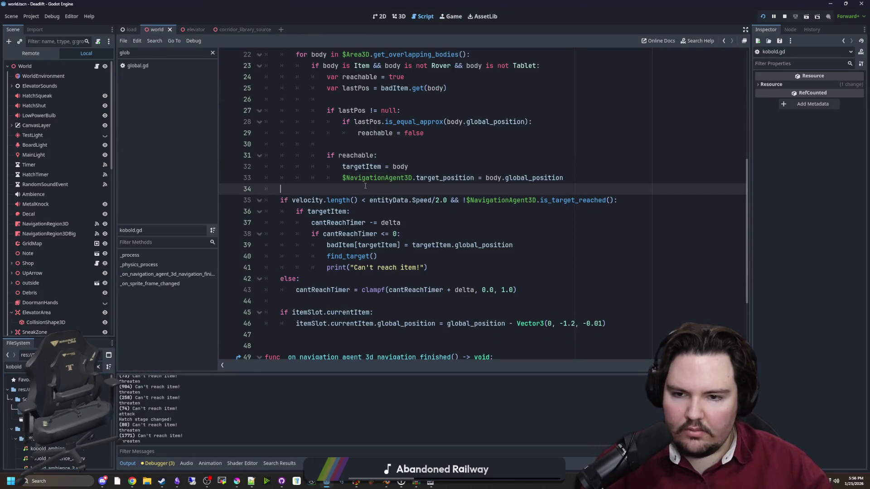
scroll(363, 284, "down", 1)
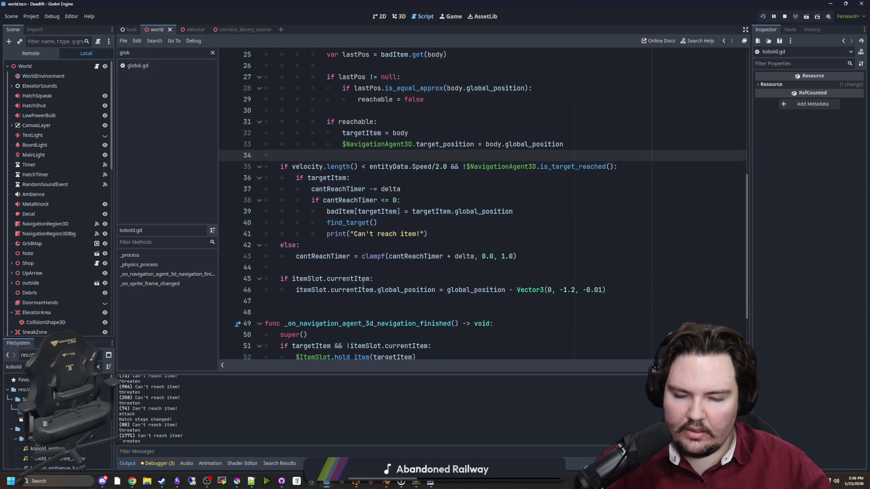
left_click(380, 259)
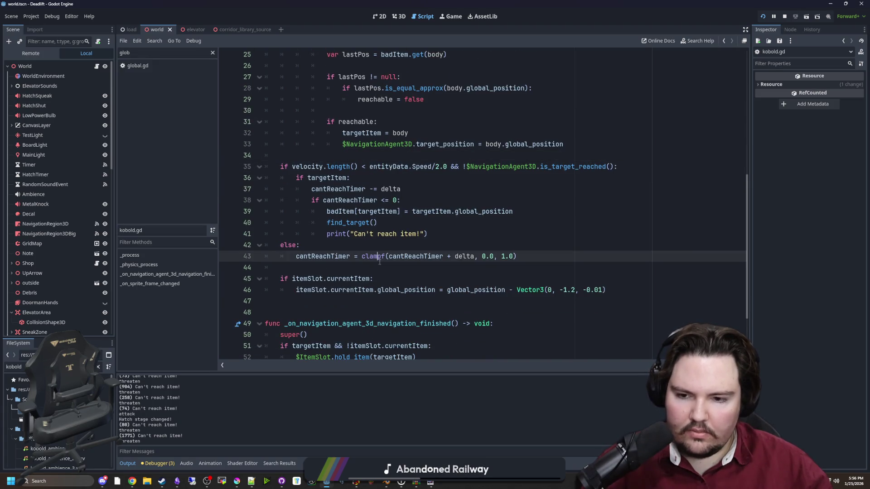
left_click(324, 264)
scroll(335, 266, "up", 3)
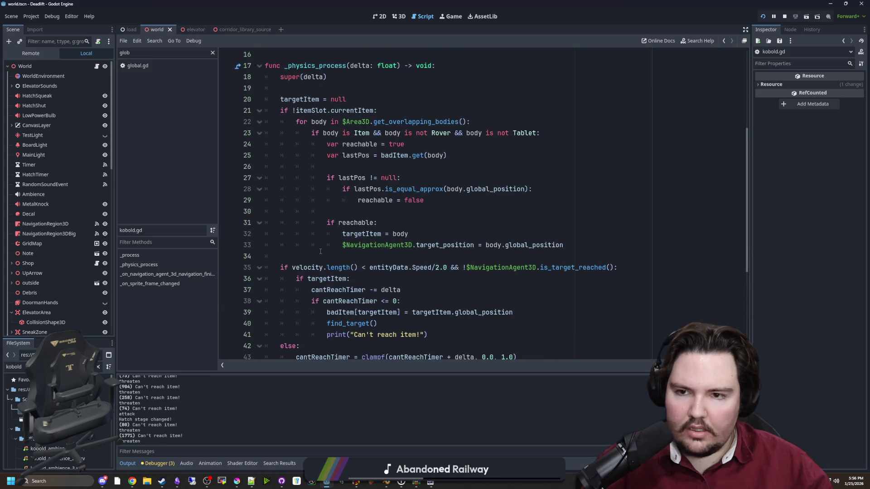
scroll(333, 243, "down", 2)
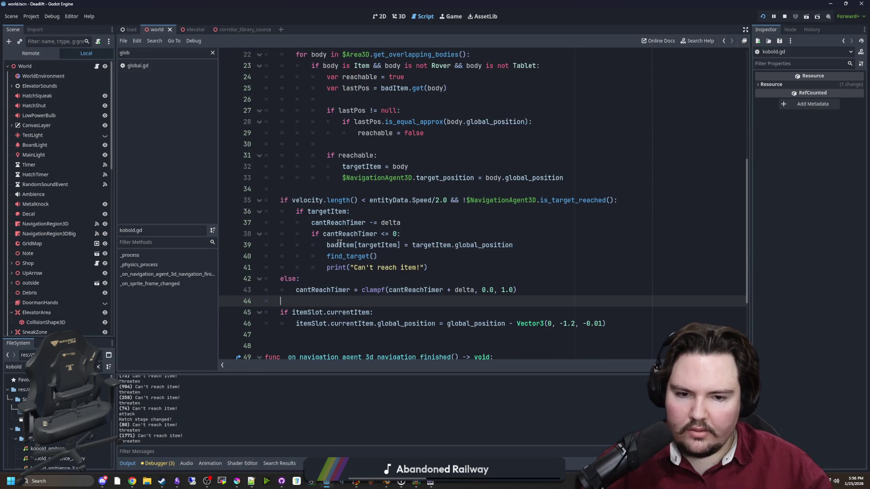
scroll(336, 260, "down", 3)
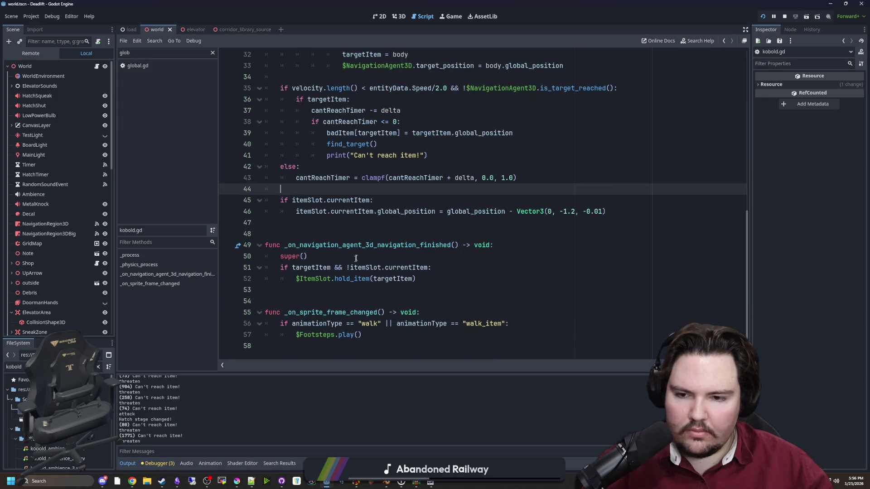
left_click(355, 234)
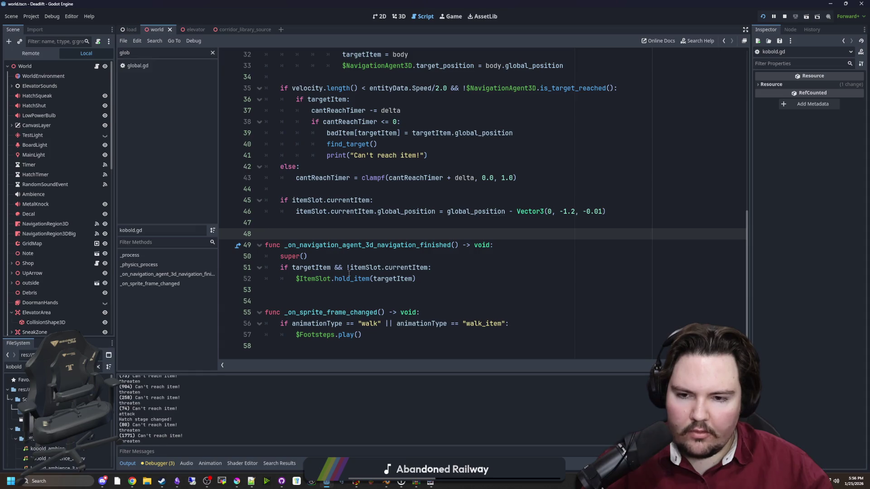
Look over the item-reach code after the else branch and save kobold.gd again.
scroll(324, 270, "up", 5)
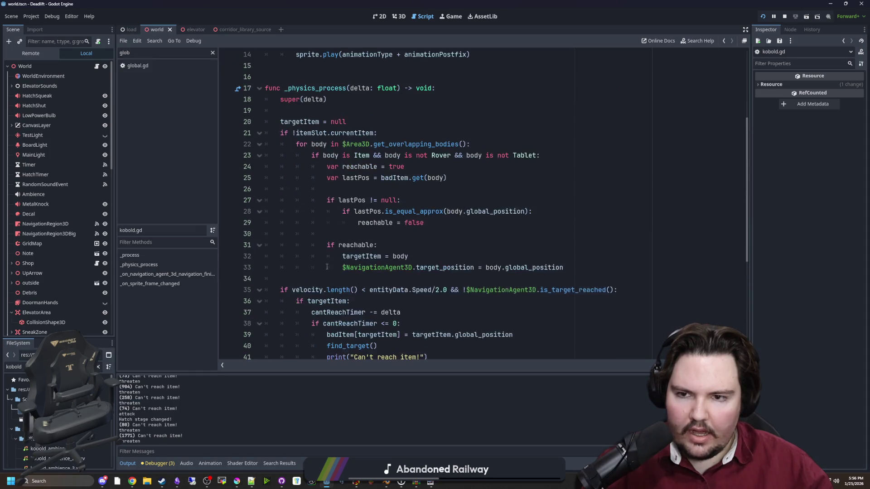
scroll(322, 241, "down", 5)
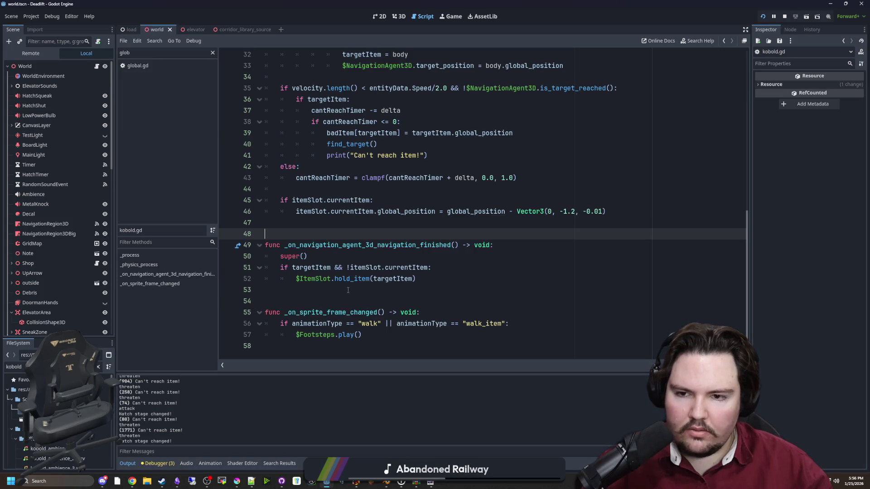
scroll(348, 290, "up", 7)
scroll(348, 291, "down", 4)
left_click(333, 289)
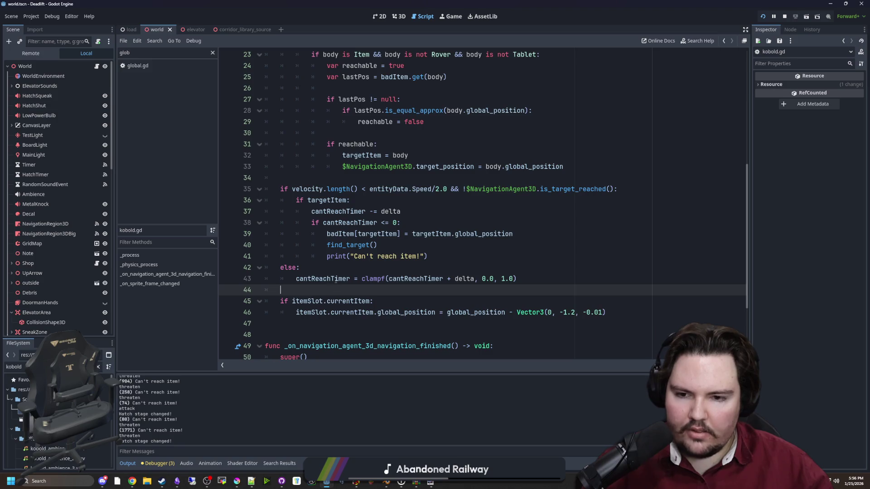
scroll(336, 281, "down", 3)
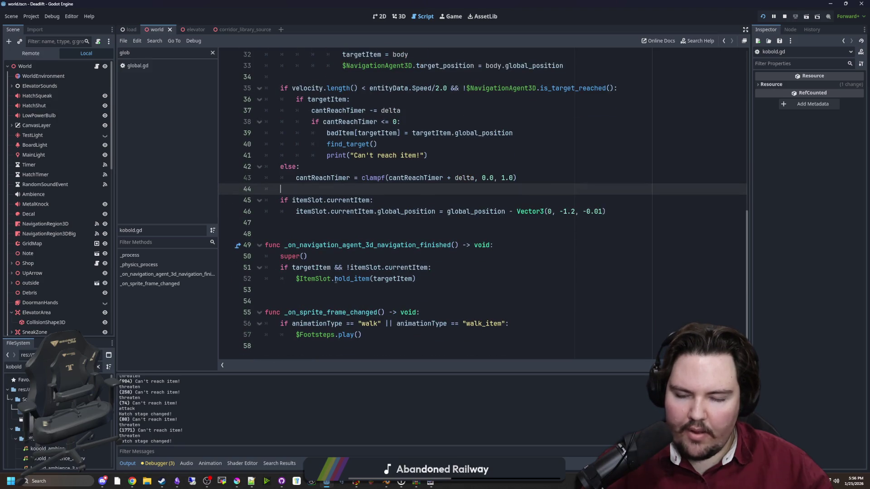
scroll(335, 279, "up", 10)
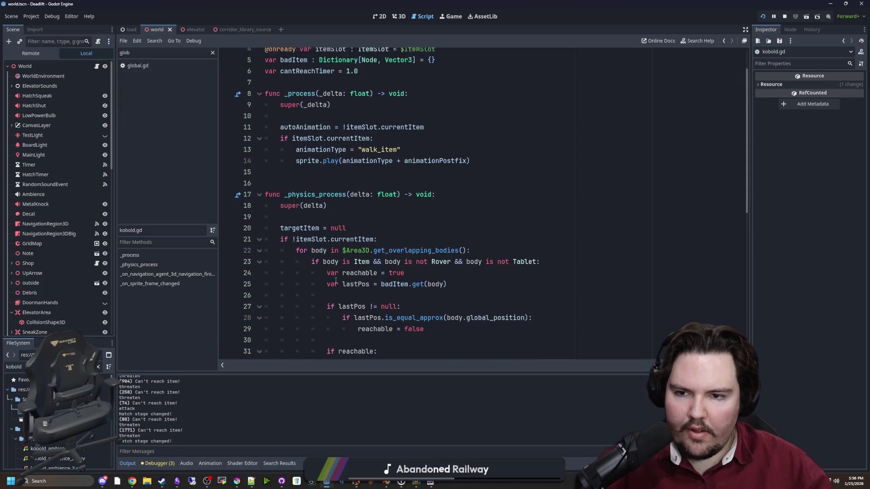
scroll(336, 246, "down", 2)
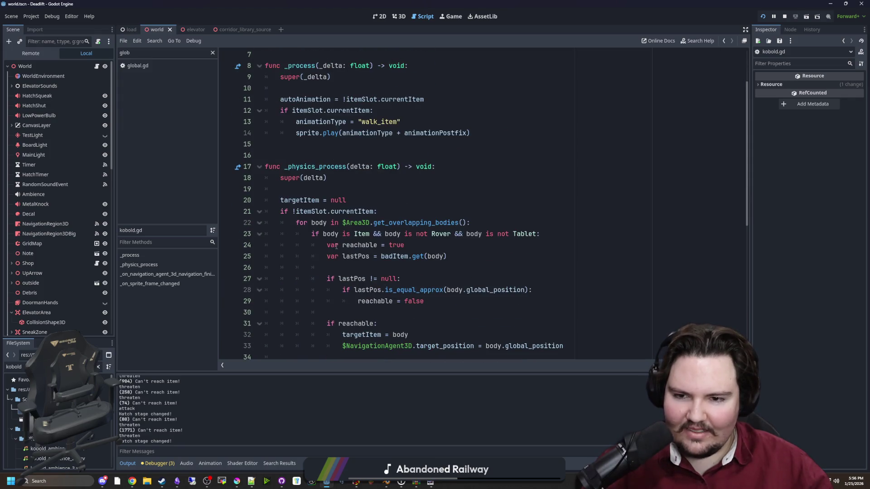
scroll(327, 192, "down", 2)
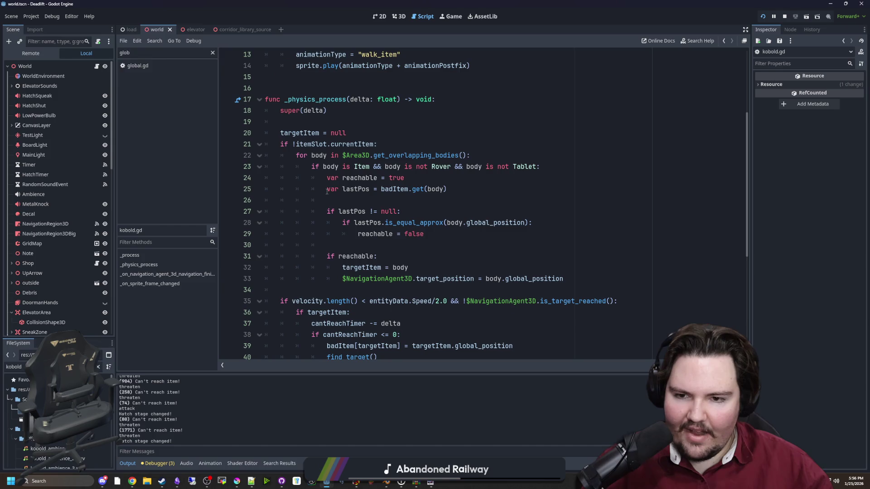
scroll(326, 192, "down", 4)
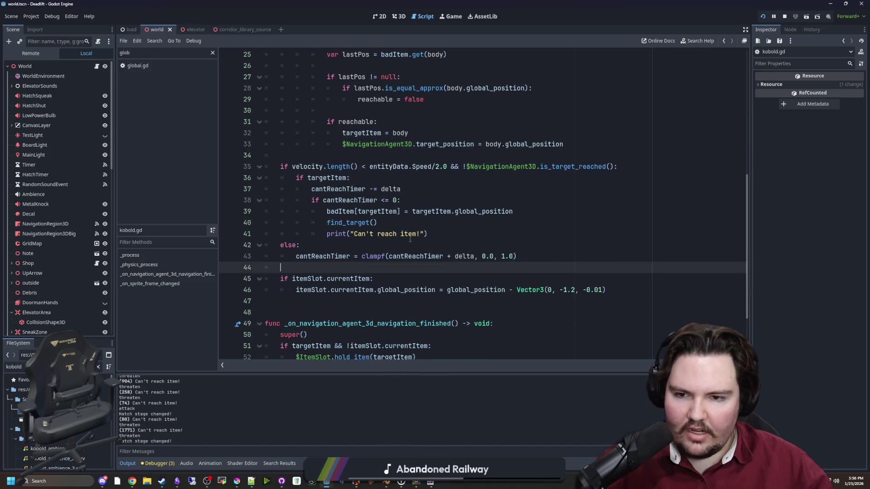
scroll(400, 220, "up", 2)
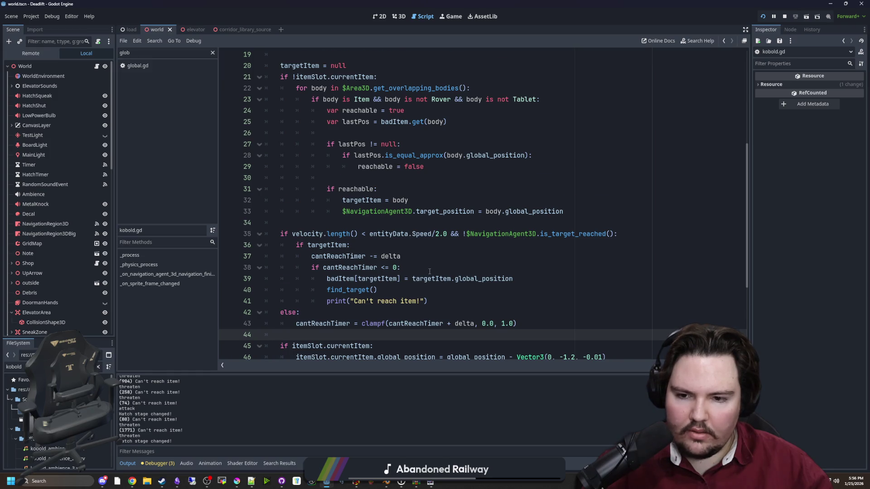
scroll(411, 271, "down", 2)
scroll(355, 245, "down", 2)
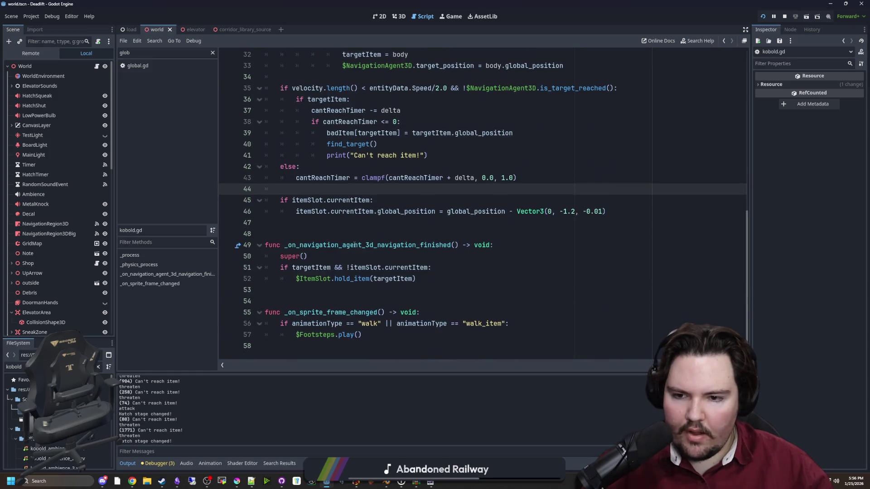
left_click(365, 227)
key("ctrl+s")
scroll(417, 139, "up", 10)
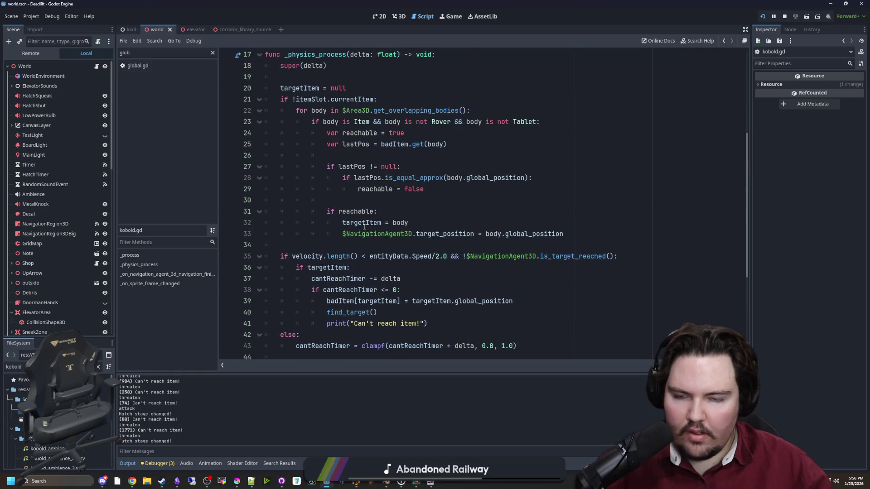
Run the game and walk from the butchery through the corridor to the freezer kobold.
left_click(450, 16)
key("Escape")
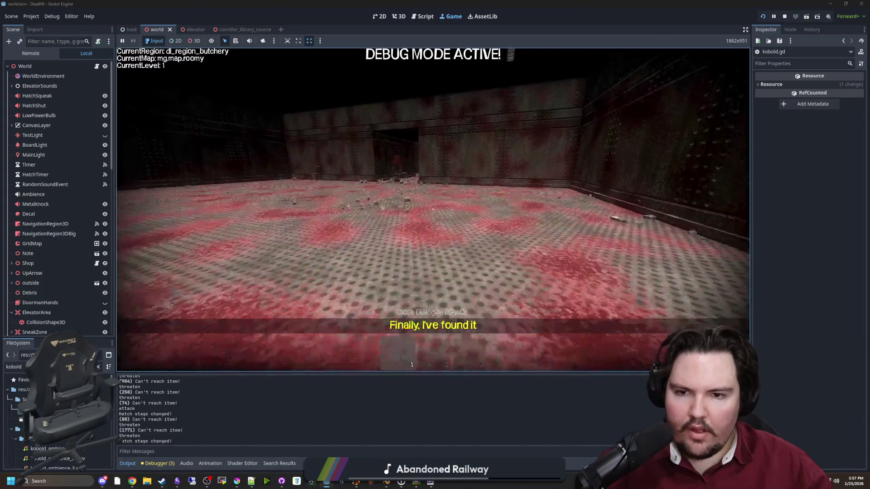
key("w")
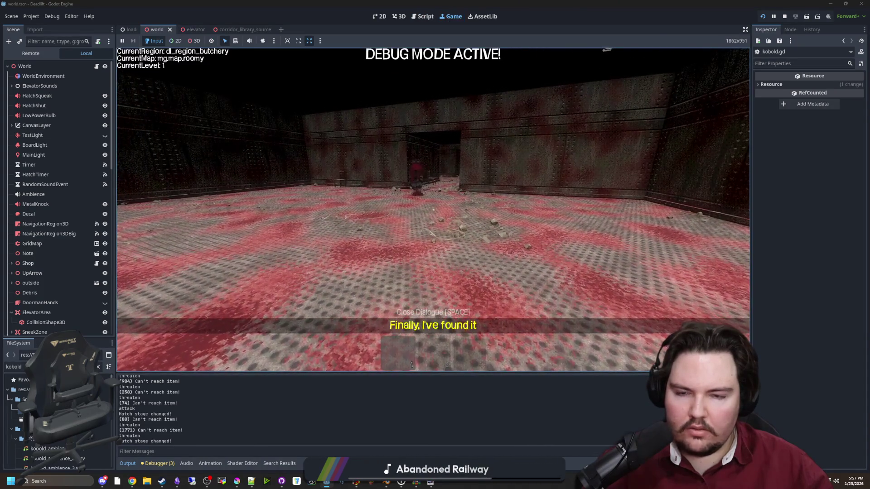
key("a")
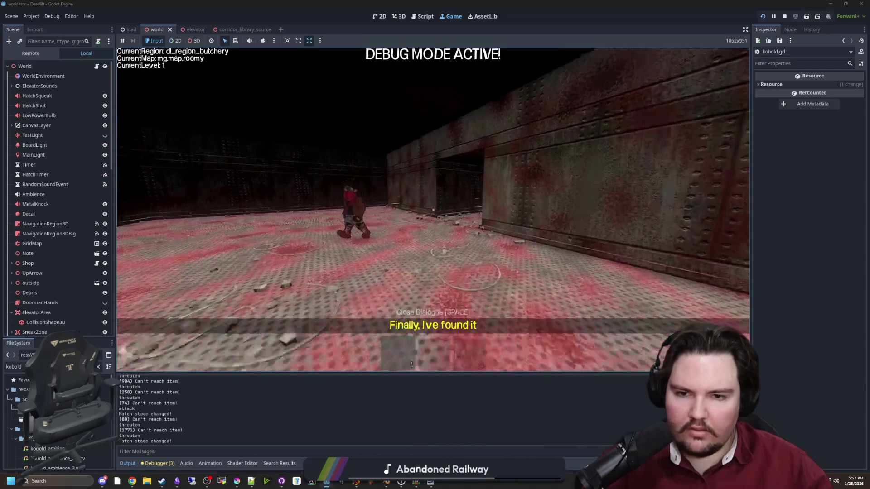
key("w")
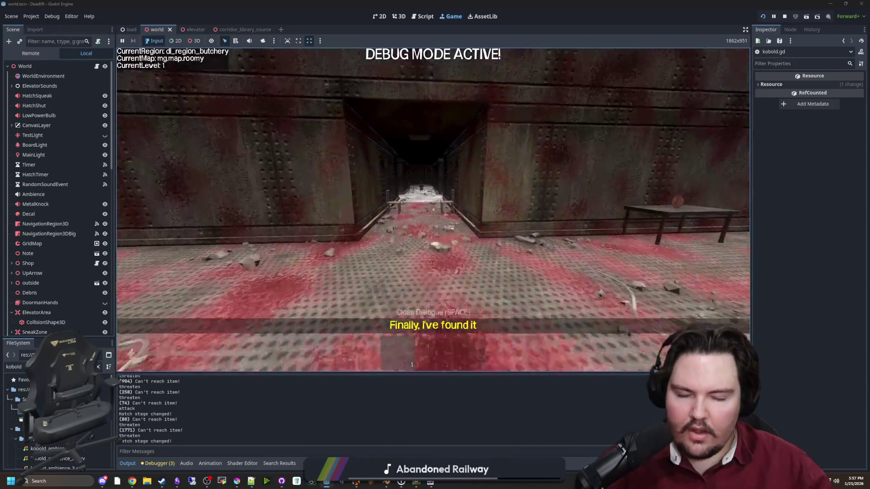
key("w")
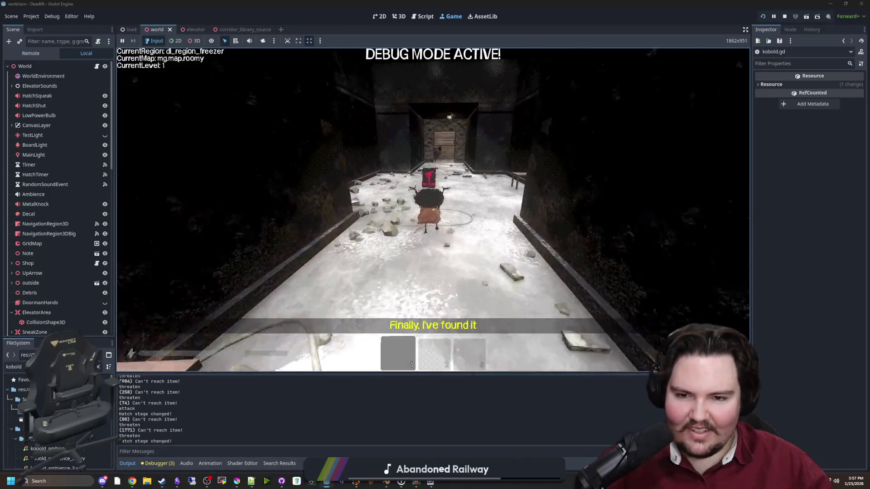
key("w")
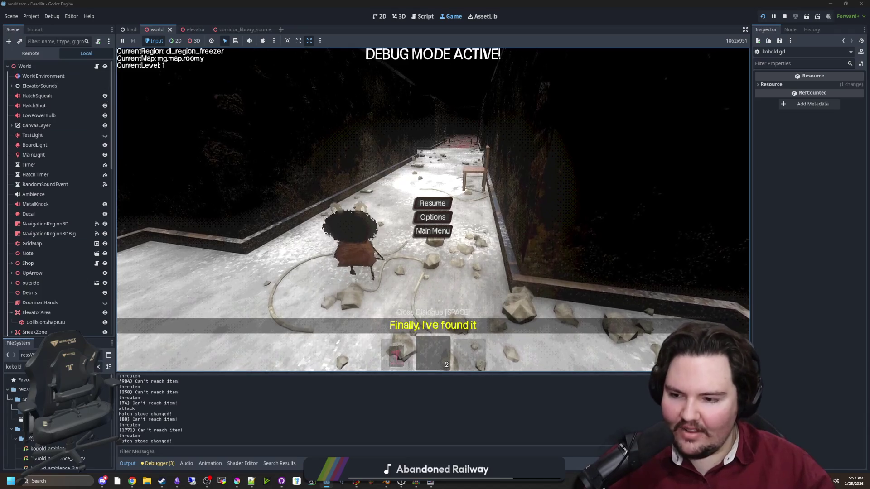
key("ctrl+F3")
Check entity.gd's velocity.y = -5 gravity line, then rerun the freezer playtest and pause.
left_click(307, 55, "ctrl")
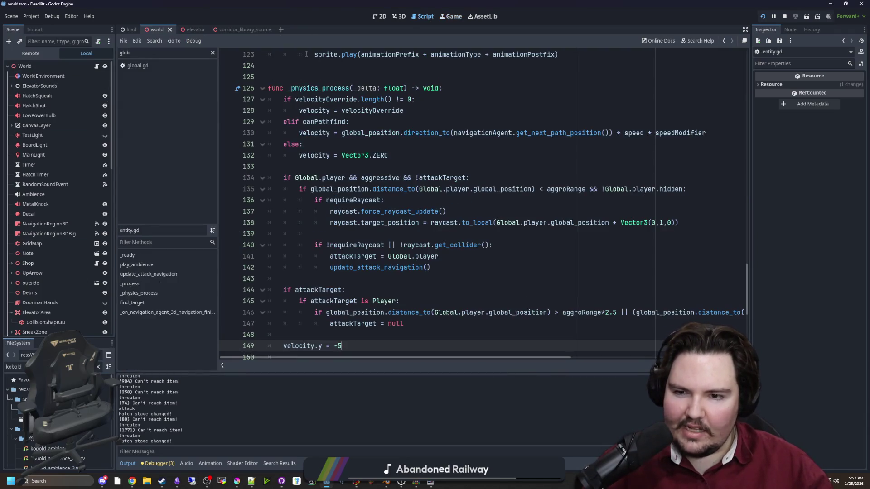
scroll(345, 218, "up", 4)
scroll(304, 294, "down", 5)
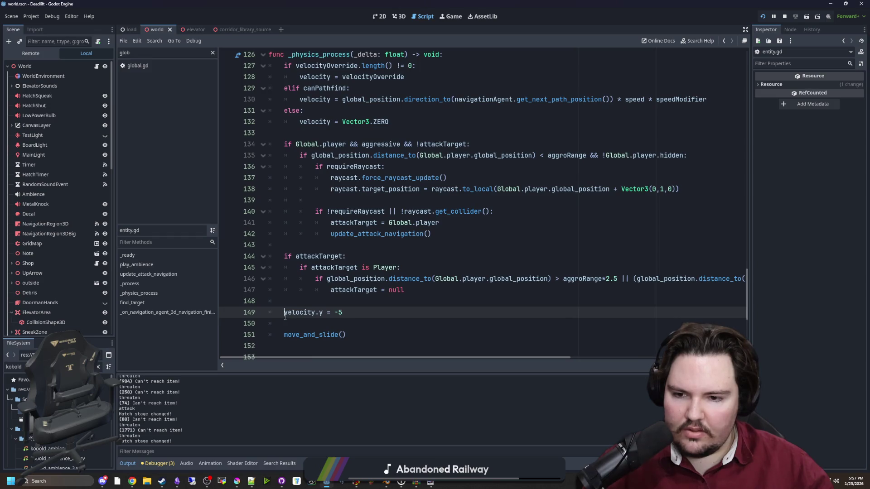
left_click(450, 17)
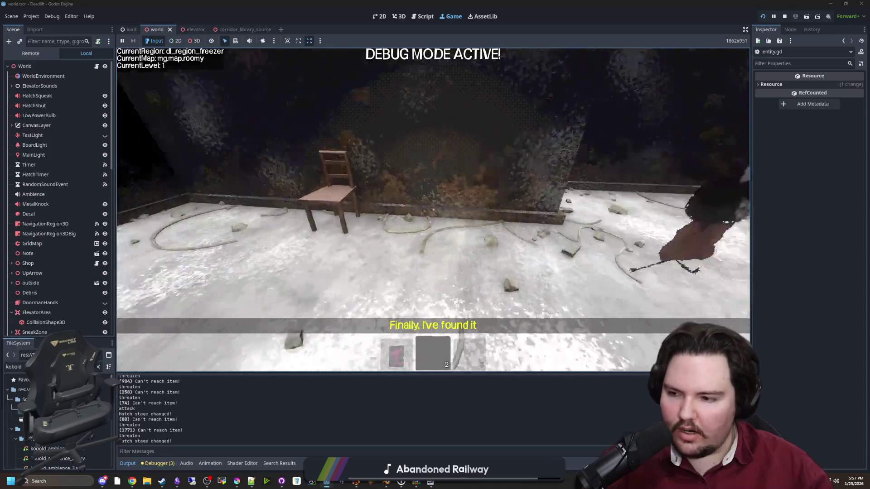
key("Escape")
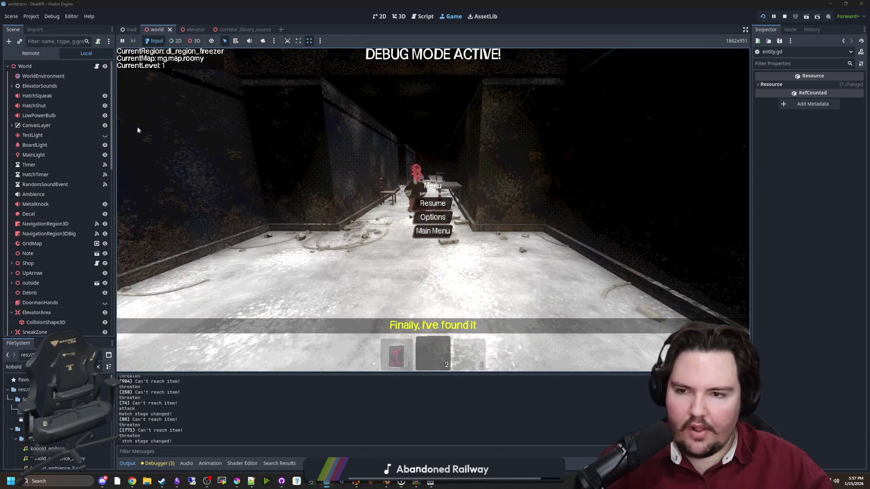
Remove 'posData && ' from the room check on line 449.
key("ctrl+F3")
scroll(403, 273, "down", 3)
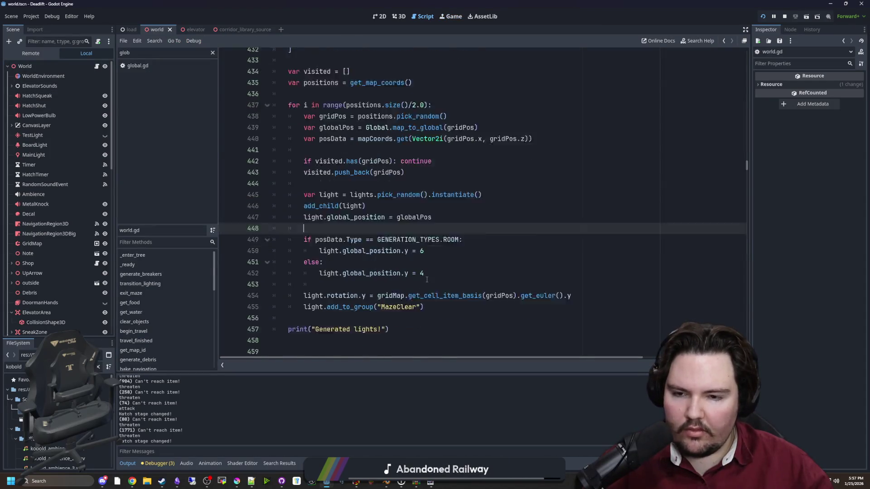
scroll(403, 273, "up", 2)
key("ctrl+z")
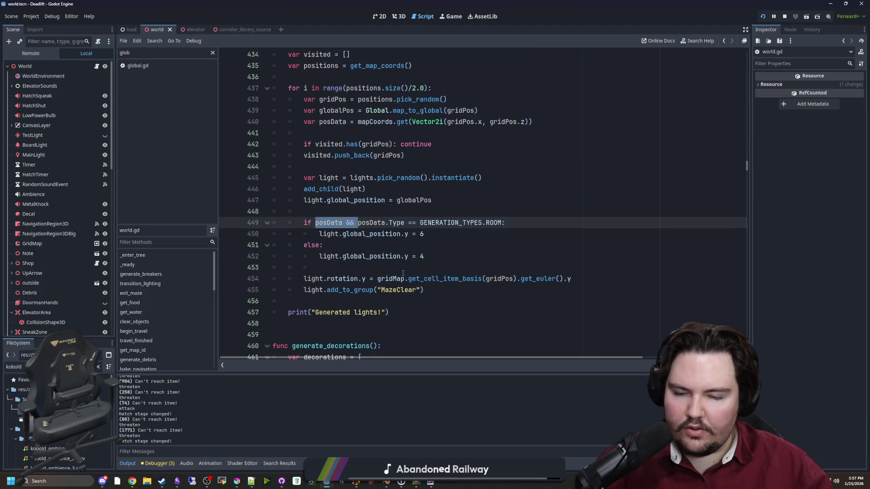
key("BackSpace")
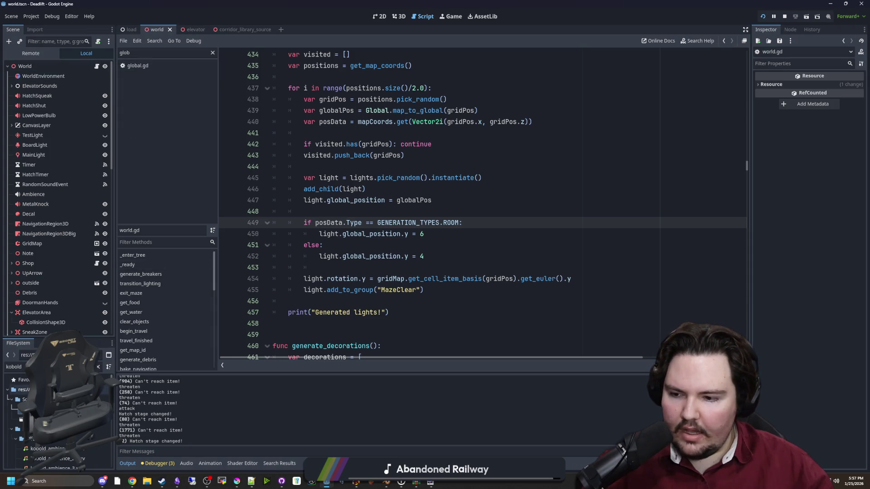
In entity.gd, add an 'if !is_on_floor():' condition above the velocity.y = -5 line.
double_click(14, 367)
type("entit")
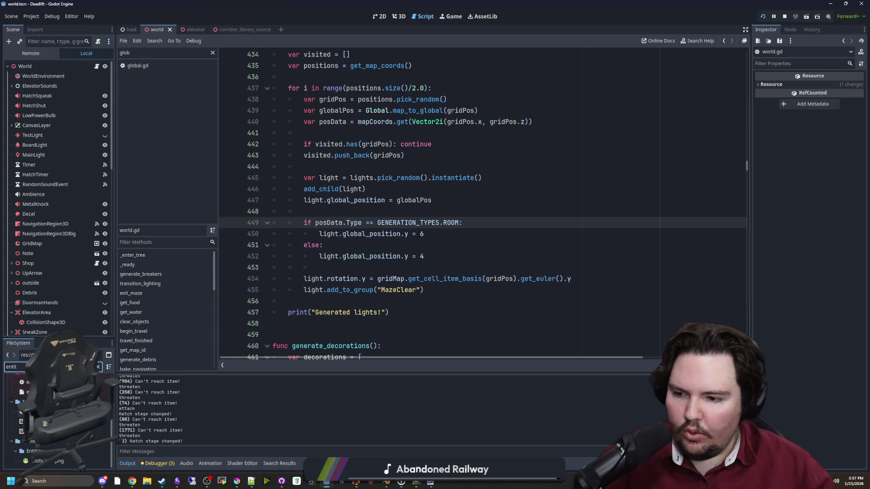
double_click(28, 382)
key("Delete")
key("ctrl+k")
key("Return")
key("Return")
key("Up")
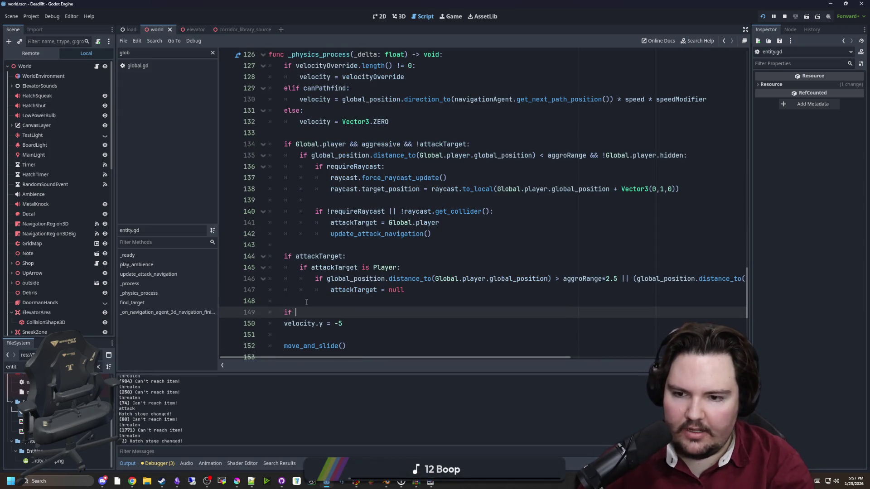
key("BackSpace")
key("BackSpace")
type("is_on")
key("Down")
key("Down")
key("Return")
type(":")
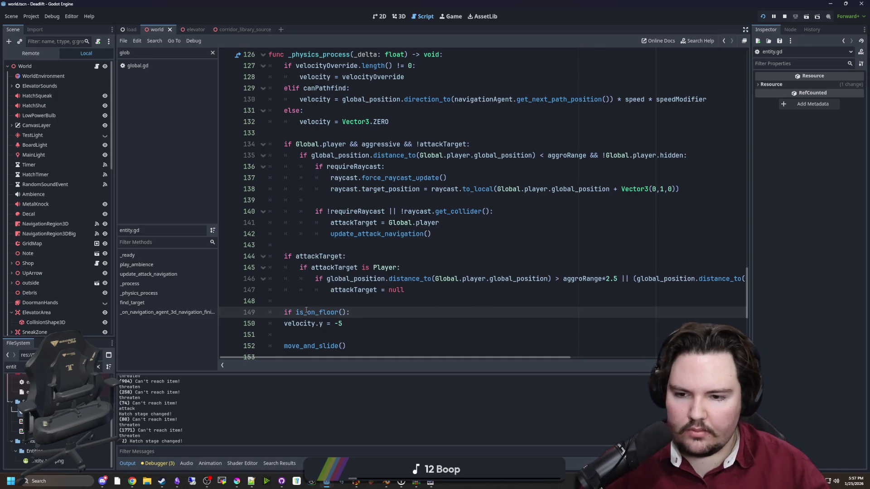
Indent velocity.y = -5 under the floor check, then run and walk the freezer corridor.
left_click(279, 324)
key("Tab")
key("Up")
key("Up")
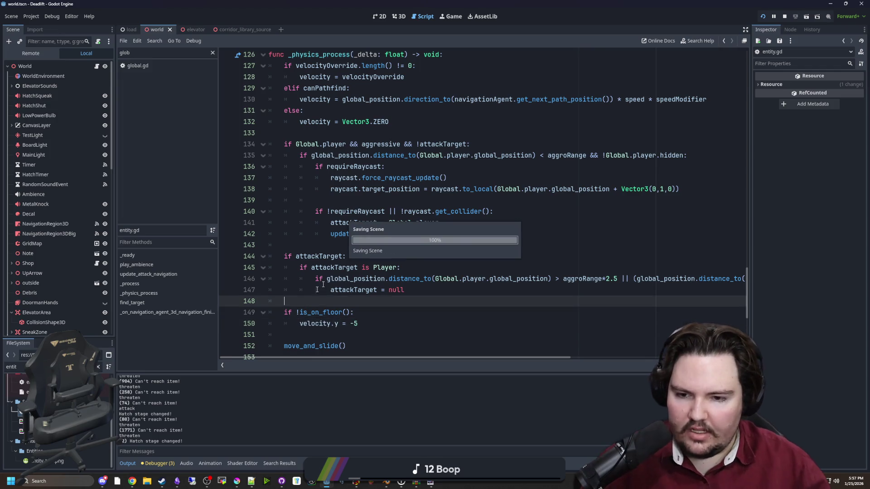
left_click(452, 18)
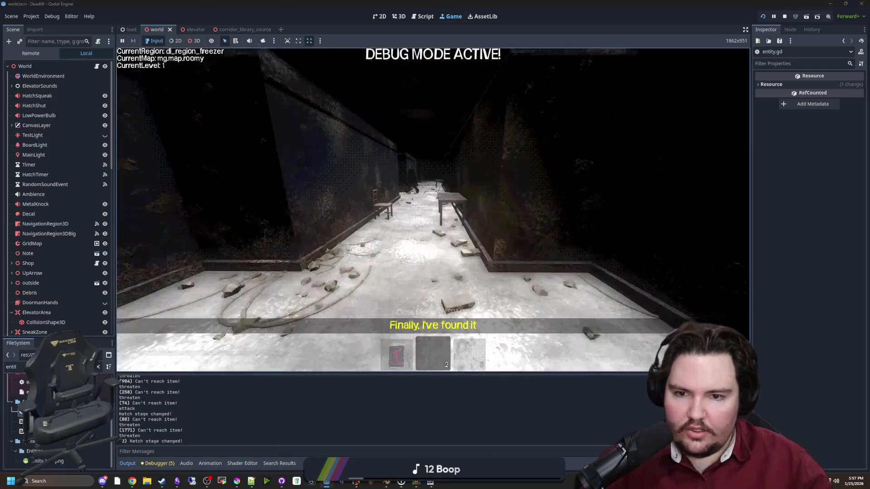
key("w")
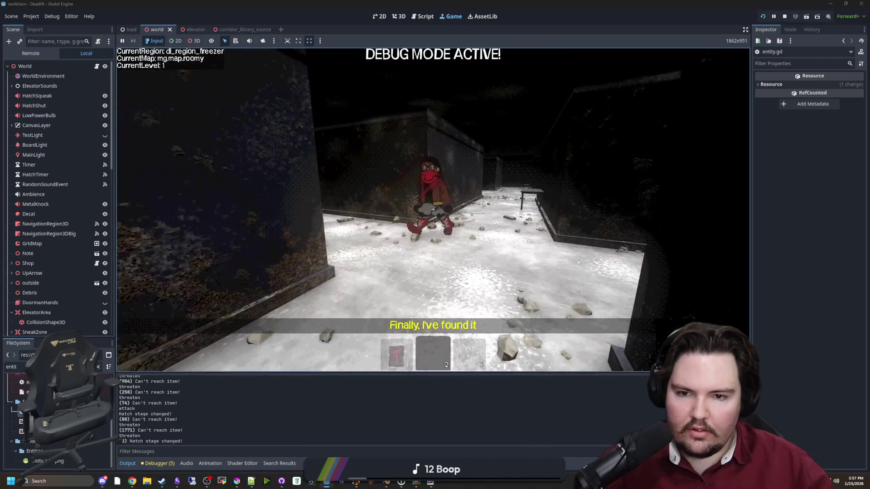